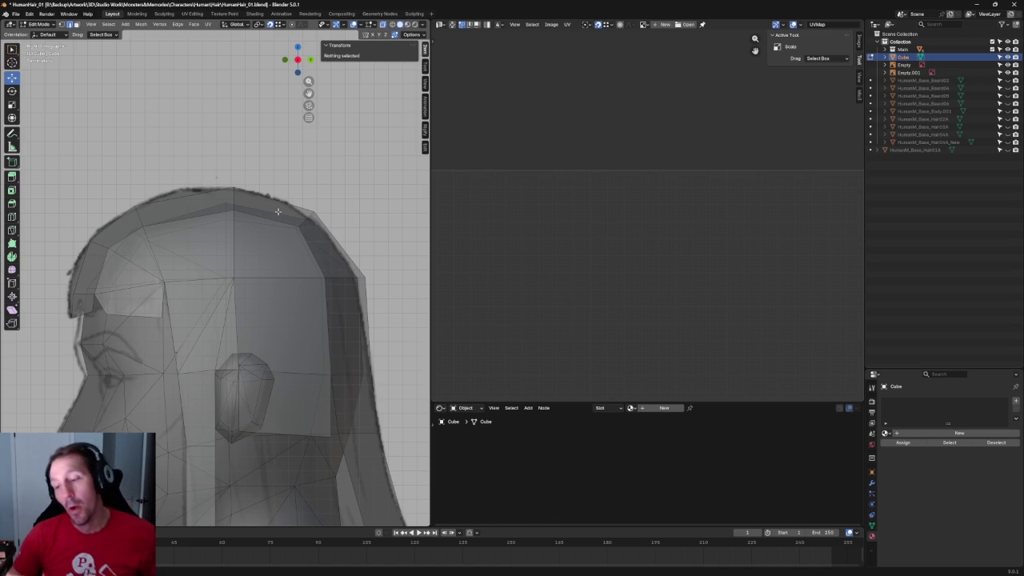
Pull the cap's top-edge vertices inward along Y to match the sketch outline.
scroll(239, 177, "up", 3)
scroll(210, 167, "down", 2)
left_click(132, 242)
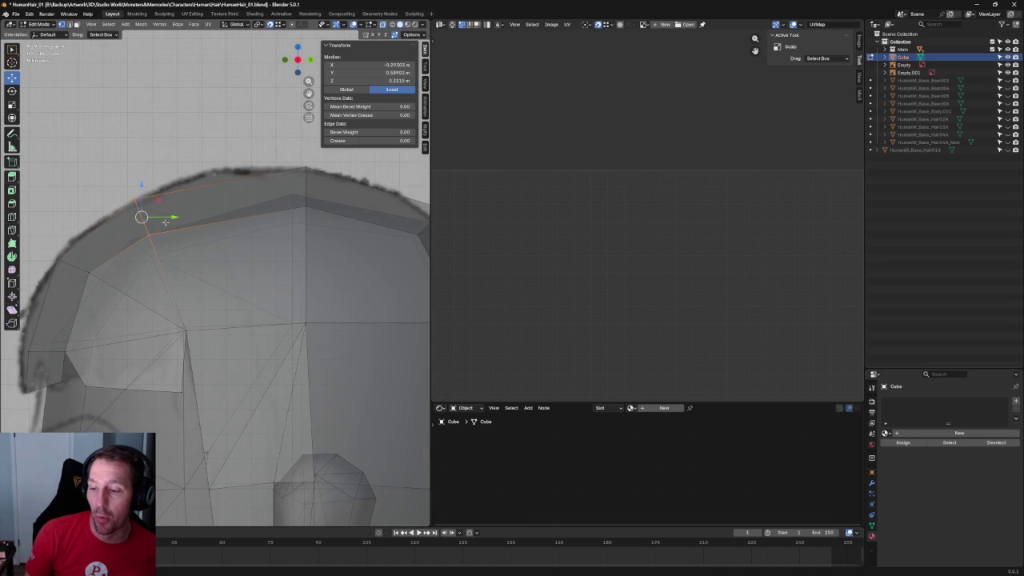
left_click_drag(165, 222, 176, 202)
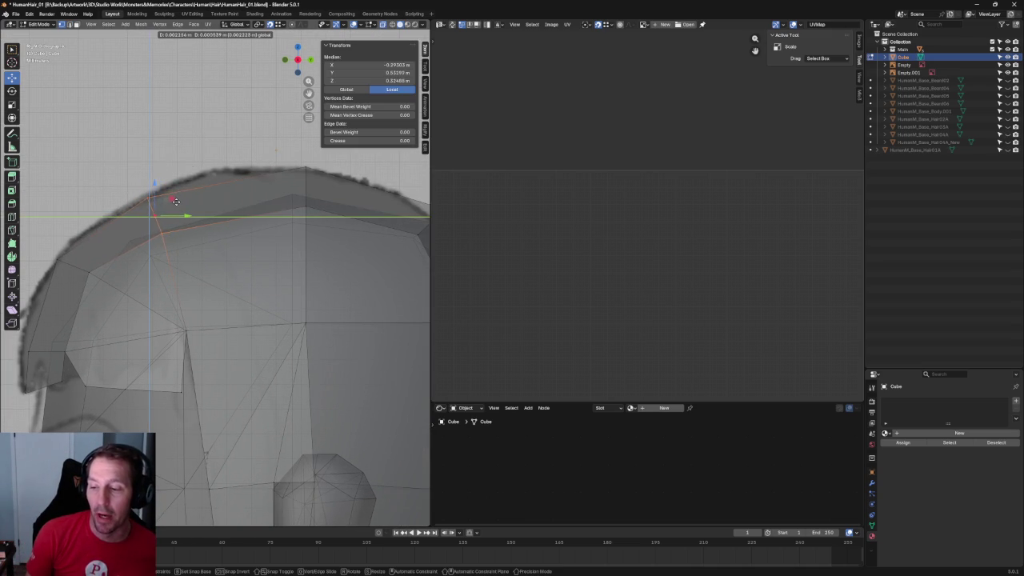
left_click(163, 231)
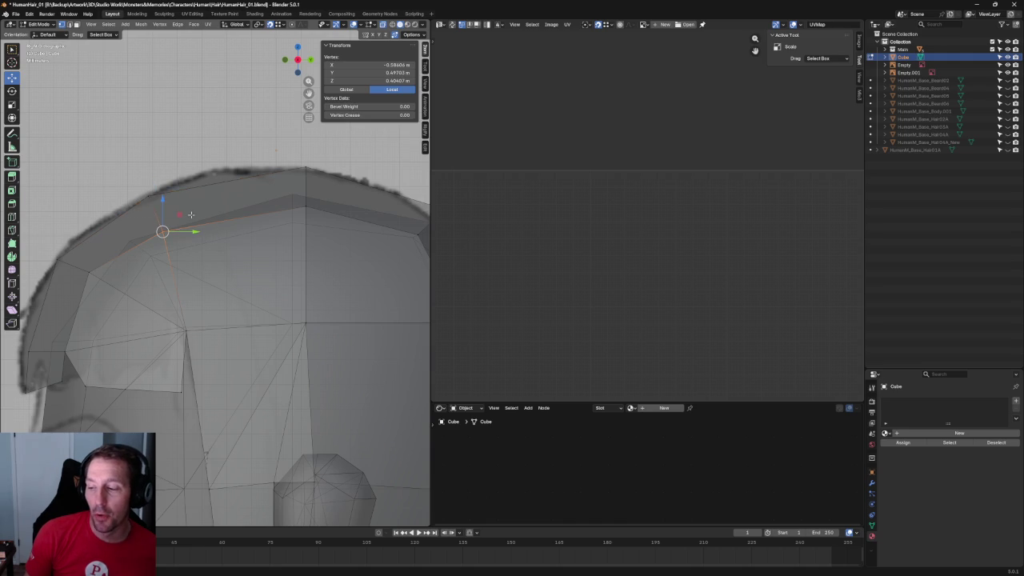
middle_click_drag(336, 205, 240, 200)
left_click(179, 201)
mouse_move(178, 201)
middle_mouse_down()
mouse_move(229, 205)
mouse_move(264, 193)
middle_mouse_up()
left_click_drag(264, 193, 183, 235)
mouse_move(247, 186)
left_mouse_down()
mouse_move(240, 199)
mouse_move(304, 199)
left_mouse_up()
left_click(219, 216)
Check the cap from the top and right side views with X-ray on.
left_click(280, 198)
scroll(281, 198, "down", 8)
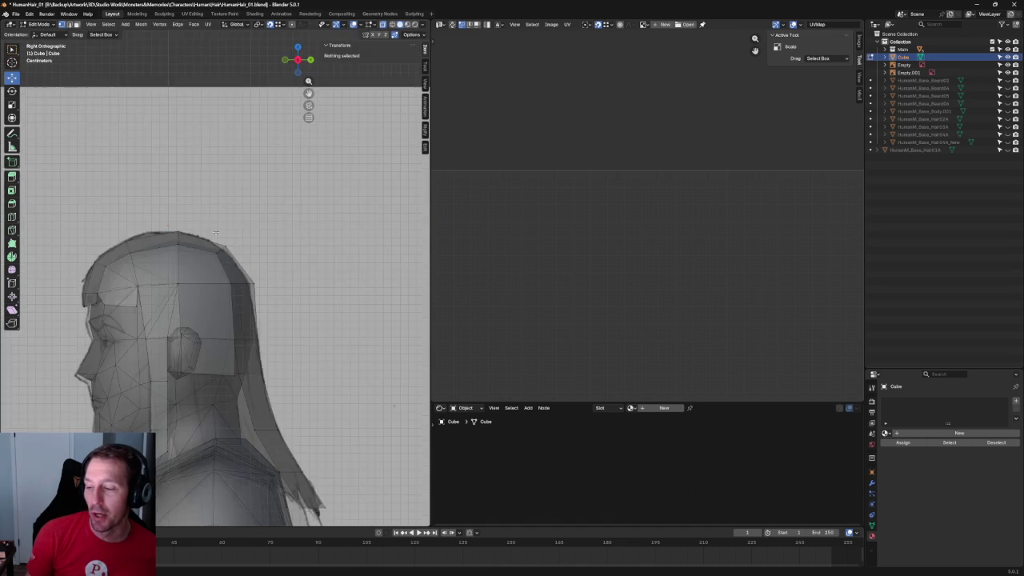
mouse_move(240, 240)
middle_mouse_down()
mouse_move(220, 230)
mouse_move(268, 286)
middle_mouse_up()
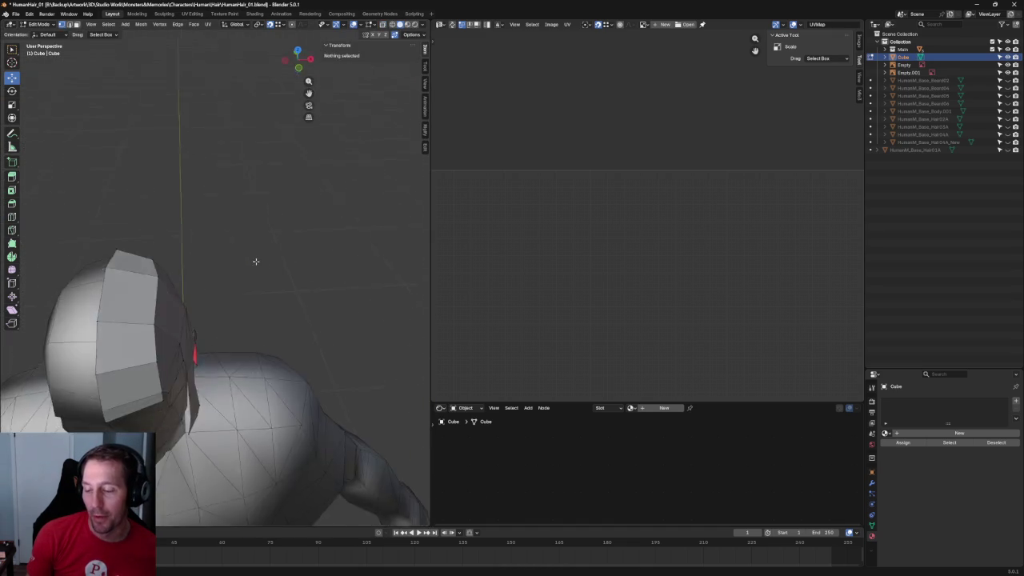
key("grave")
left_click(267, 241)
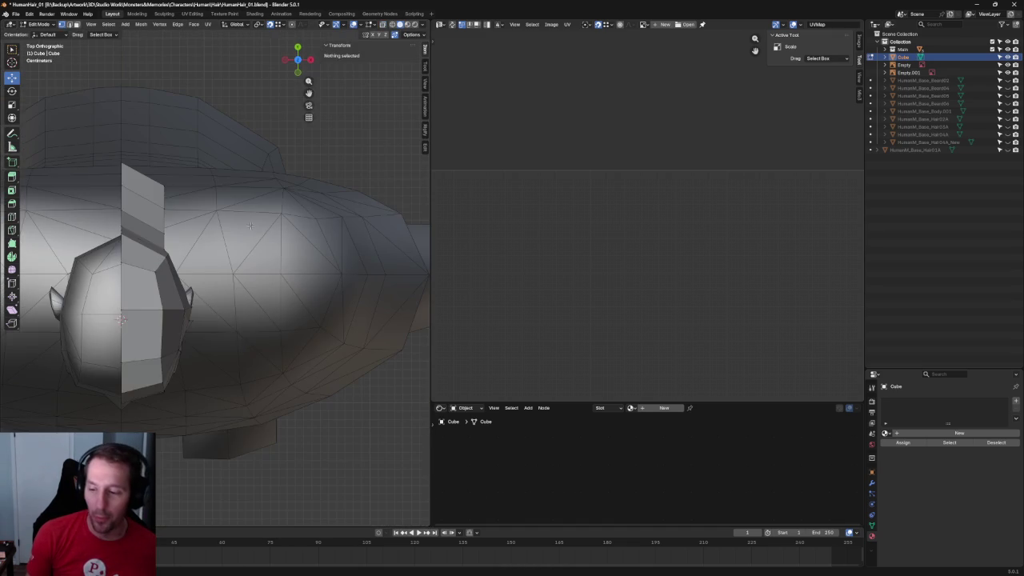
key("alt+z")
key("alt+z")
mouse_move(245, 216)
middle_mouse_down()
mouse_move(213, 201)
mouse_move(137, 224)
mouse_move(283, 203)
mouse_move(189, 232)
mouse_move(265, 226)
middle_mouse_up()
key("KP_3")
scroll(293, 305, "up", 5)
scroll(294, 305, "up", 3)
scroll(221, 183, "up", 3)
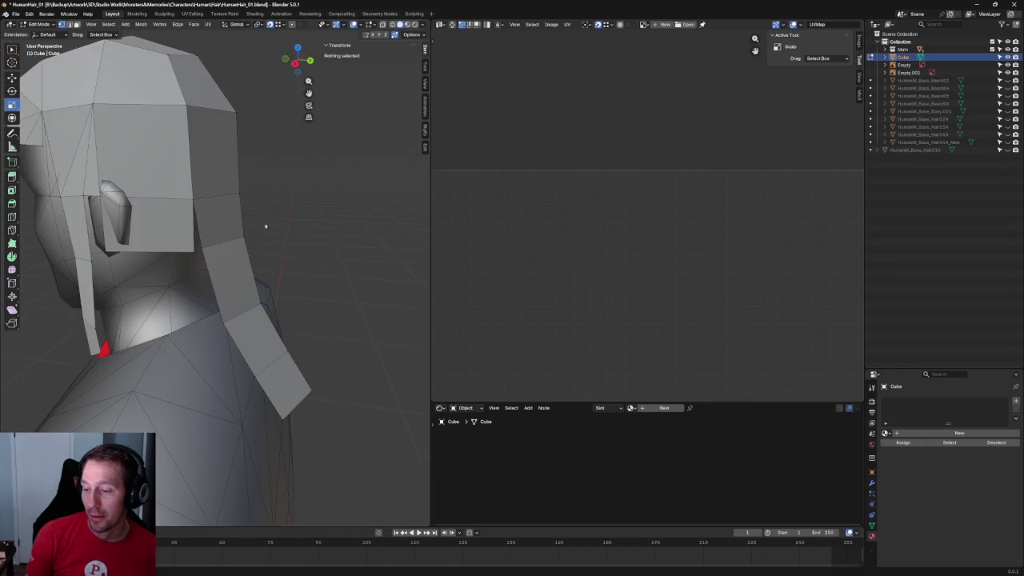
In Right view with X-ray, box-select the ear column vertices and shift them along Y.
key("KP_3")
scroll(291, 250, "down", 2)
key("alt+z")
scroll(290, 249, "up", 4)
scroll(290, 249, "up", 3)
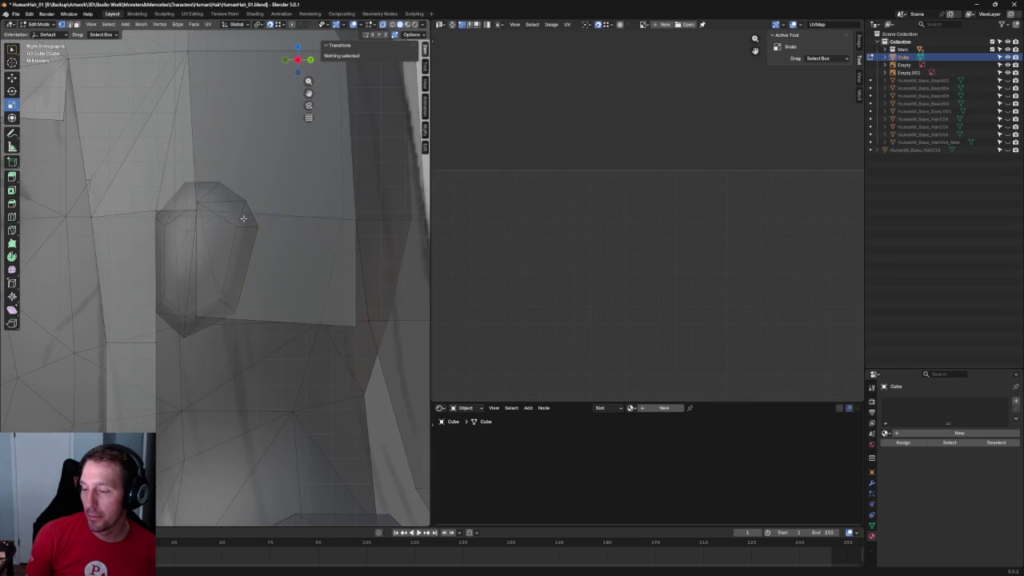
left_click_drag(223, 195, 203, 304)
key("alt+z")
left_click_drag(224, 264, 210, 265)
Push a vertex near the ear inward along X toward the head.
middle_click_drag(209, 264, 116, 281)
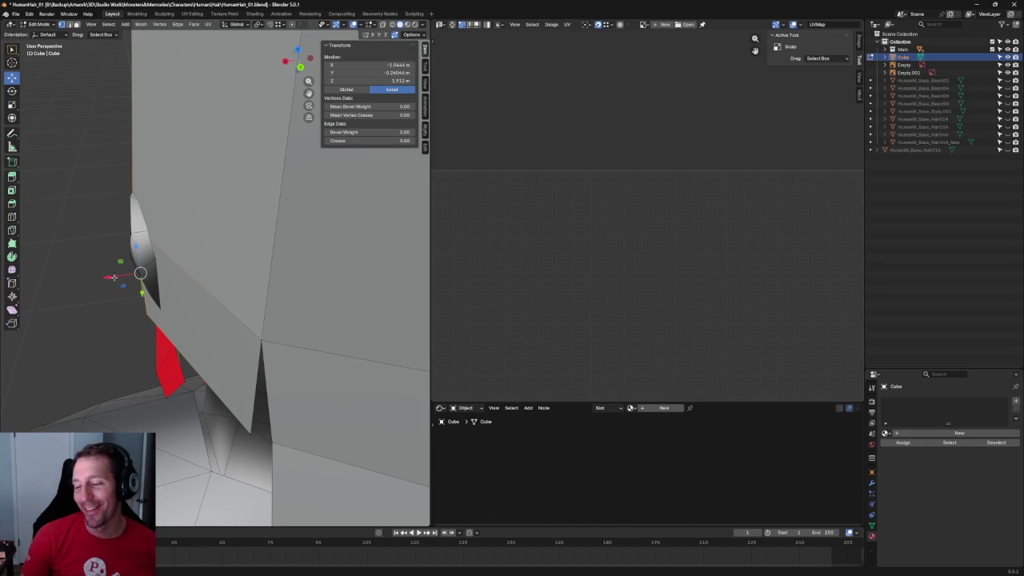
left_click_drag(114, 278, 180, 296)
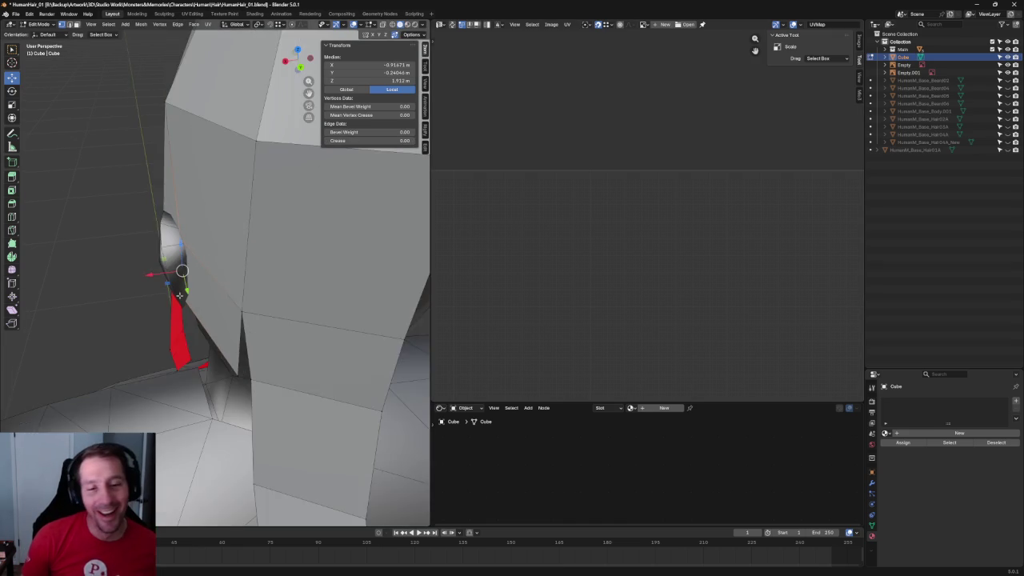
middle_click_drag(180, 296, 230, 291)
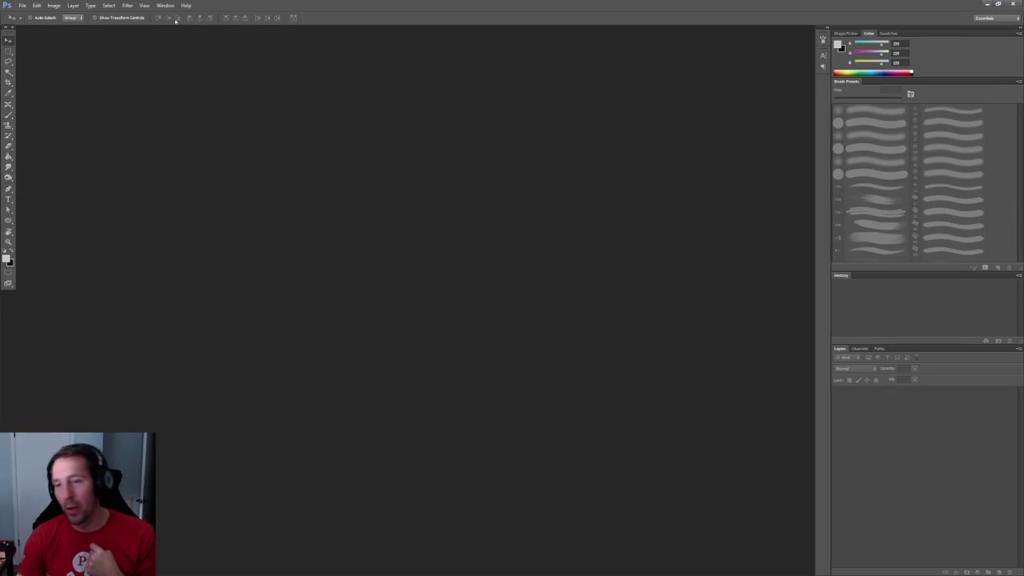
Open the first recent PSD sketch file to view the character reference drawings.
left_click(22, 5)
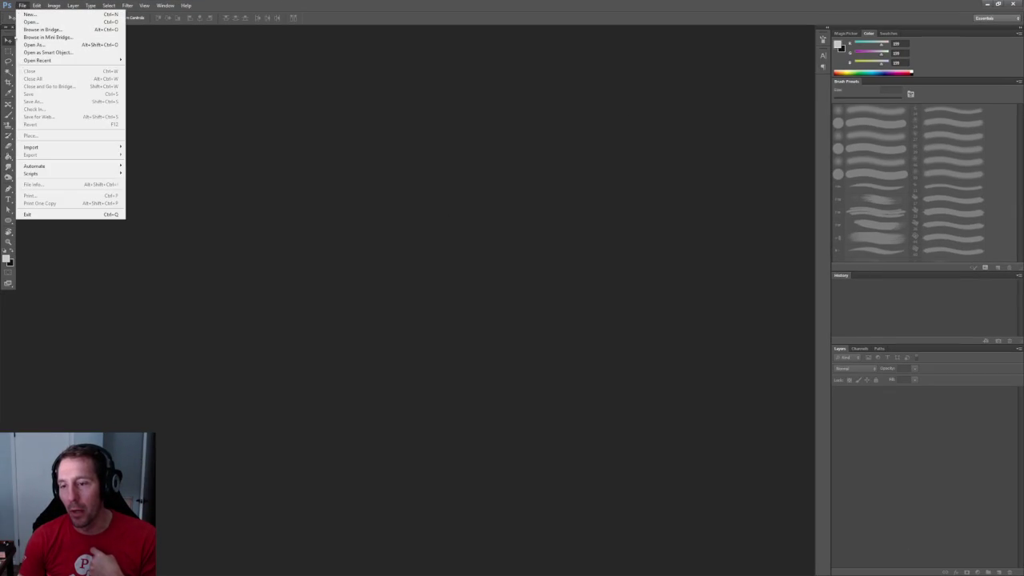
mouse_move(37, 60)
left_click(134, 61)
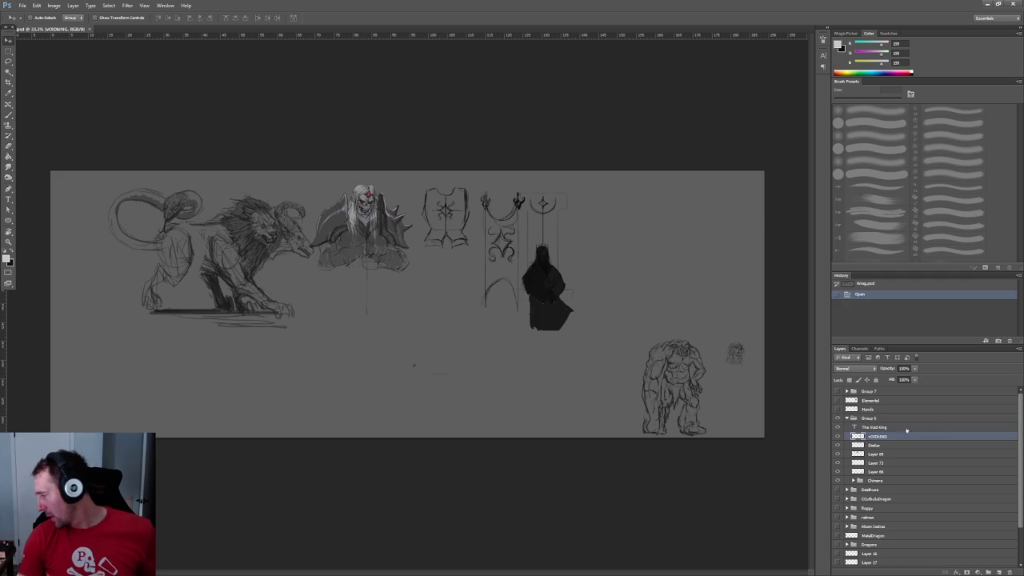
scroll(891, 428, "down", 1)
scroll(879, 432, "down", 2)
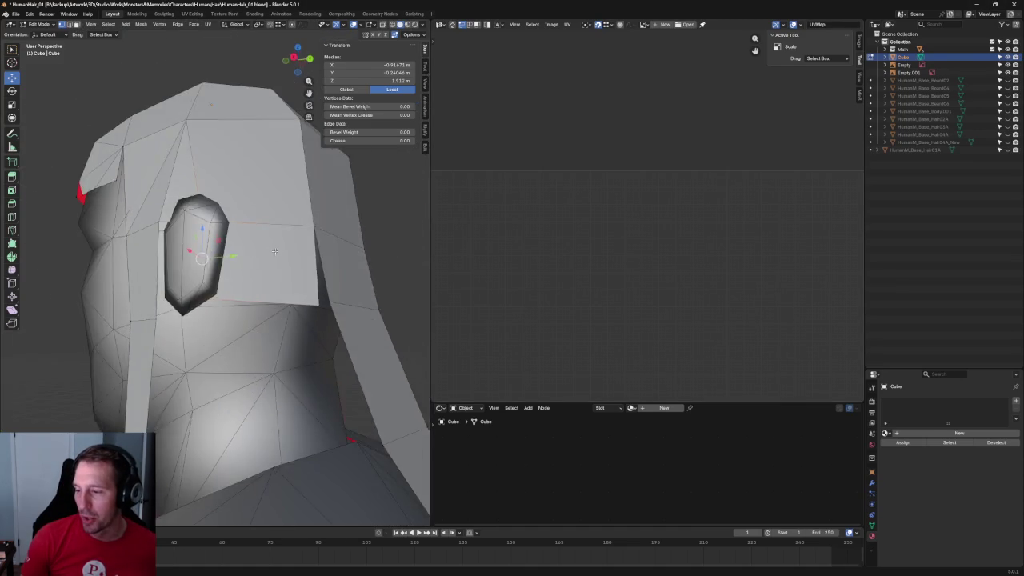
Slide the vertical edge in front of the ear slightly back along Y.
middle_click_drag(251, 293, 240, 280)
scroll(286, 287, "up", 4)
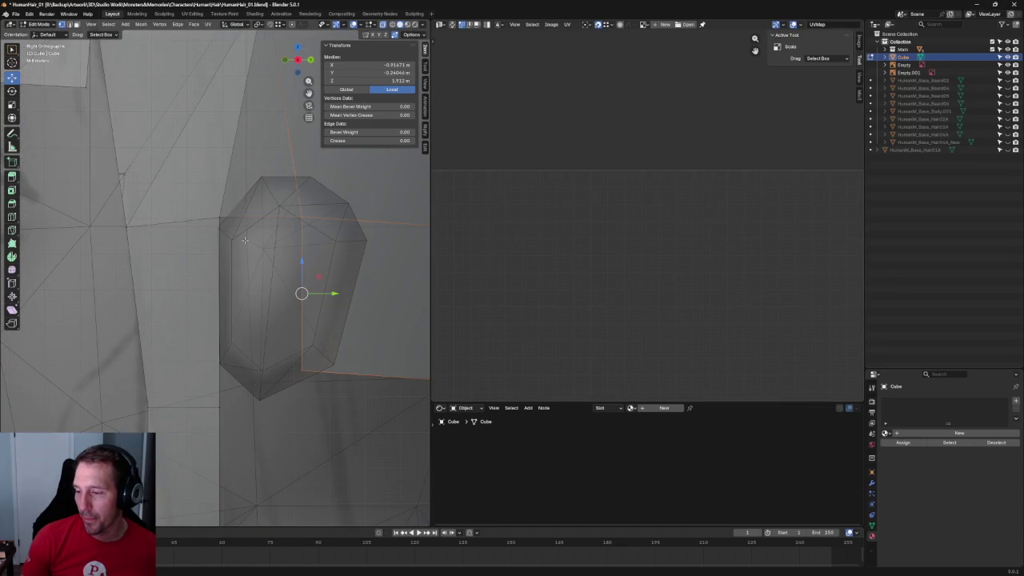
scroll(244, 240, "down", 3)
scroll(245, 240, "down", 2)
scroll(222, 285, "up", 3)
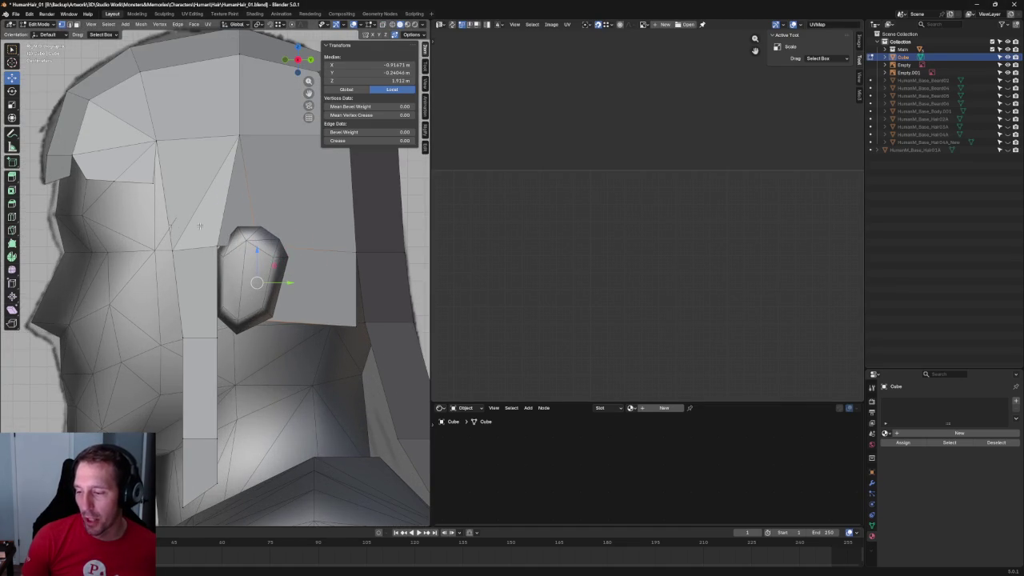
left_click(217, 472)
key("alt+z")
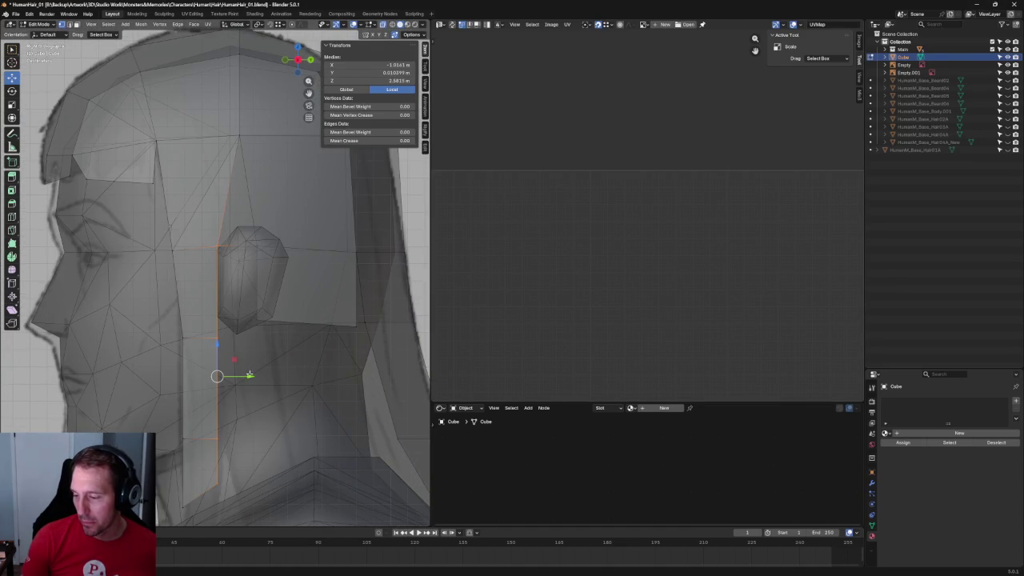
left_click_drag(250, 375, 256, 375)
Deselect and orbit behind and beside the head to check the sideburn.
key("alt+z")
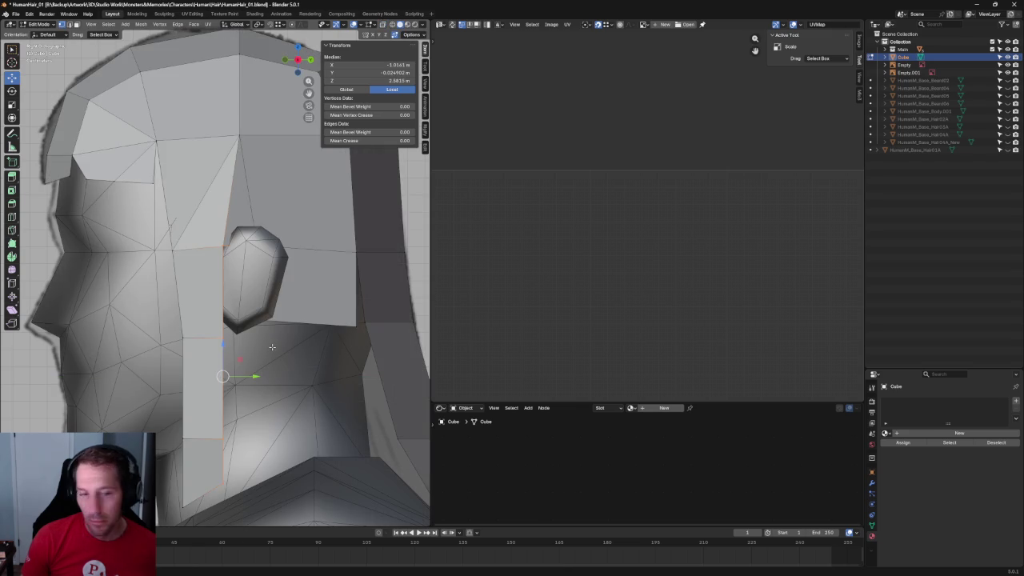
key("alt+a")
mouse_move(267, 349)
middle_mouse_down()
mouse_move(337, 313)
mouse_move(325, 296)
middle_mouse_up()
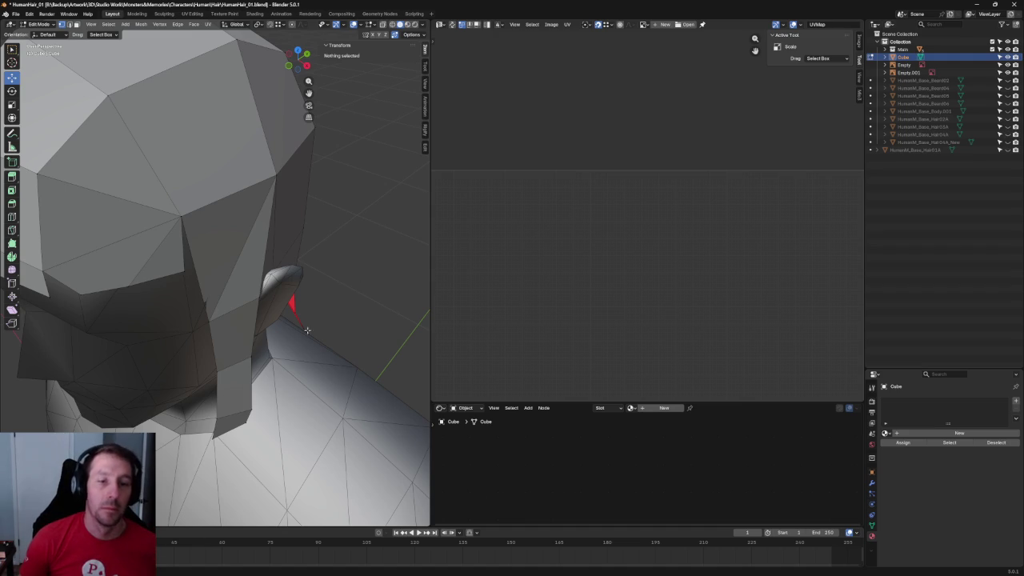
middle_click_drag(321, 300, 319, 251)
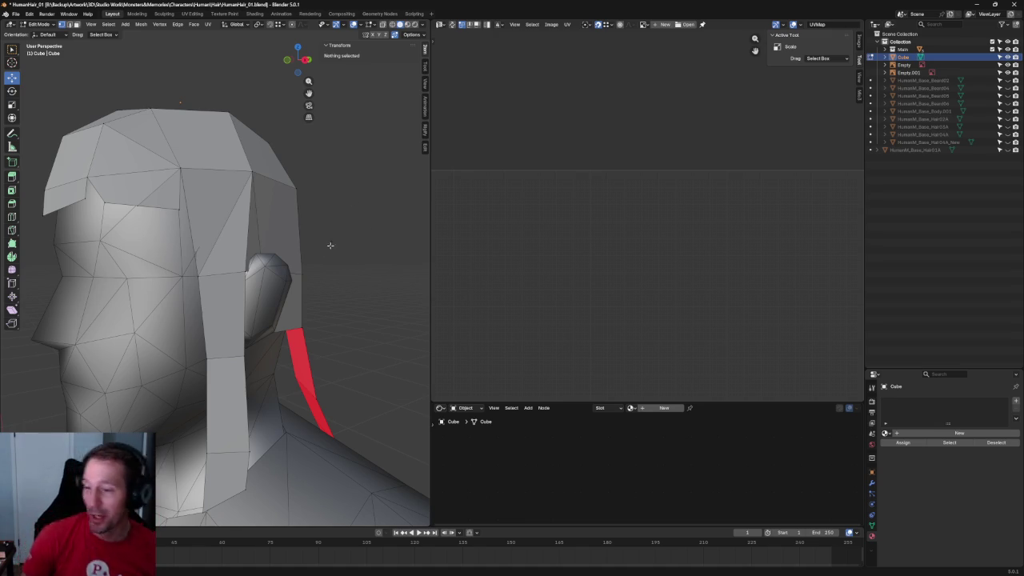
In Right view with X-ray, lower the vertex in front of the ear slightly along Z.
scroll(275, 276, "down", 3)
key("KP_3")
key("KP_7")
key("grave")
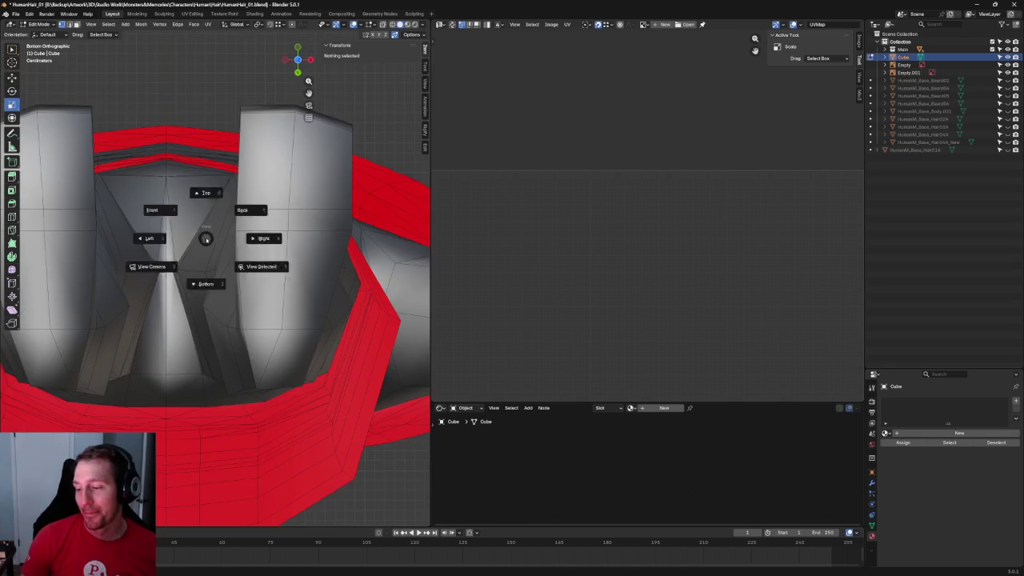
key("KP_3")
scroll(196, 231, "up", 7)
key("alt+z")
left_click(157, 274)
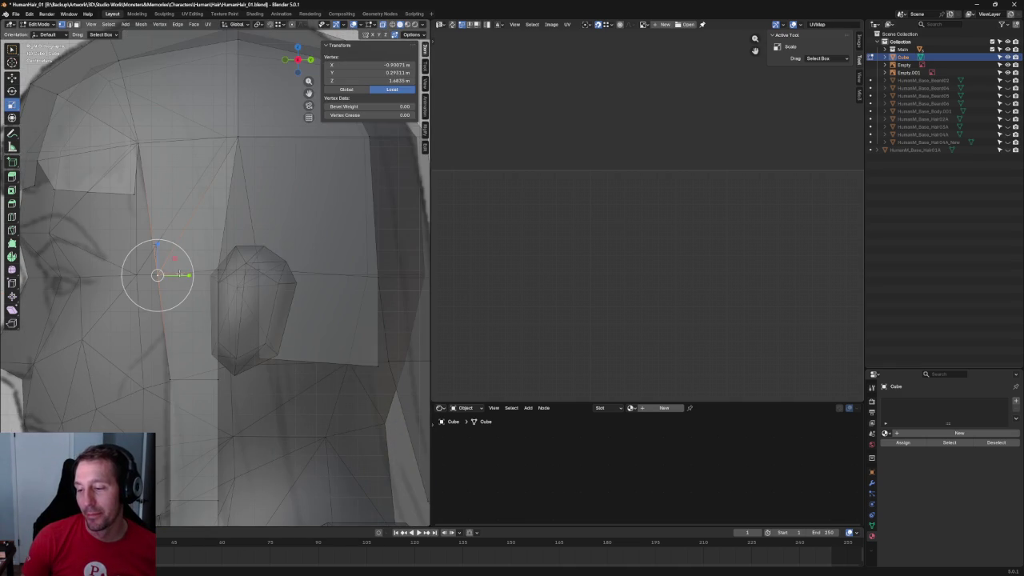
key("w")
left_click_drag(158, 244, 166, 266)
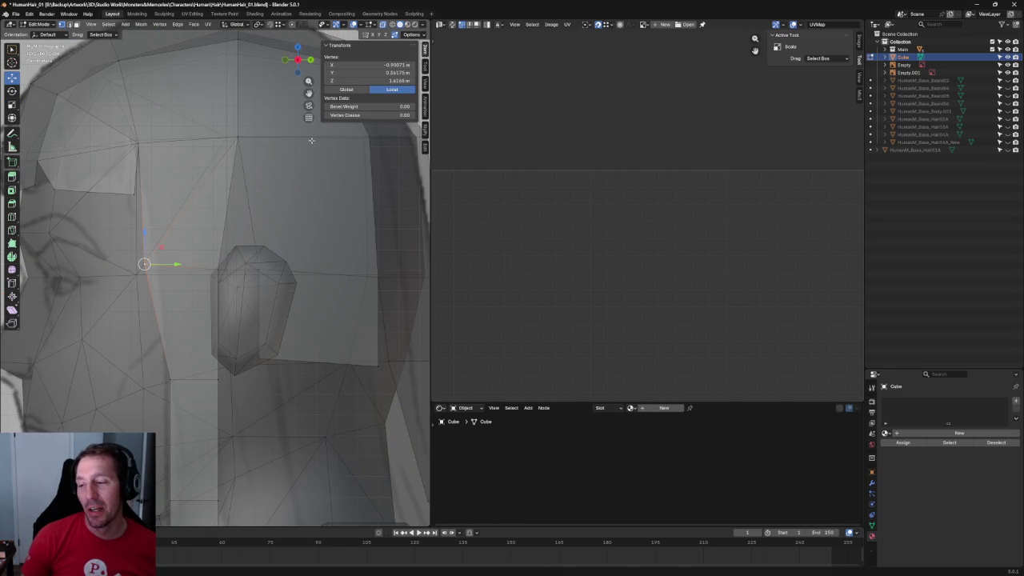
Nudge the edge across the top of the cap along Y.
middle_click_drag(250, 122, 248, 142)
left_click(206, 112, "alt")
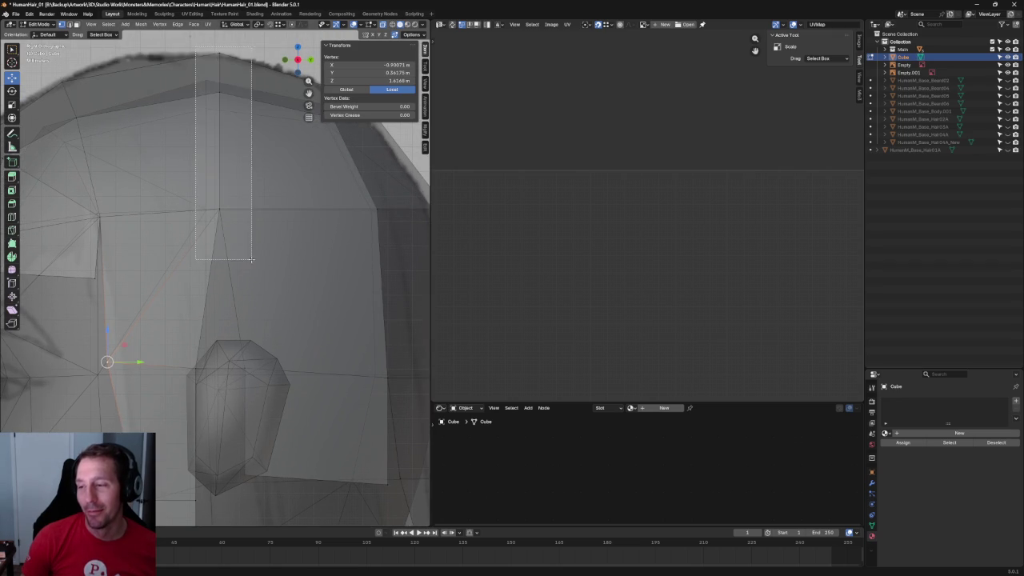
left_click_drag(229, 114, 227, 115)
left_click(227, 115)
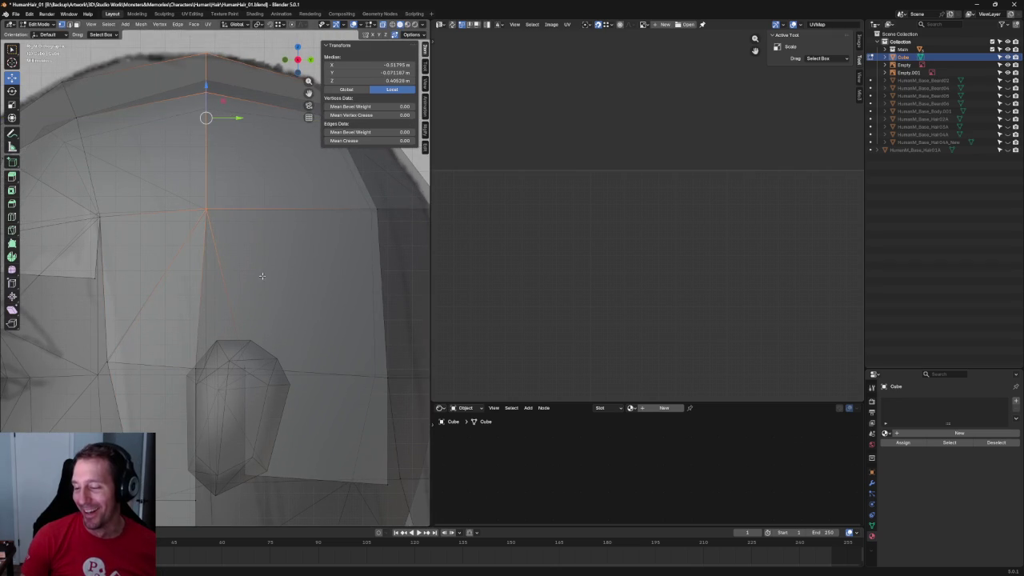
key("alt+z")
scroll(230, 200, "down", 5)
scroll(233, 275, "up", 4)
scroll(233, 276, "up", 3)
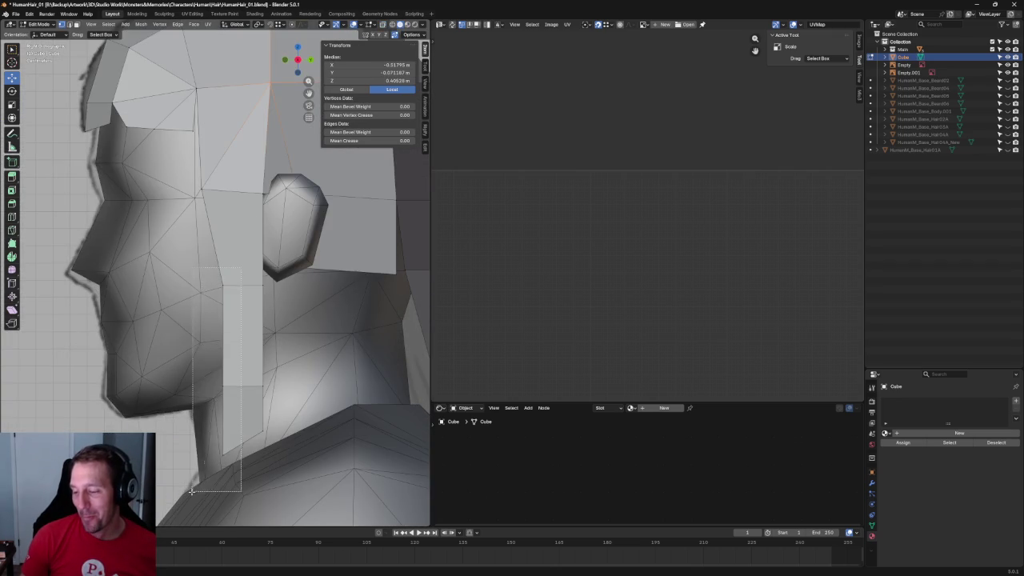
Move the sideburn vertex near the jaw along Y.
key("alt+z")
key("alt+a")
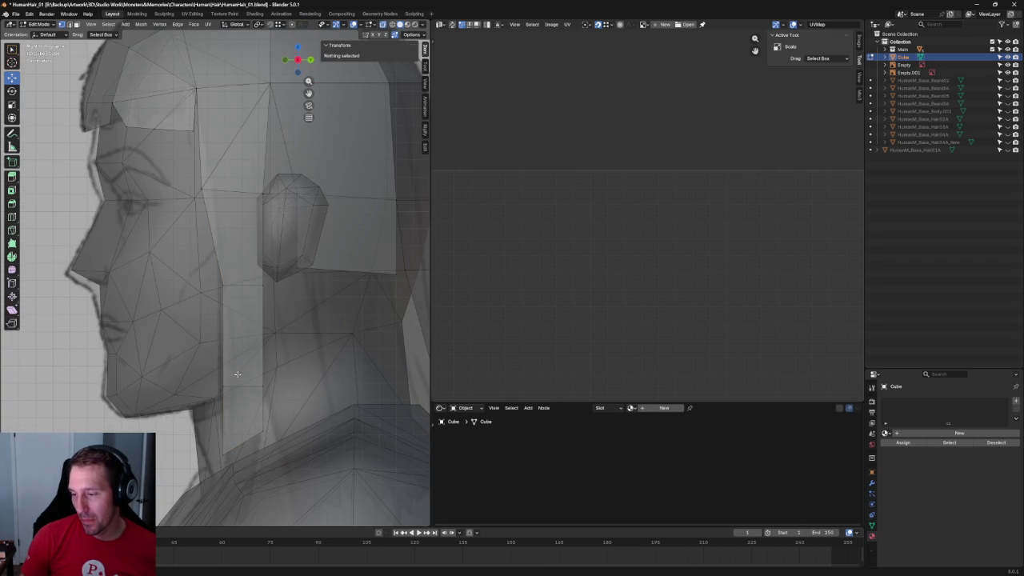
left_click(240, 377)
key("g")
key("y")
left_click(247, 376)
key("alt+a")
scroll(331, 339, "down", 4)
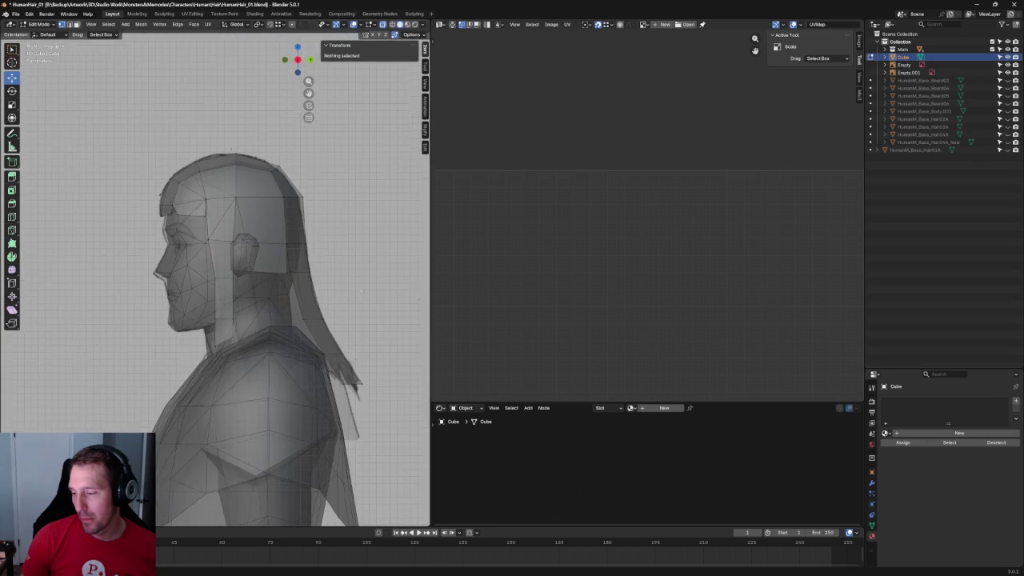
scroll(304, 311, "up", 3)
Move the vertex beside the ear along Y so the side panel sits behind it.
left_click(233, 313)
scroll(235, 316, "up", 2)
scroll(236, 320, "up", 2)
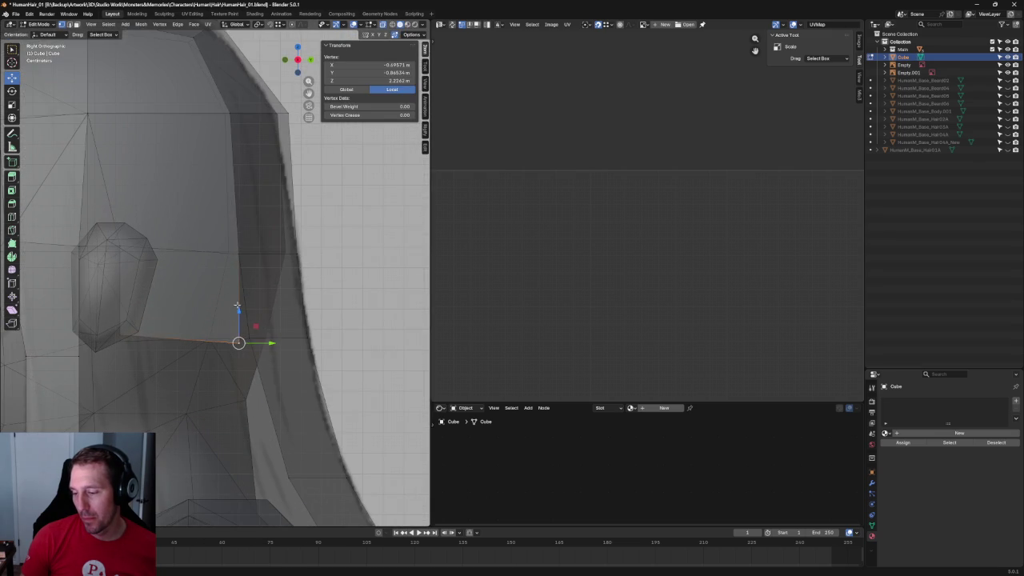
left_click(118, 335)
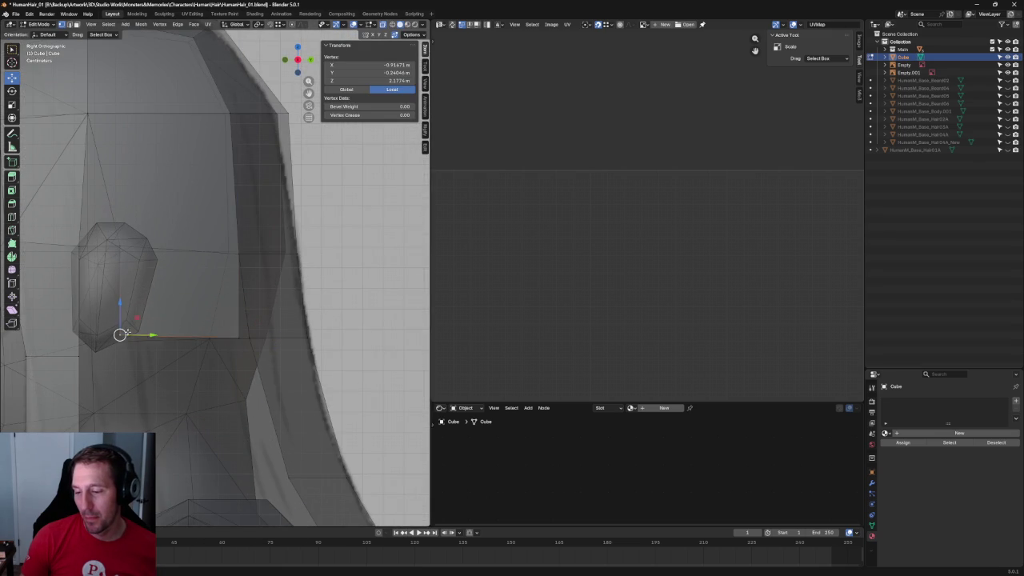
key("g")
key("y")
left_click(159, 334)
Check the ear area in Right view, toggling between solid and X-ray shading.
scroll(159, 335, "down", 5)
middle_click_drag(192, 328, 214, 328)
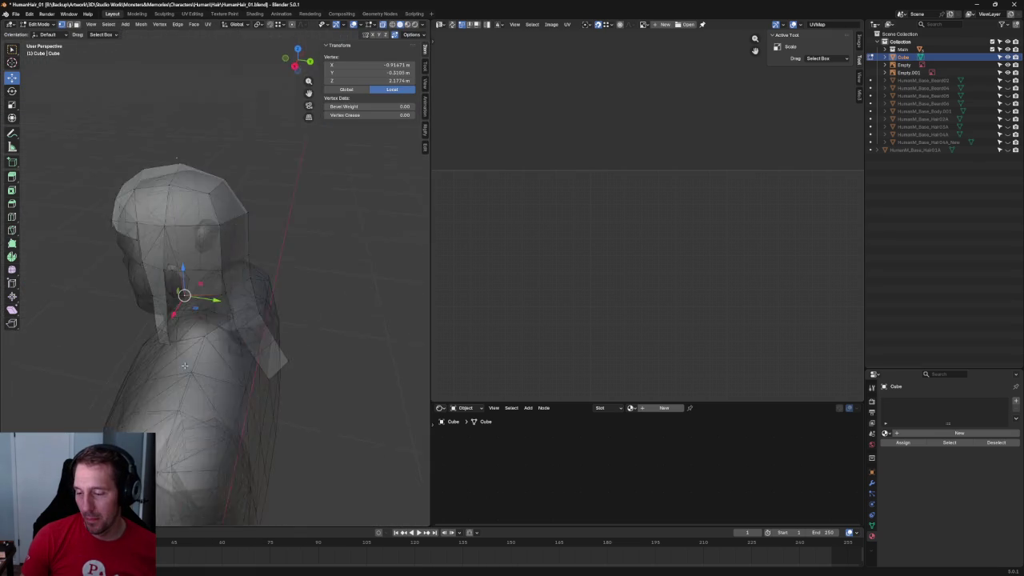
key("KP_3")
key("alt+z")
scroll(215, 328, "up", 5)
scroll(214, 328, "down", 4)
scroll(213, 326, "down", 2)
key("alt+z")
scroll(214, 327, "down", 4)
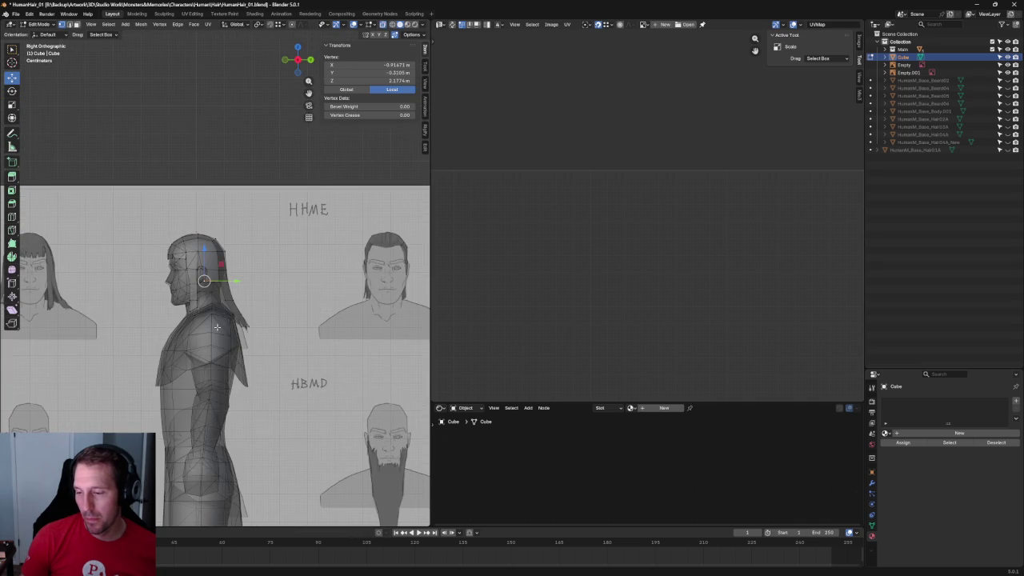
In Object Mode, slide the reference-image empty along Y beside the head.
key("Tab")
left_click(296, 256)
scroll(295, 256, "down", 2)
scroll(320, 304, "down", 3)
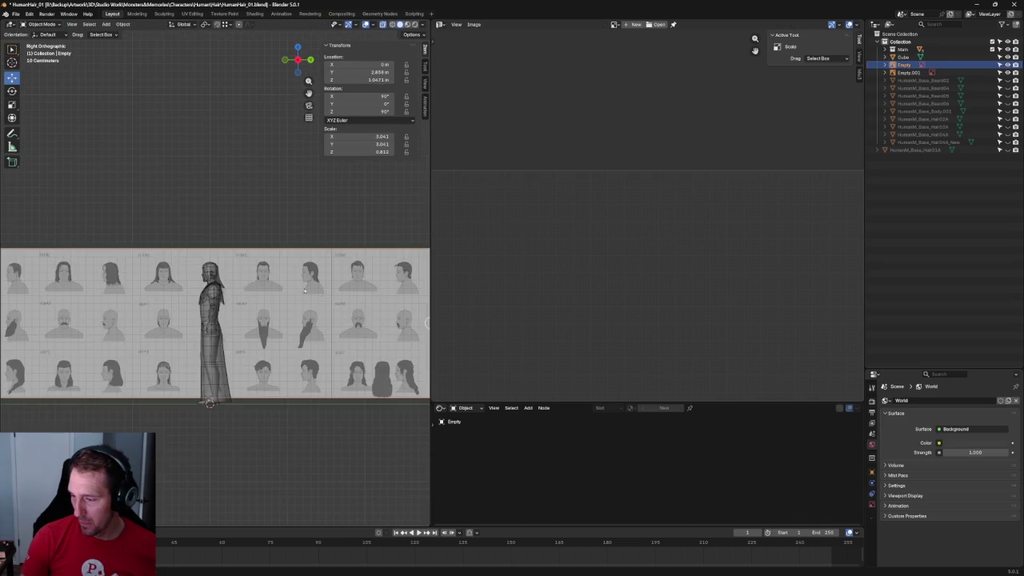
scroll(362, 331, "down", 1)
left_click_drag(361, 331, 380, 330)
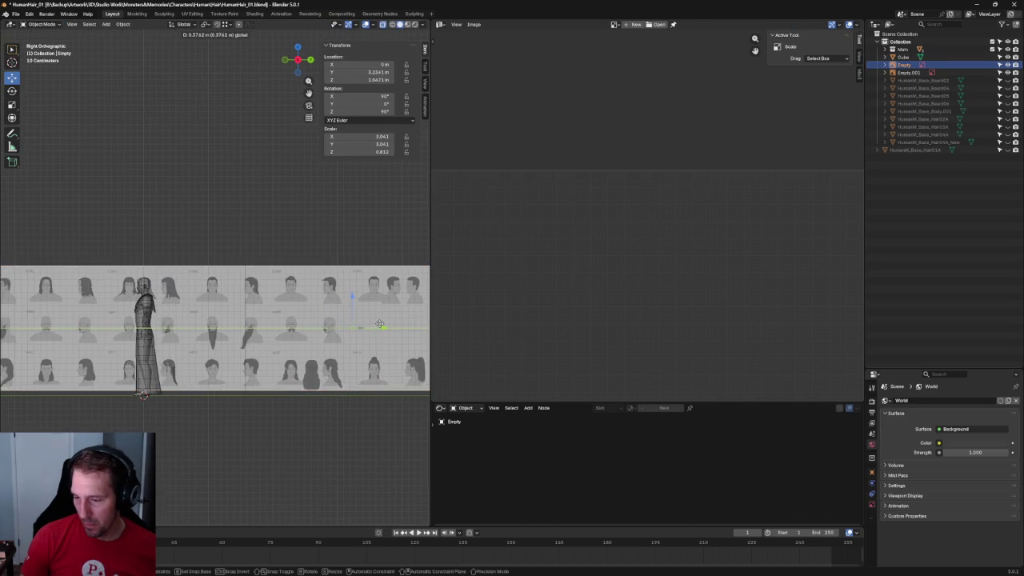
Zoom in, orbit to the front of the head and select the ear mesh.
scroll(155, 230, "up", 5)
scroll(136, 240, "up", 3)
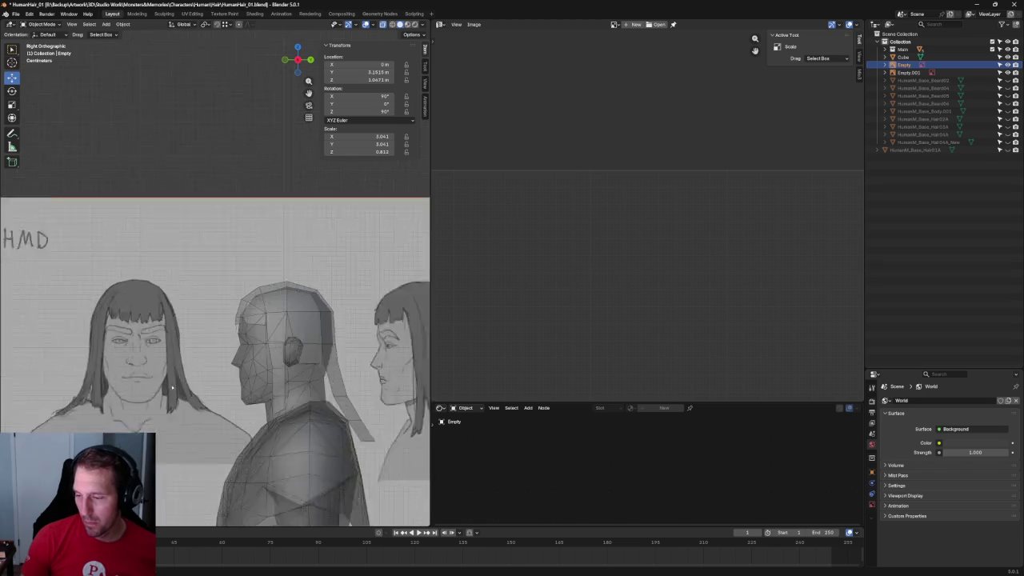
scroll(128, 241, "up", 2)
scroll(126, 243, "up", 2)
middle_click_drag(126, 243, 267, 345)
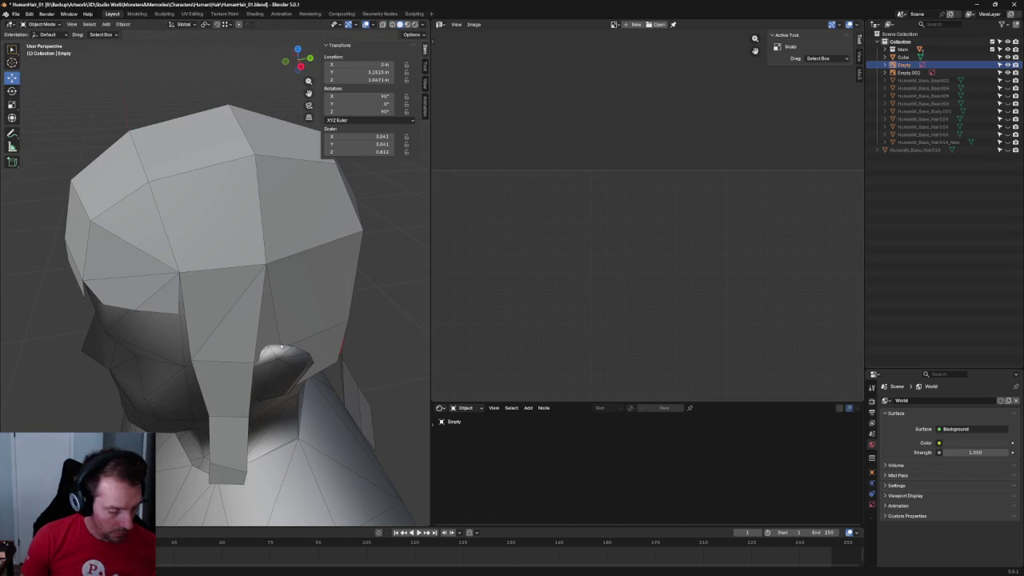
left_click(274, 353)
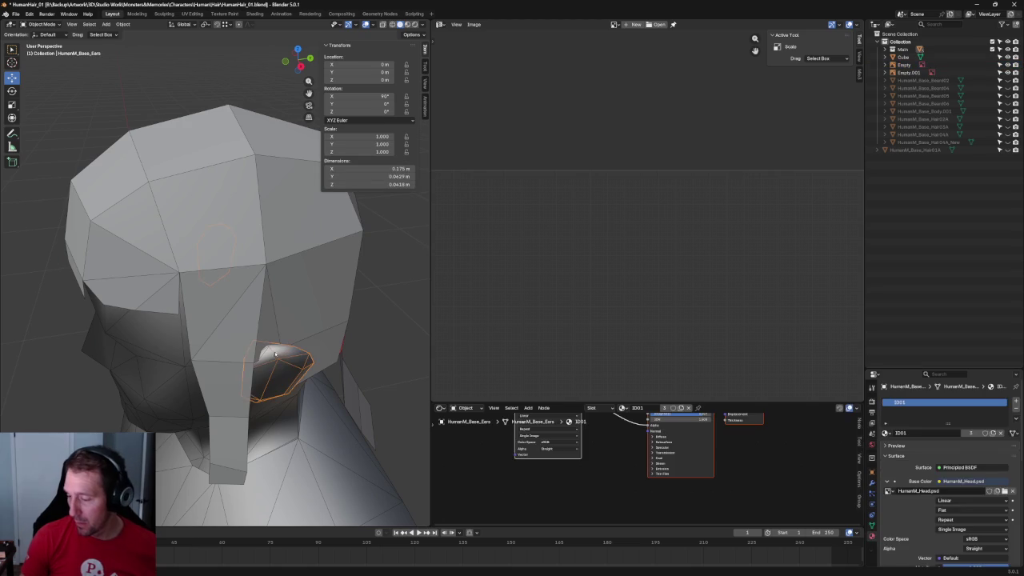
Enter Edit Mode on the hair mesh and select a vertex beside the ear.
left_click(303, 336)
key("Tab")
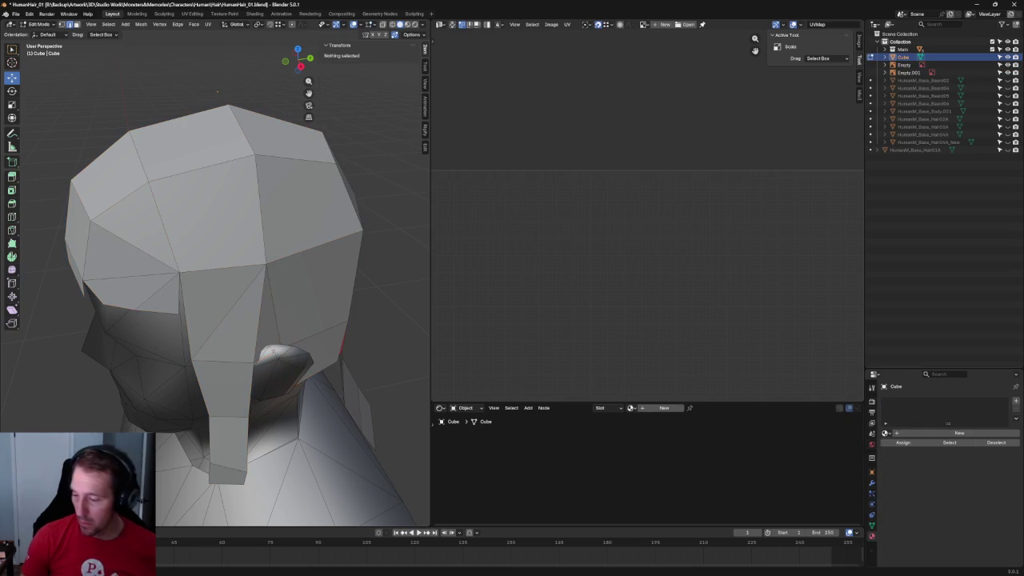
left_click_drag(279, 381, 282, 375)
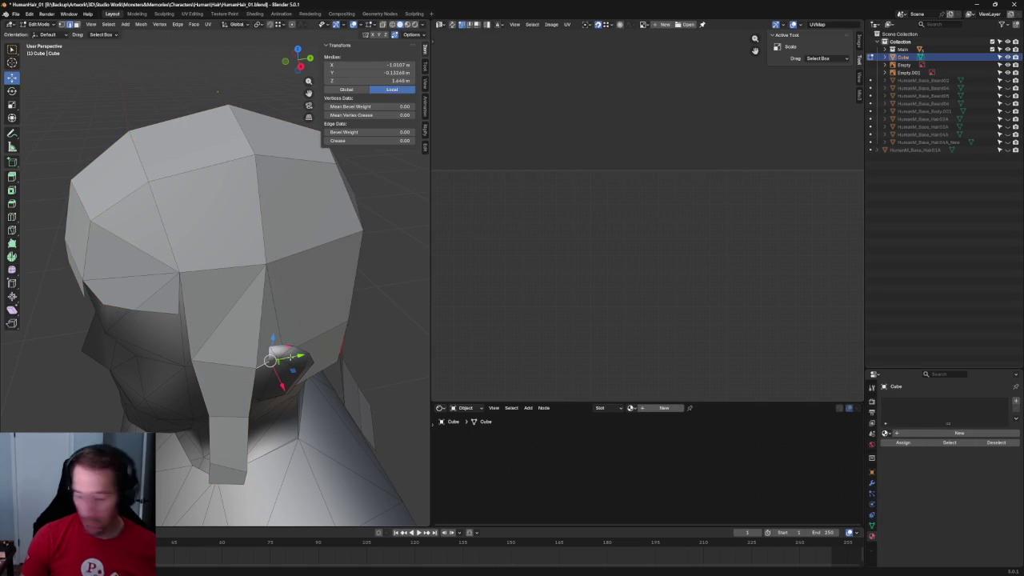
left_click(290, 367)
left_click(284, 353)
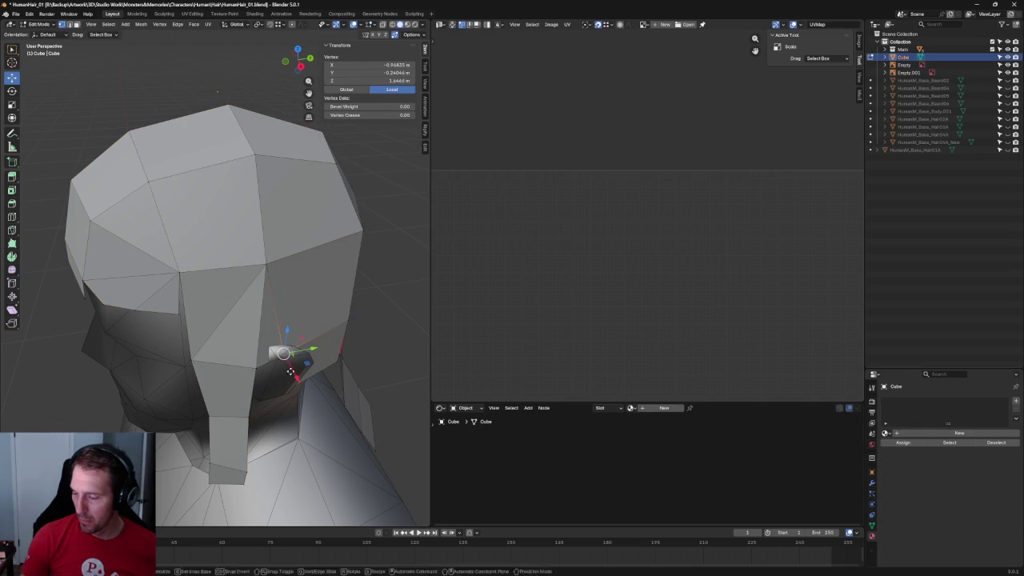
Move the ear-side vertex along X, working from a side view of the head.
middle_click_drag(284, 353, 334, 354)
key("KP_1")
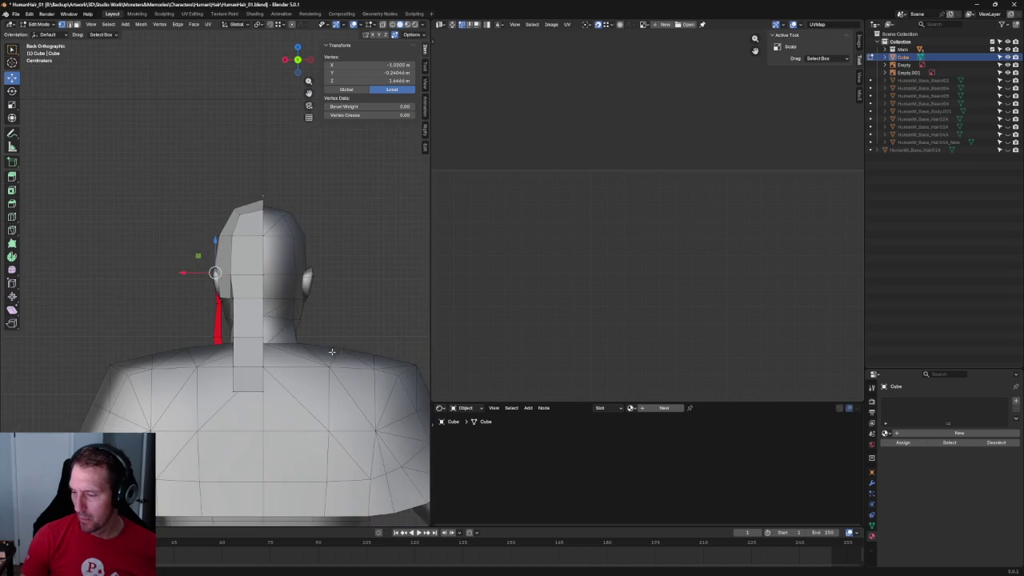
scroll(248, 273, "up", 3)
scroll(247, 273, "up", 2)
scroll(248, 273, "up", 2)
scroll(248, 272, "down", 1)
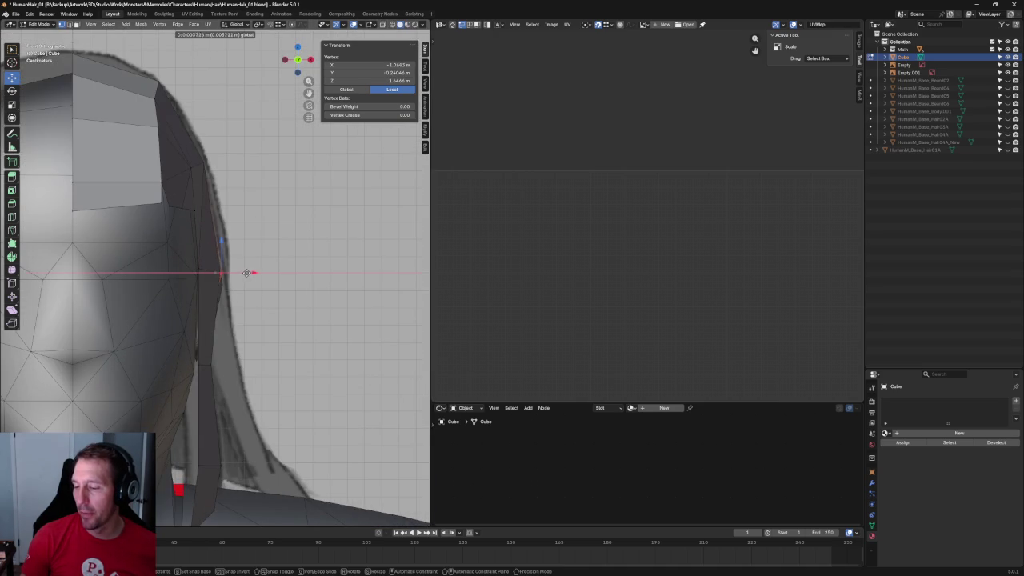
scroll(248, 272, "down", 2)
mouse_move(298, 304)
middle_mouse_down()
mouse_move(223, 275)
mouse_move(222, 304)
middle_mouse_up()
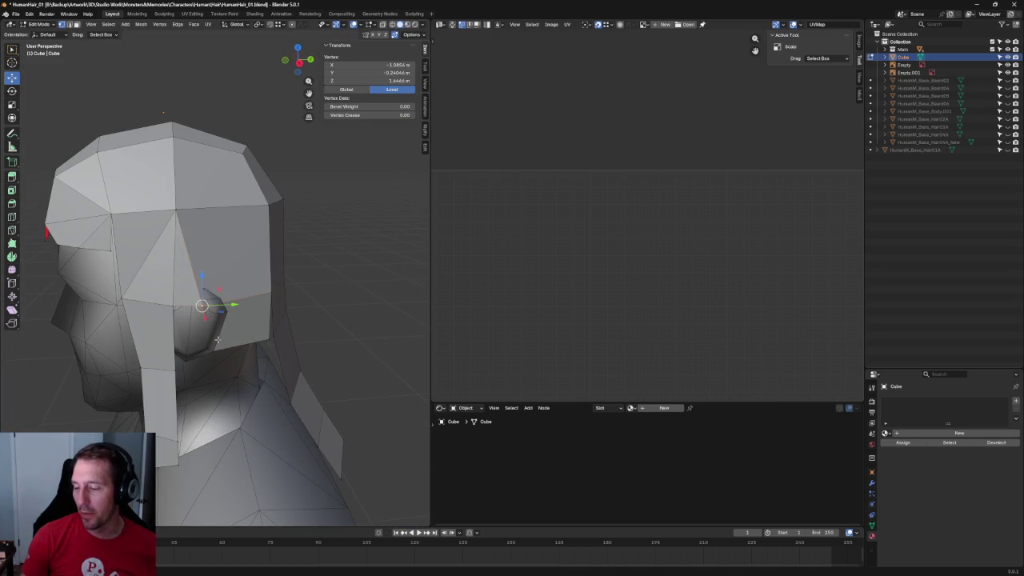
middle_click_drag(211, 349, 256, 304)
key("g")
key("x")
left_click(232, 344)
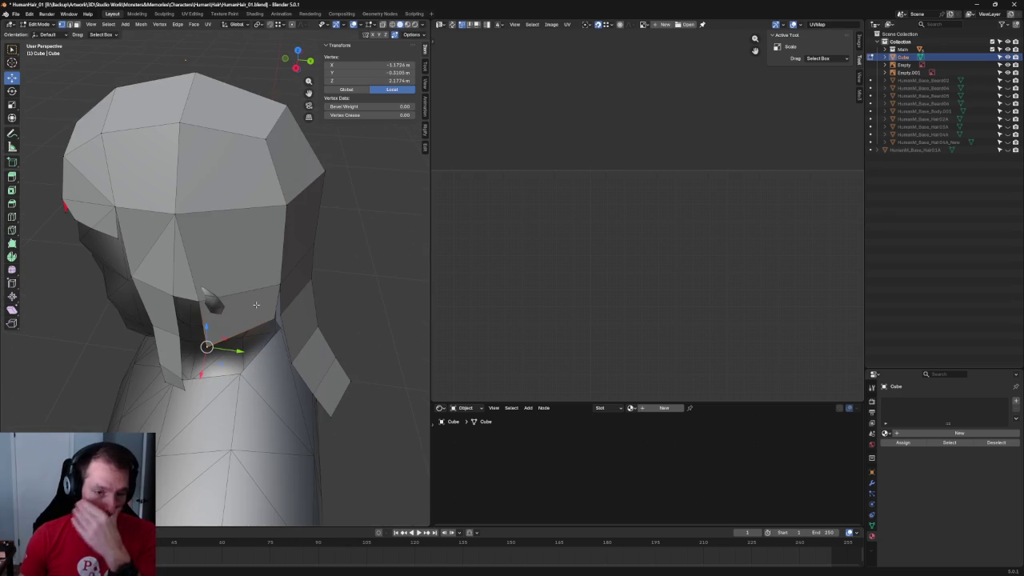
Lower the side panel's bottom edge below the ear piece toward the jaw.
scroll(256, 305, "down", 3)
key("grave")
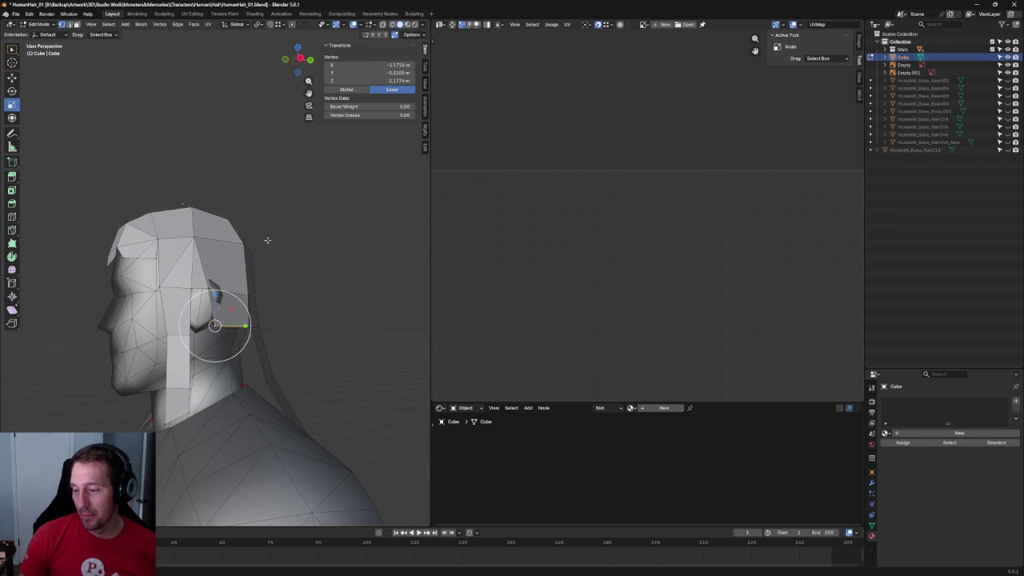
scroll(211, 270, "up", 5)
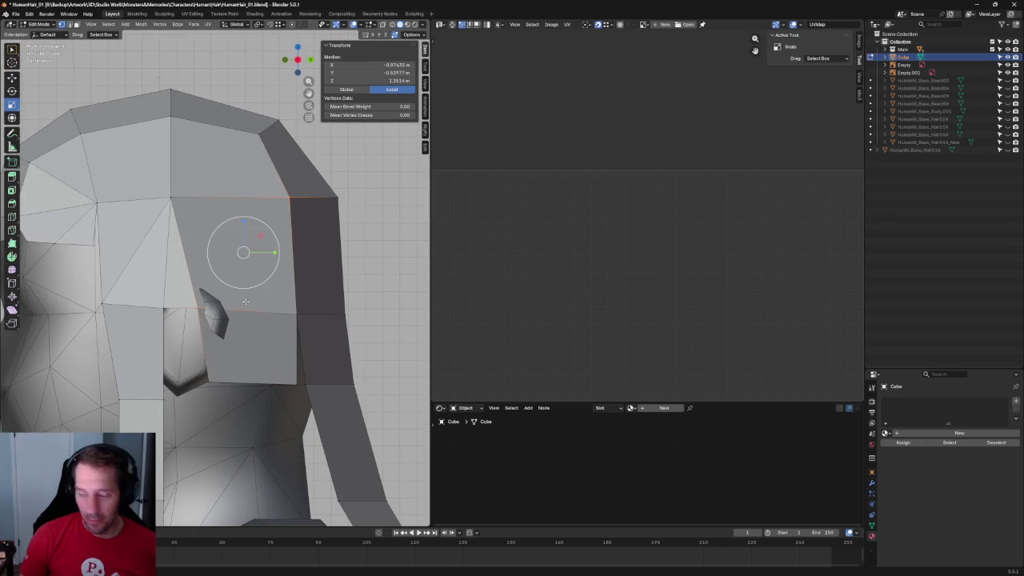
scroll(308, 279, "down", 4)
left_click(308, 281)
key("alt+z")
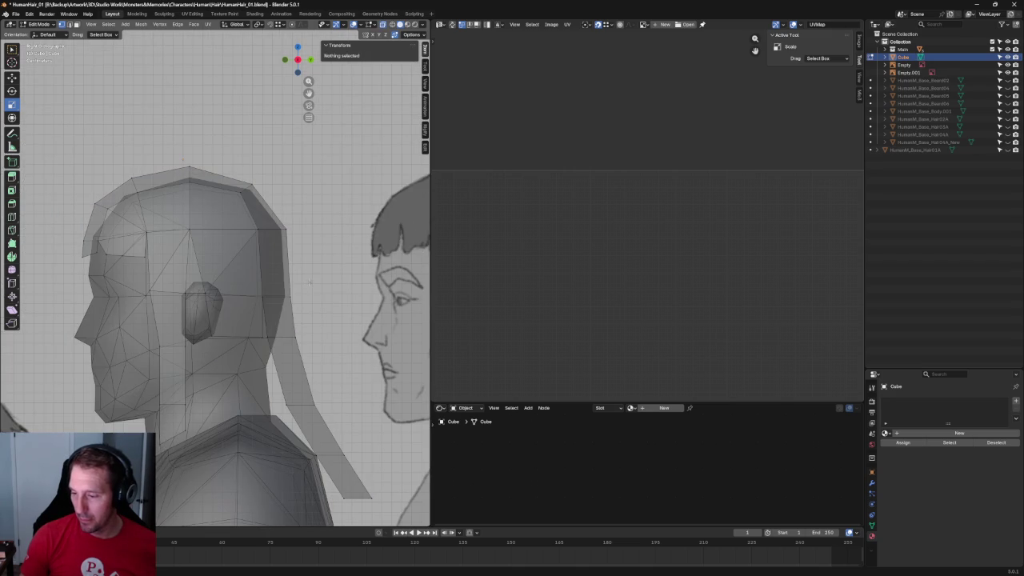
key("alt+z")
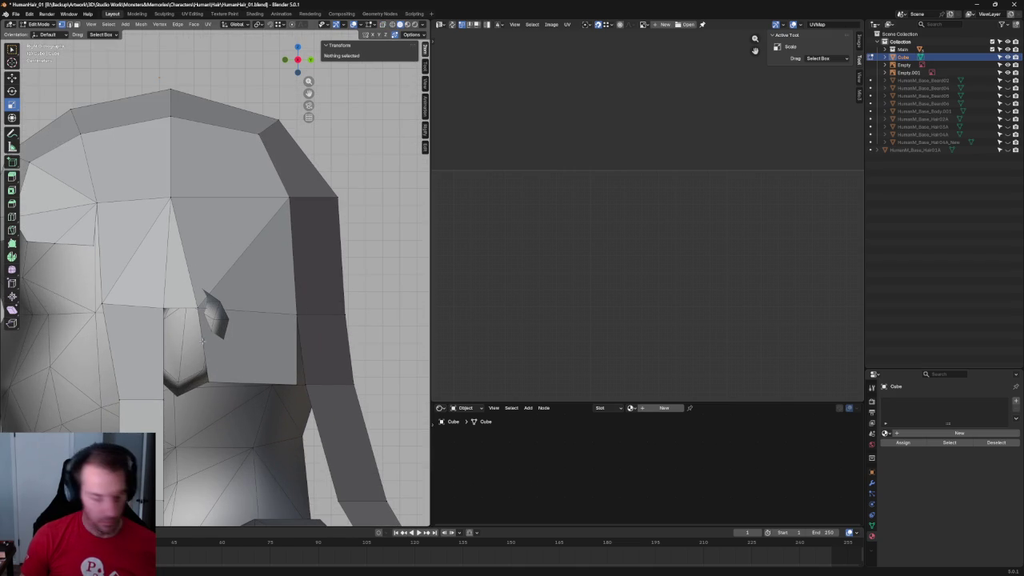
left_click(192, 347)
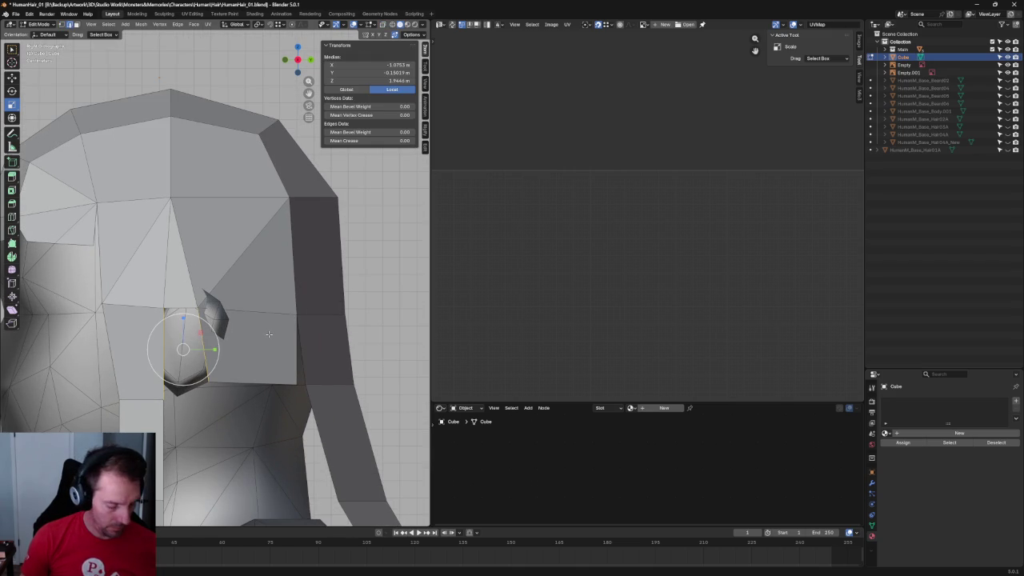
key("3")
middle_click_drag(268, 335, 247, 352)
left_click(247, 352)
left_click_drag(247, 352, 153, 379)
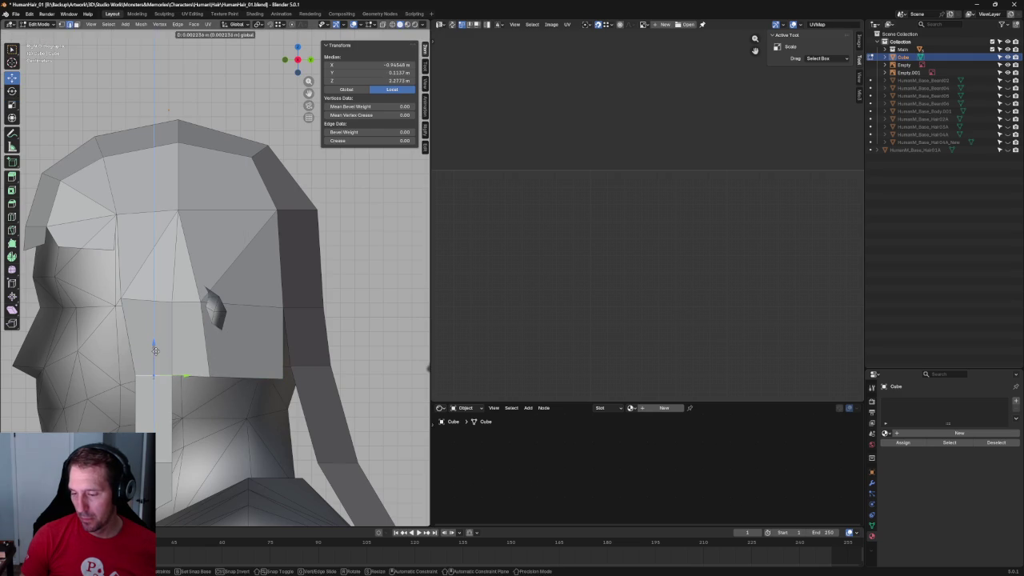
Flatten the small ear piece into the head by moving and scaling it along Y.
left_click(227, 348)
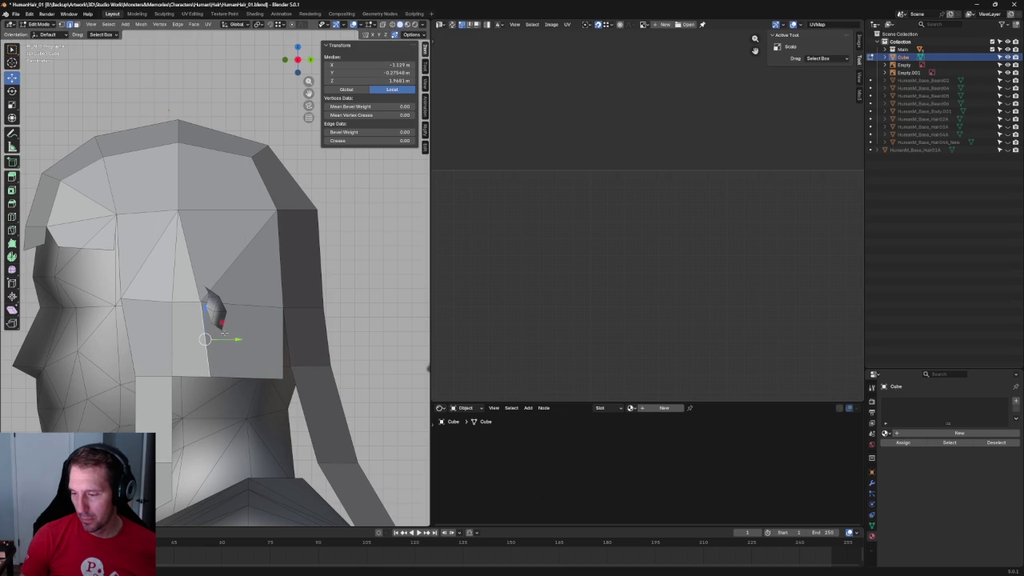
left_click_drag(229, 344, 260, 339)
key("shift+space")
key("s")
key("shift+space")
key("g")
mouse_move(260, 339)
middle_mouse_down()
mouse_move(232, 290)
mouse_move(280, 267)
mouse_move(352, 338)
mouse_move(370, 334)
middle_mouse_up()
key("grave")
left_click(291, 310)
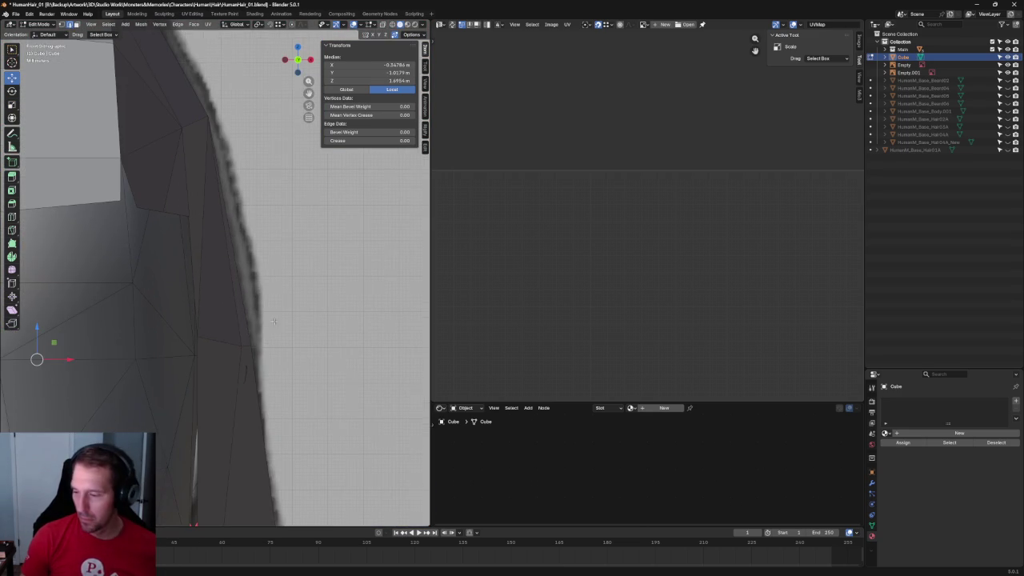
scroll(243, 345, "down", 2)
scroll(238, 320, "down", 3)
scroll(238, 302, "up", 3)
left_click(236, 322)
left_click(232, 323)
left_click(245, 480, "shift")
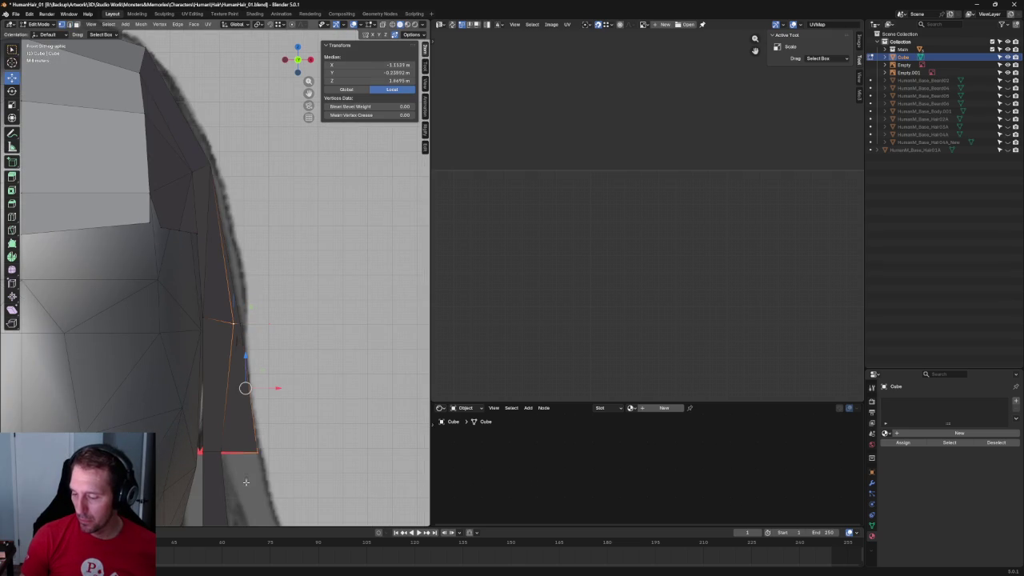
left_click(307, 422)
scroll(306, 422, "down", 2)
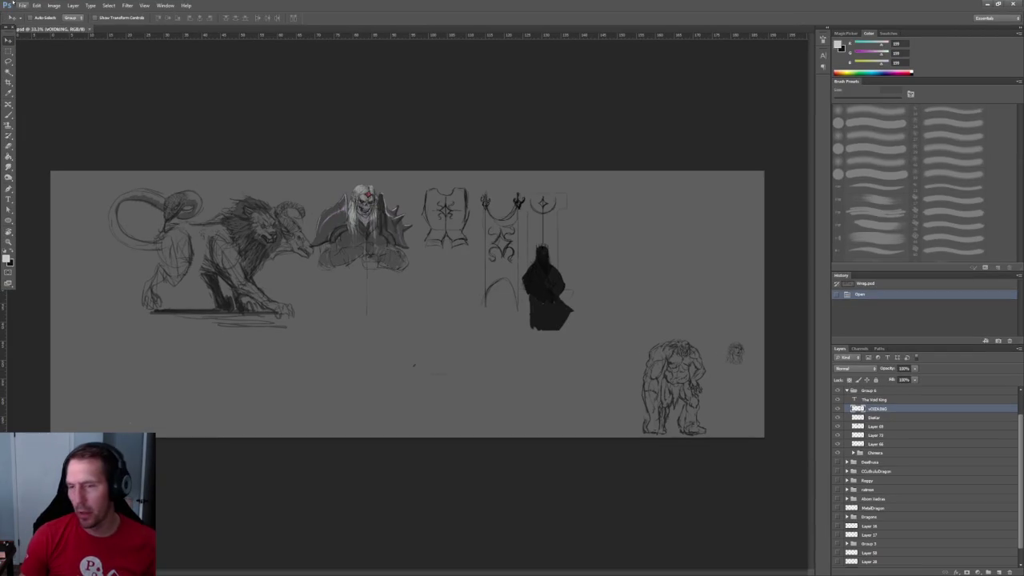
Open Messing around.psd from the Concepts folder through File > Open.
left_click(24, 5)
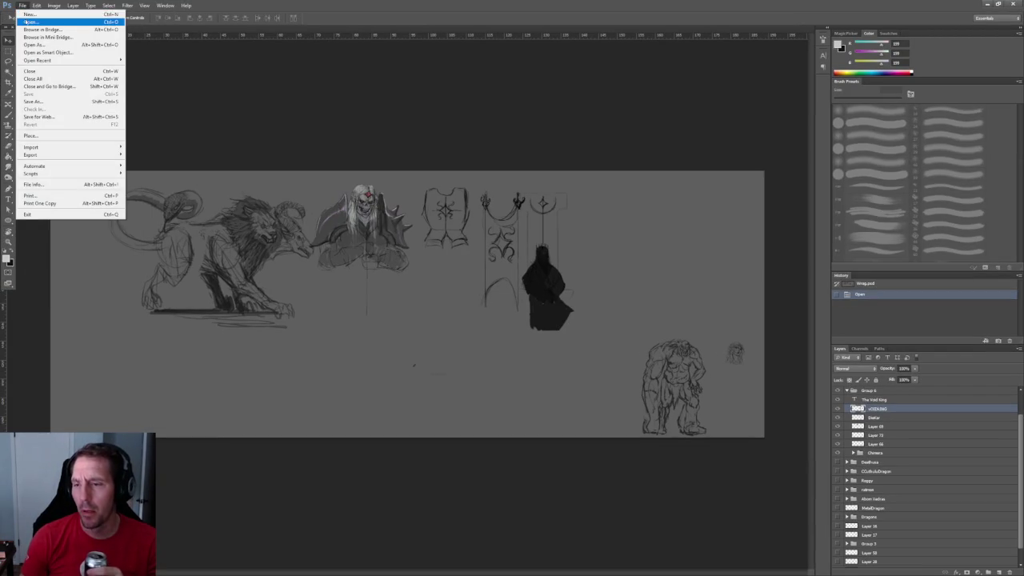
left_click(36, 23)
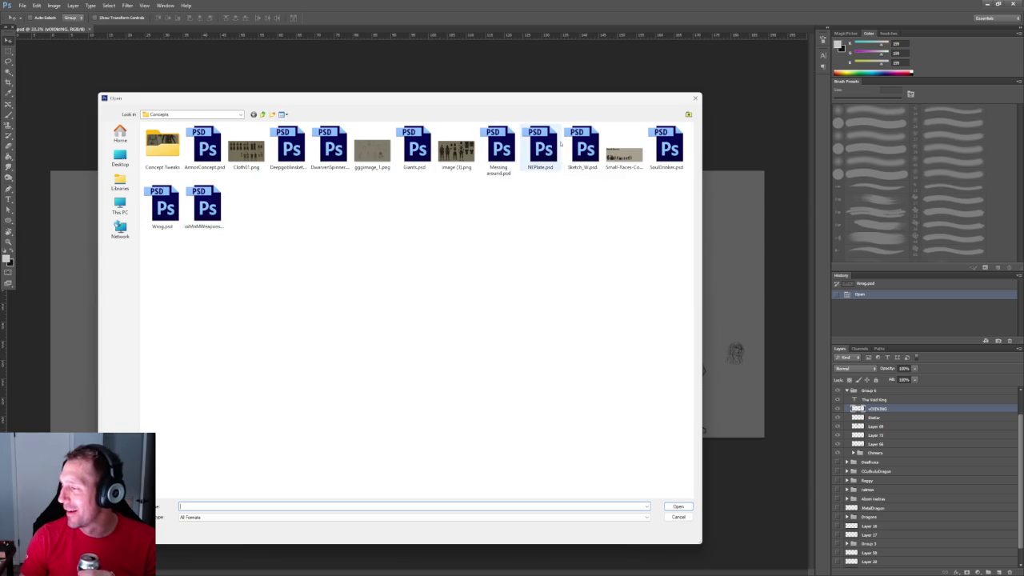
left_click(498, 148)
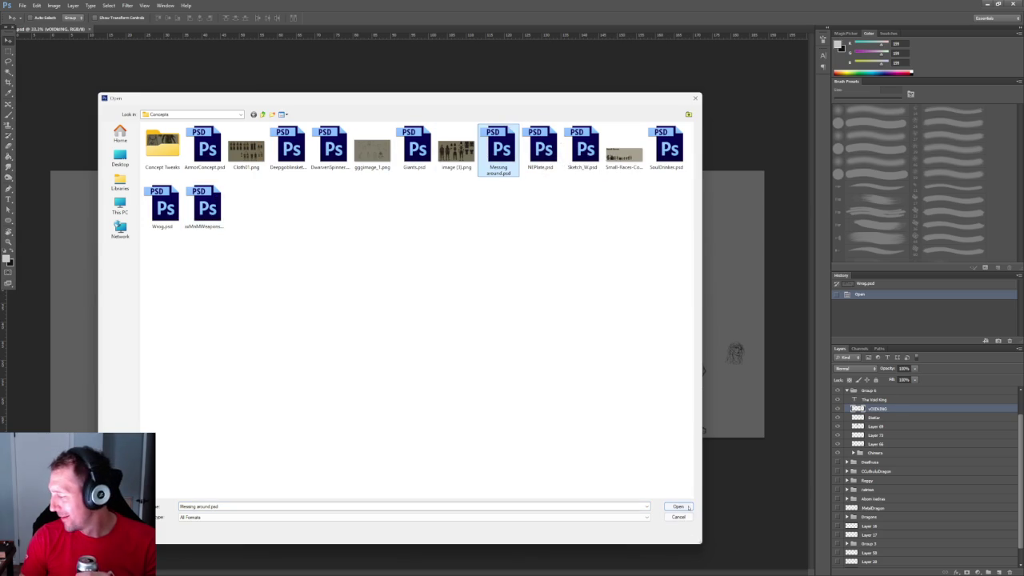
left_click(677, 507)
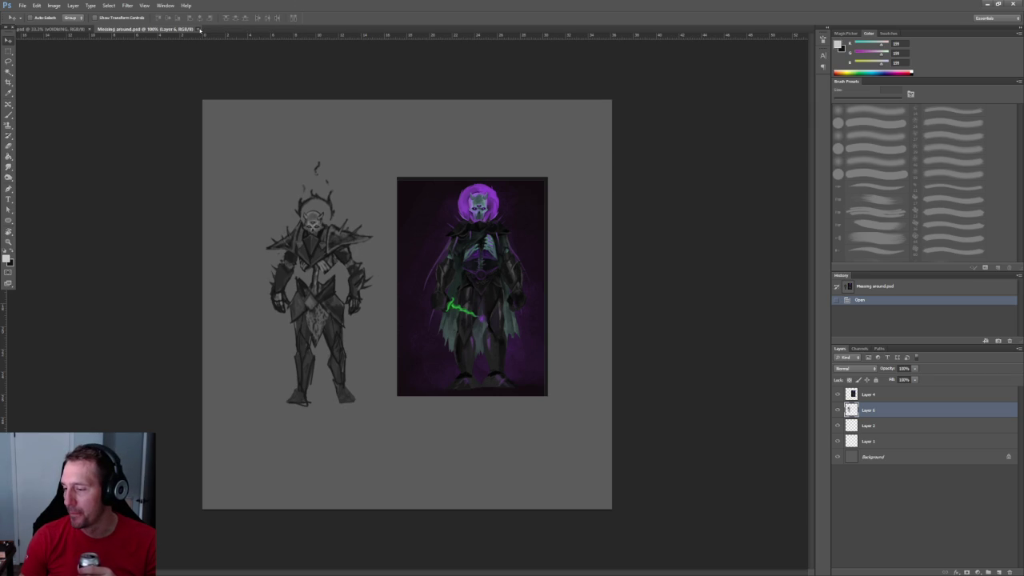
Close Messing around.psd and open DwarvenSpinner.psd instead.
left_click(199, 30)
left_click(23, 5)
left_click(40, 20)
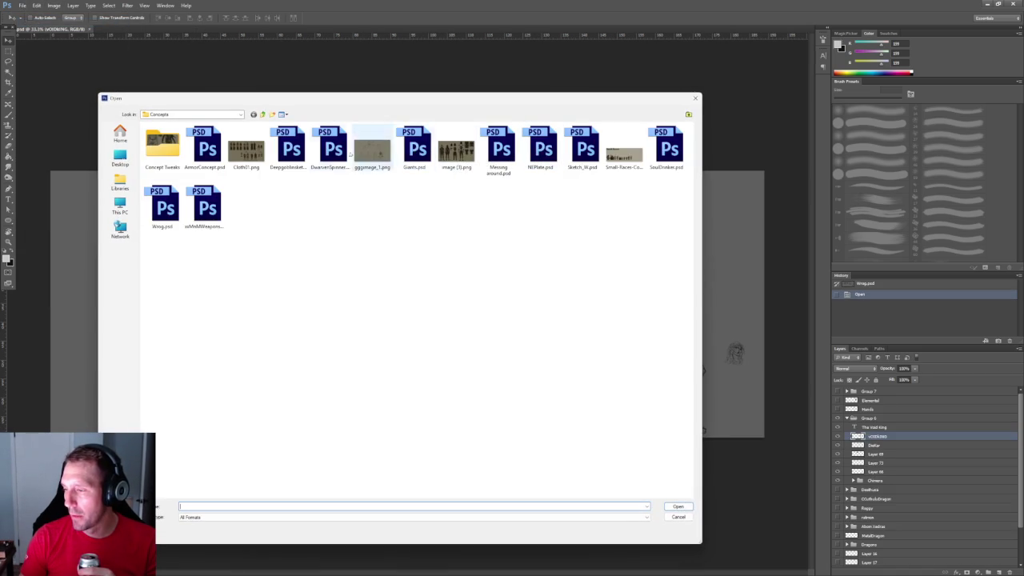
left_click(320, 141)
left_click(674, 506)
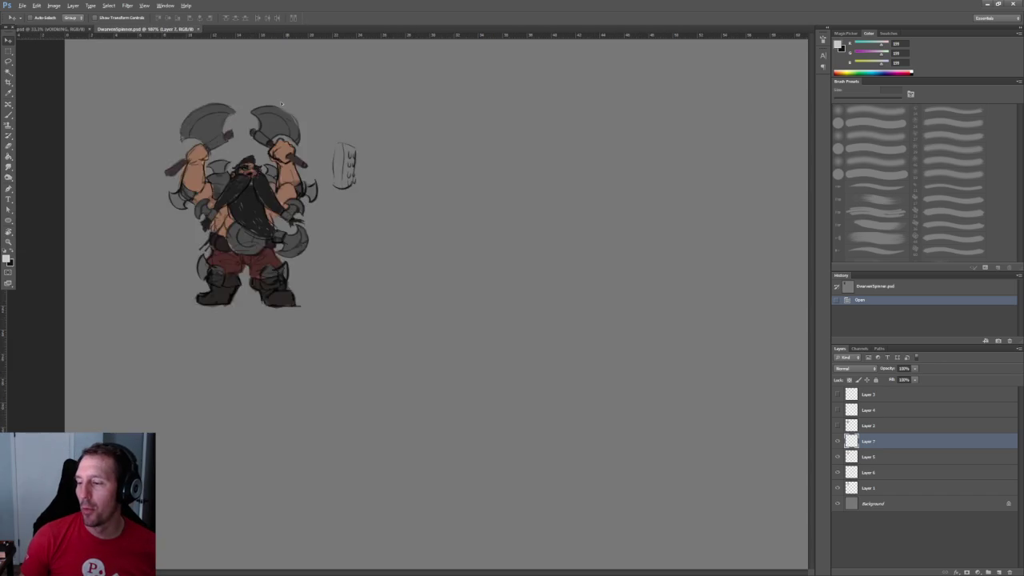
Zoom into the dwarf sketch and centre it in the view.
scroll(274, 132, "up", 3, "alt")
scroll(275, 132, "up", 2, "alt")
left_click_drag(274, 132, 404, 157)
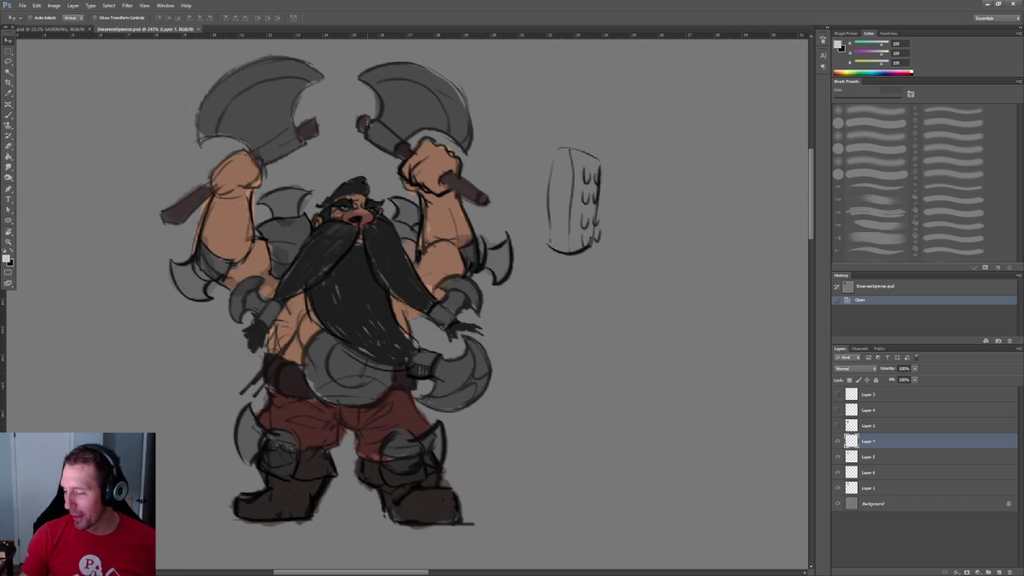
left_click(22, 5)
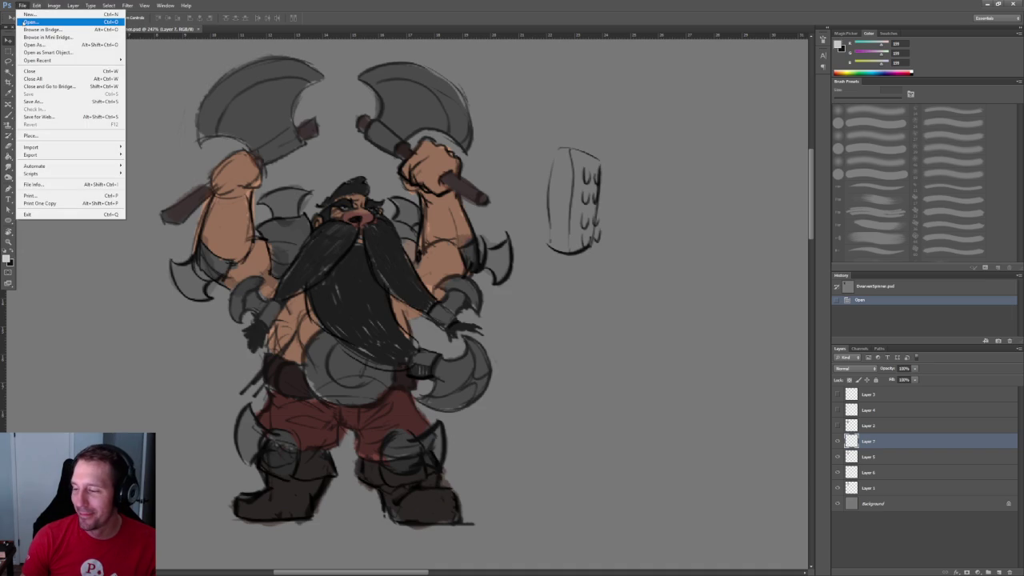
Open Deepgoblinsketchup.psd and zoom around the goblin sketches.
left_click(28, 22)
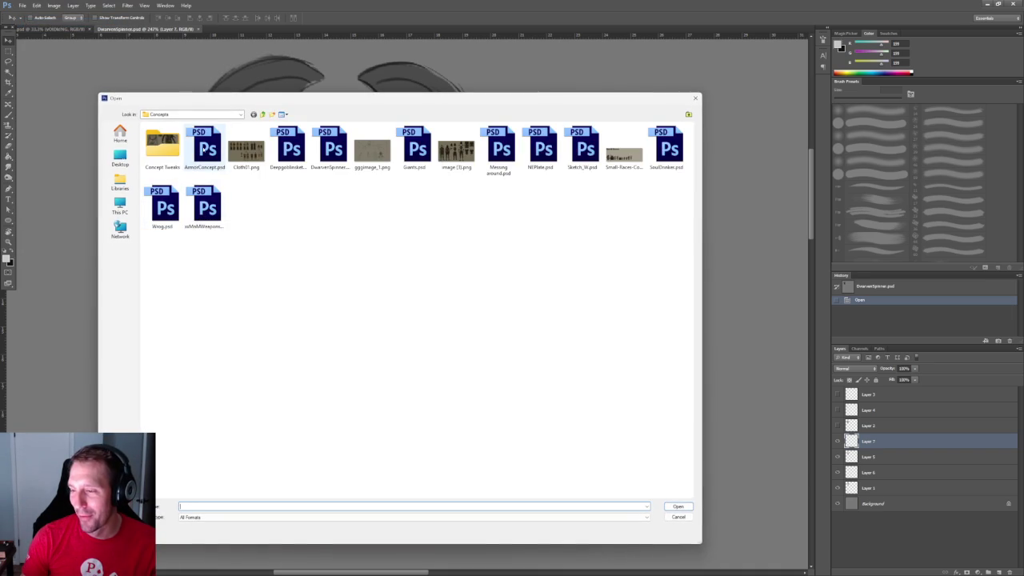
left_click(289, 144)
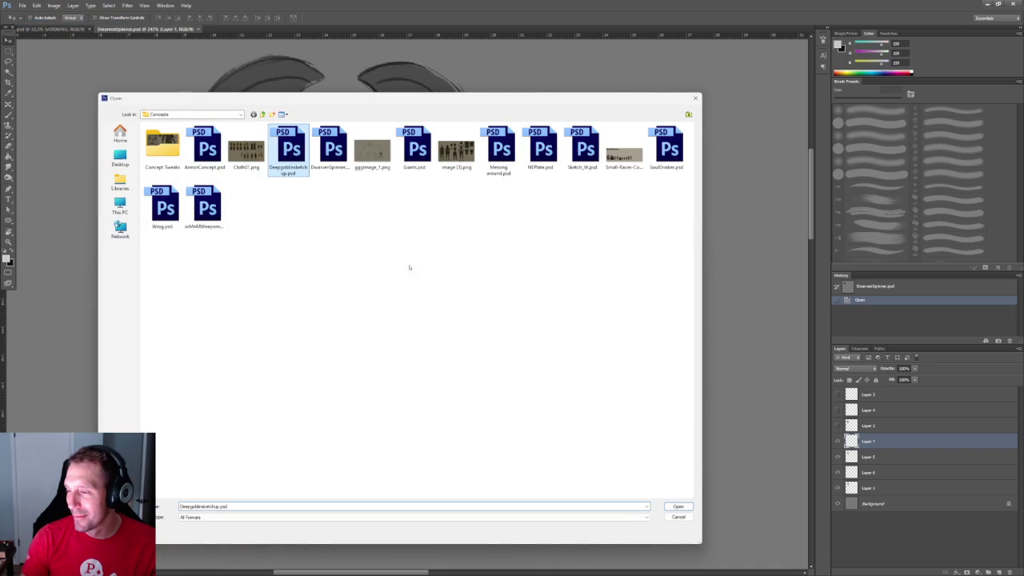
left_click(677, 506)
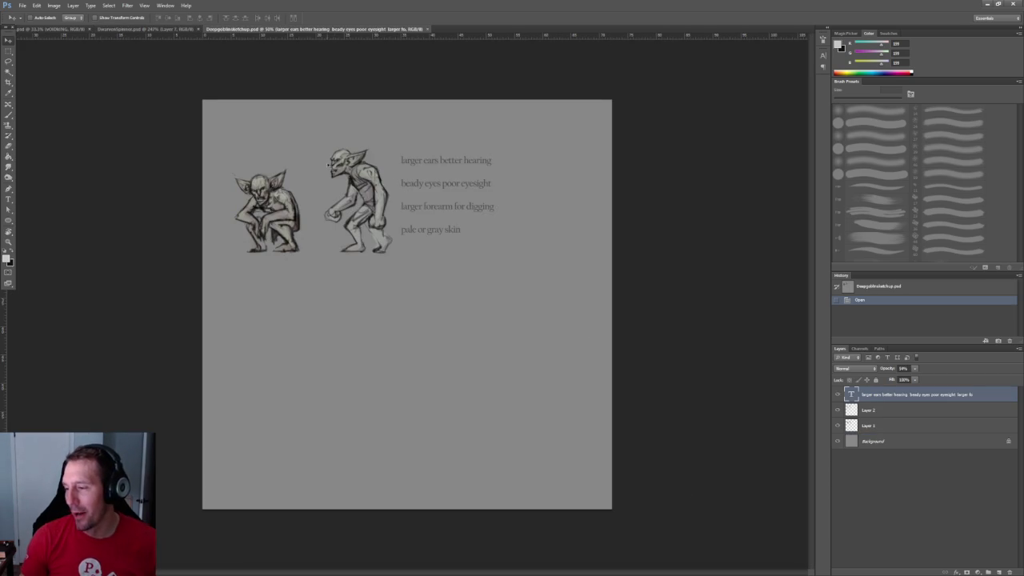
scroll(280, 172, "up", 5, "alt")
scroll(272, 168, "up", 2, "alt")
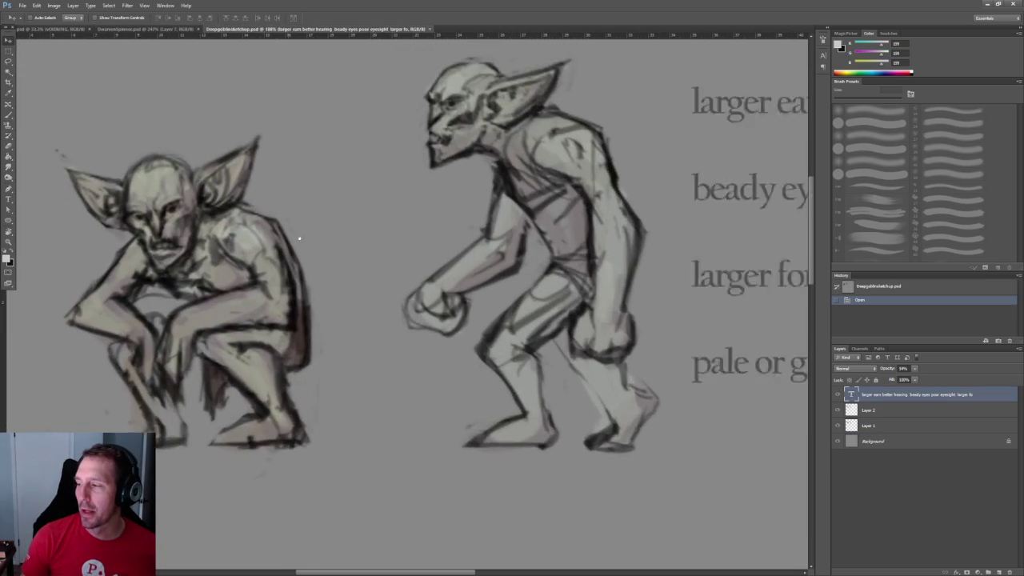
scroll(304, 232, "up", 1, "alt")
scroll(315, 242, "up", 1, "alt")
scroll(315, 243, "down", 2, "alt")
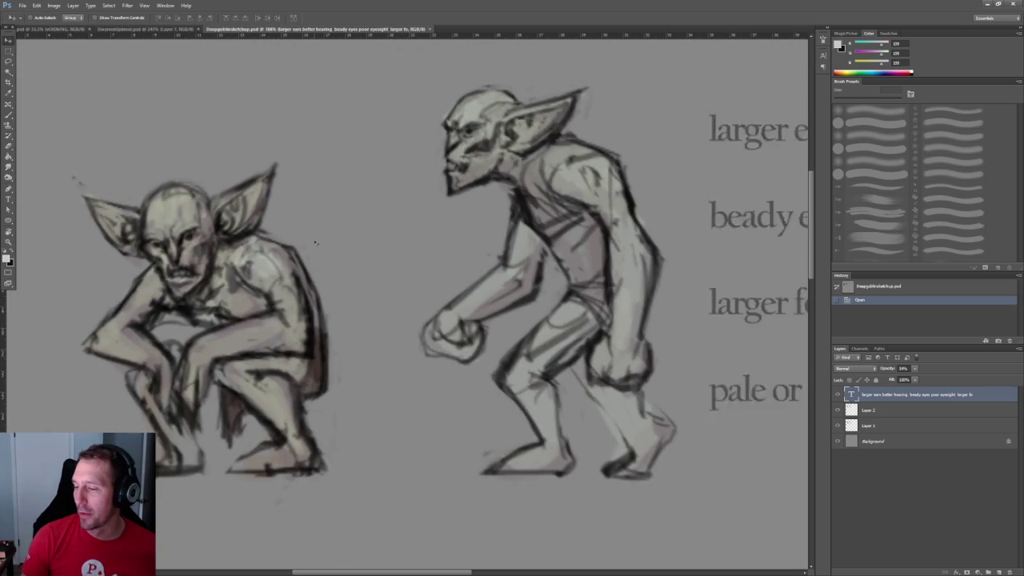
scroll(316, 242, "down", 1, "alt")
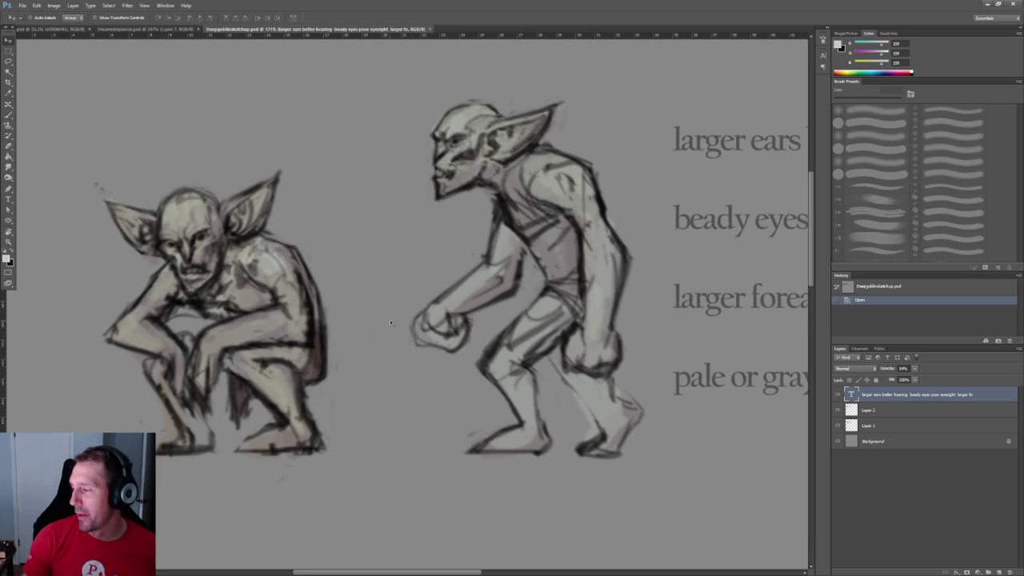
scroll(383, 311, "down", 8, "alt")
scroll(383, 312, "down", 2, "alt")
scroll(383, 311, "up", 1, "alt")
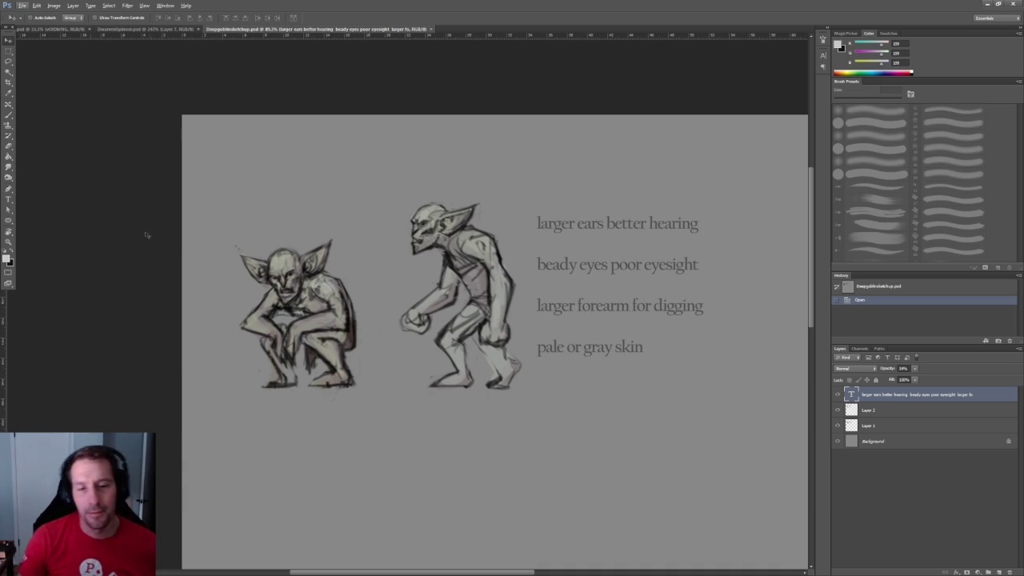
scroll(373, 248, "up", 3, "alt")
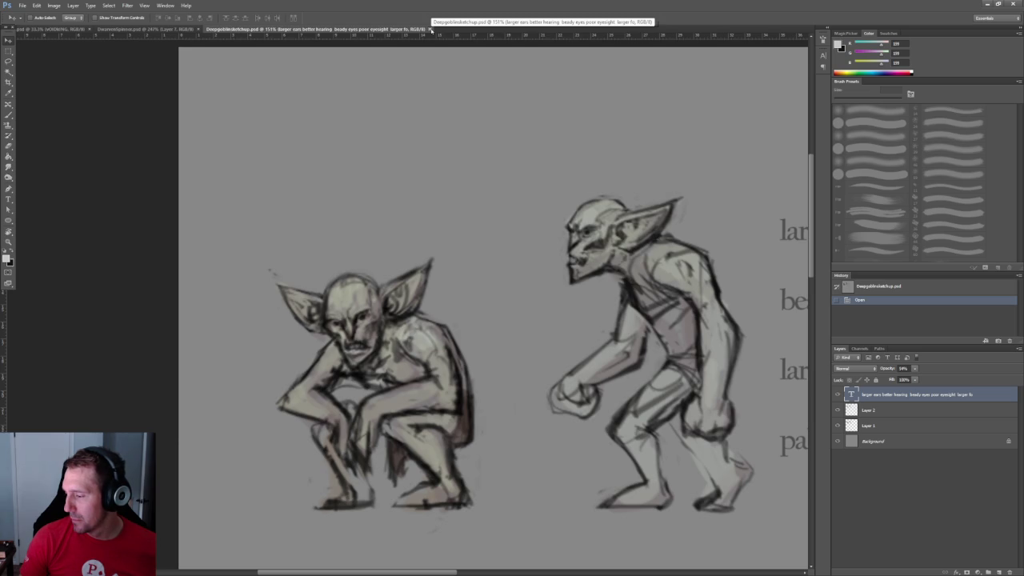
Close the goblin and dwarf sketches, return to Blender, and select the hair's side-edge vertex.
left_click(430, 30)
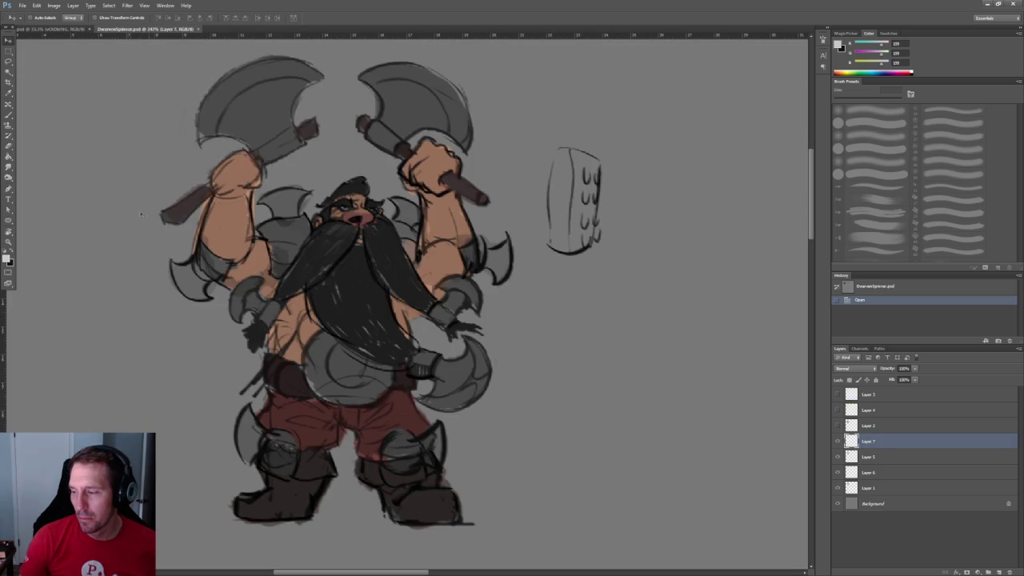
key("ctrl+w")
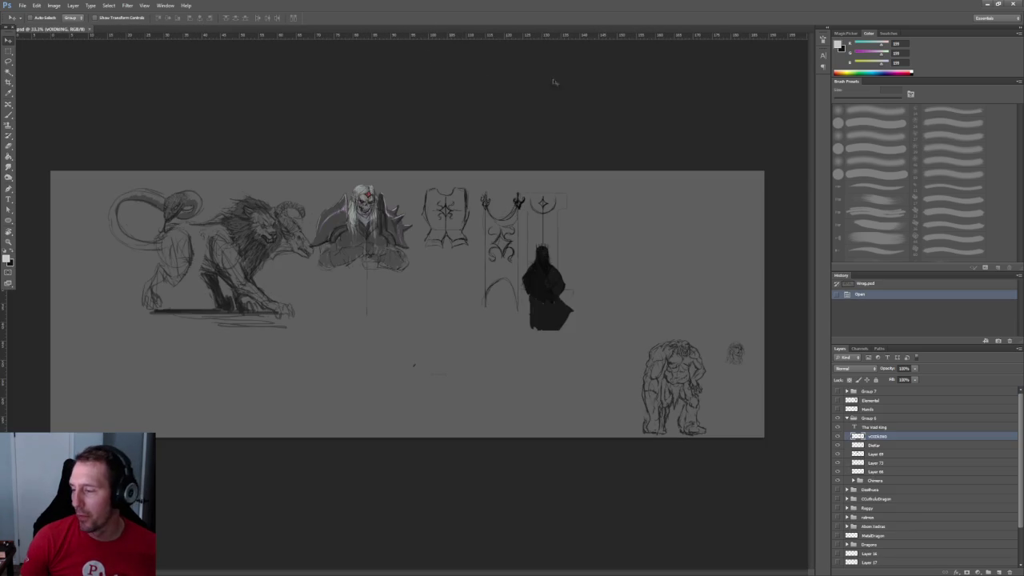
left_click(1010, 3)
scroll(236, 218, "down", 4)
scroll(224, 214, "up", 2)
scroll(297, 292, "up", 2)
scroll(374, 223, "up", 2)
left_click_drag(374, 224, 285, 286)
key("alt+z")
Select a vertex on the hair edge and shift it slightly along X.
left_click(341, 264)
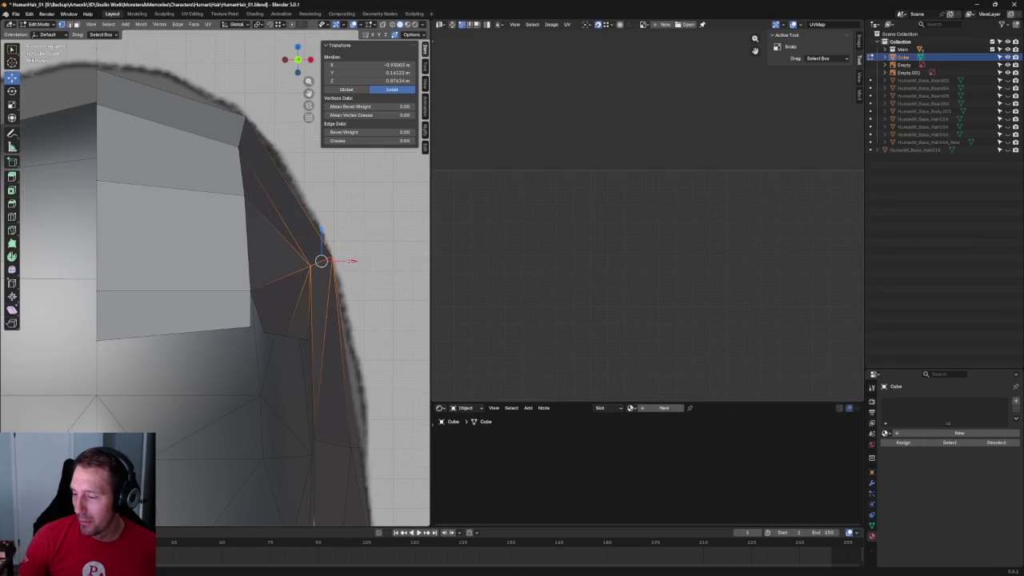
scroll(351, 262, "down", 4)
scroll(352, 262, "down", 2)
left_click_drag(237, 226, 248, 223)
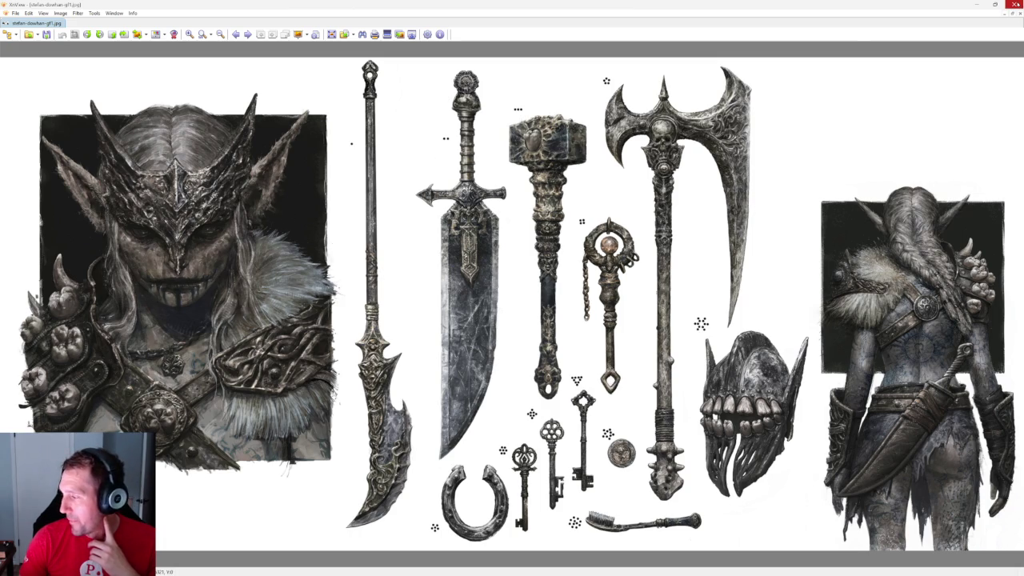
Look at the Goblin.png reference in XnView, then return to Blender.
left_click(1016, 4)
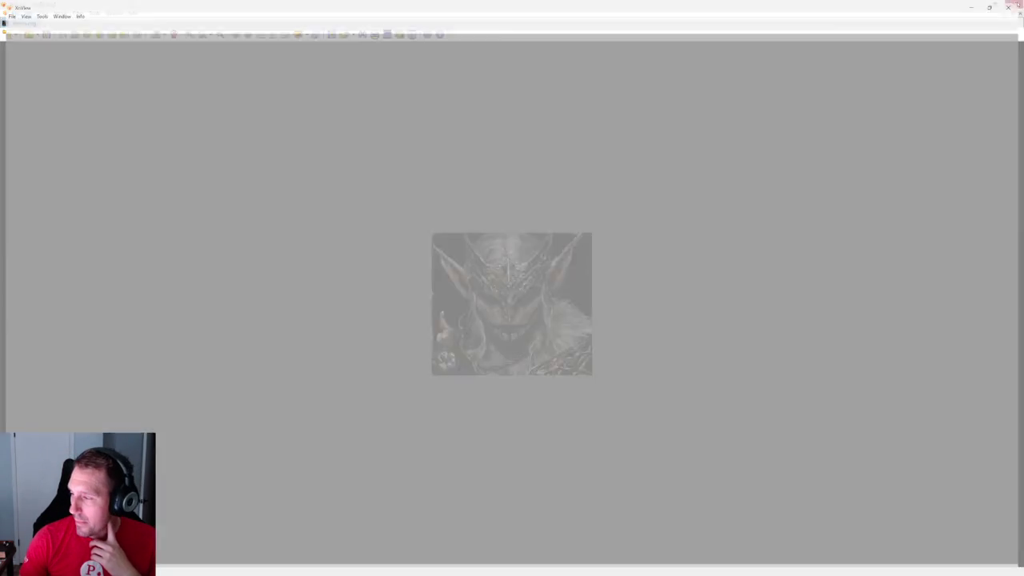
left_click(1012, 4)
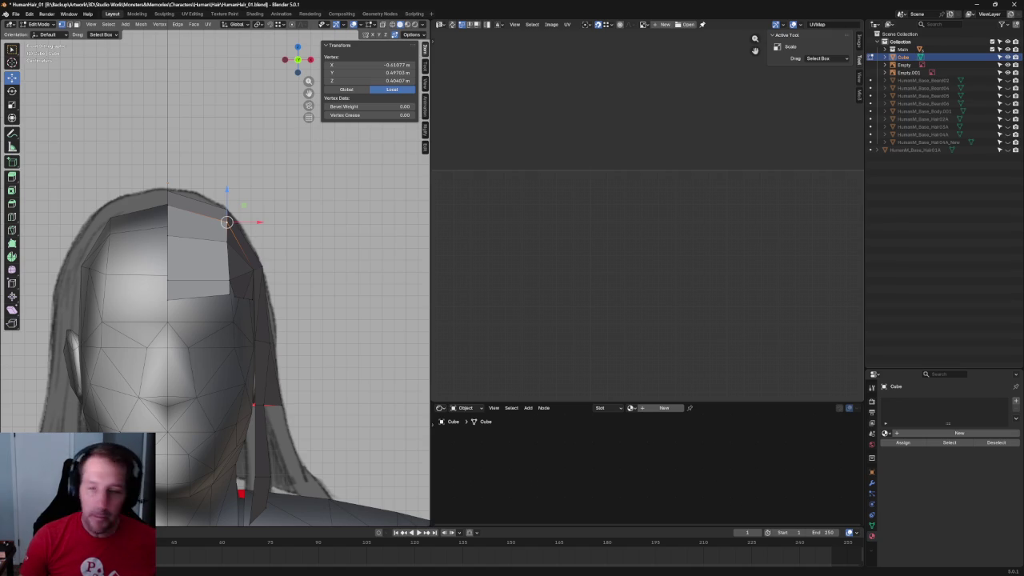
Clear the selection and view the head from the side with X-ray shading on.
left_click(274, 224)
scroll(275, 224, "up", 4)
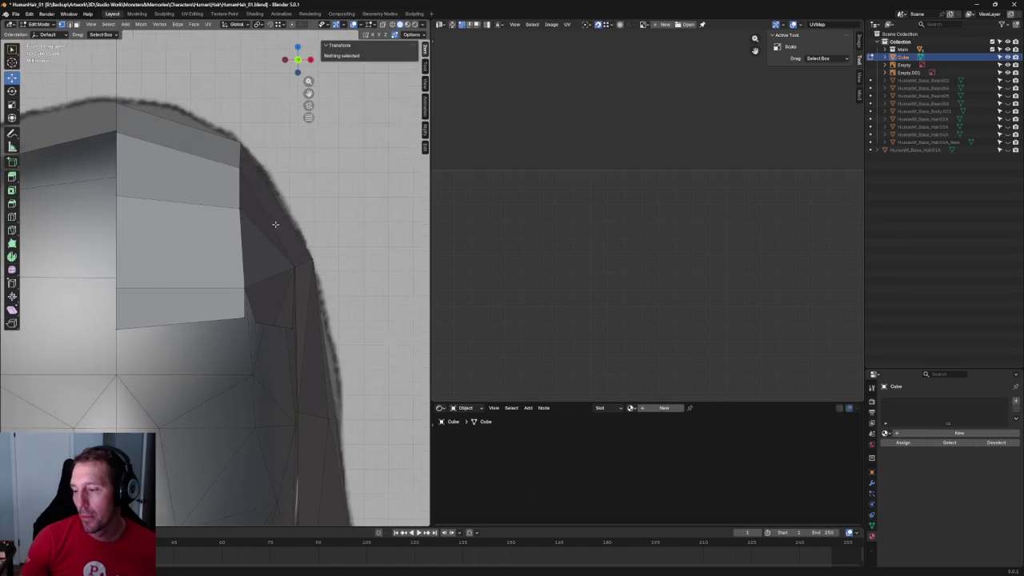
scroll(263, 285, "down", 2)
scroll(274, 272, "down", 3)
key("shift+space")
key("s")
key("KP_3")
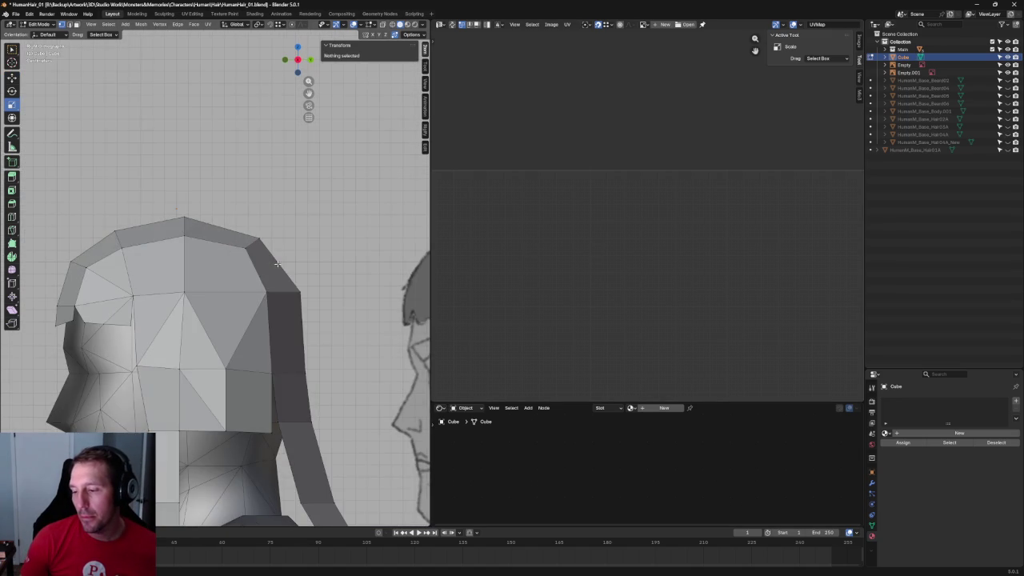
key("alt+z")
scroll(266, 192, "down", 2)
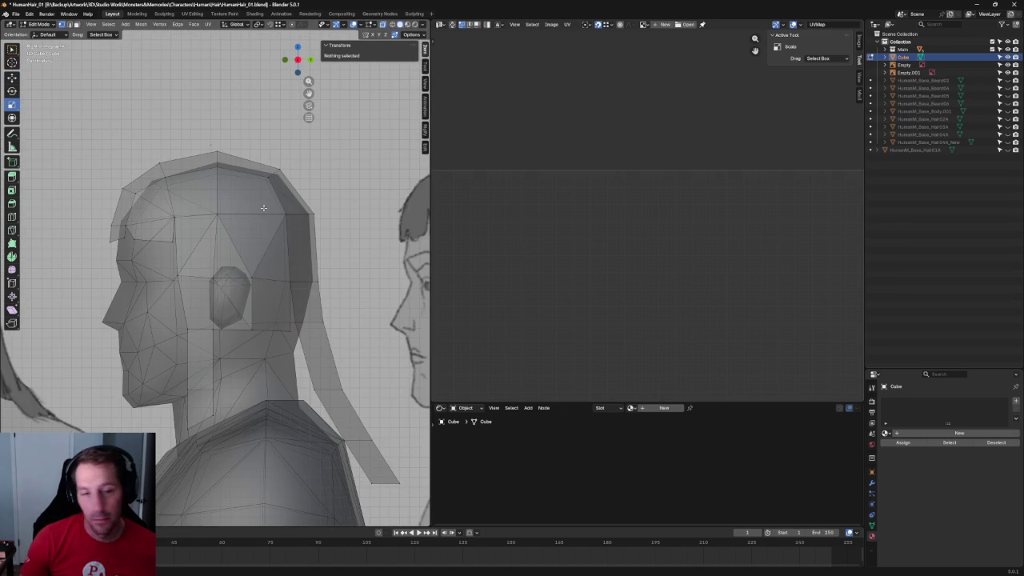
scroll(269, 277, "up", 3)
key("alt+z")
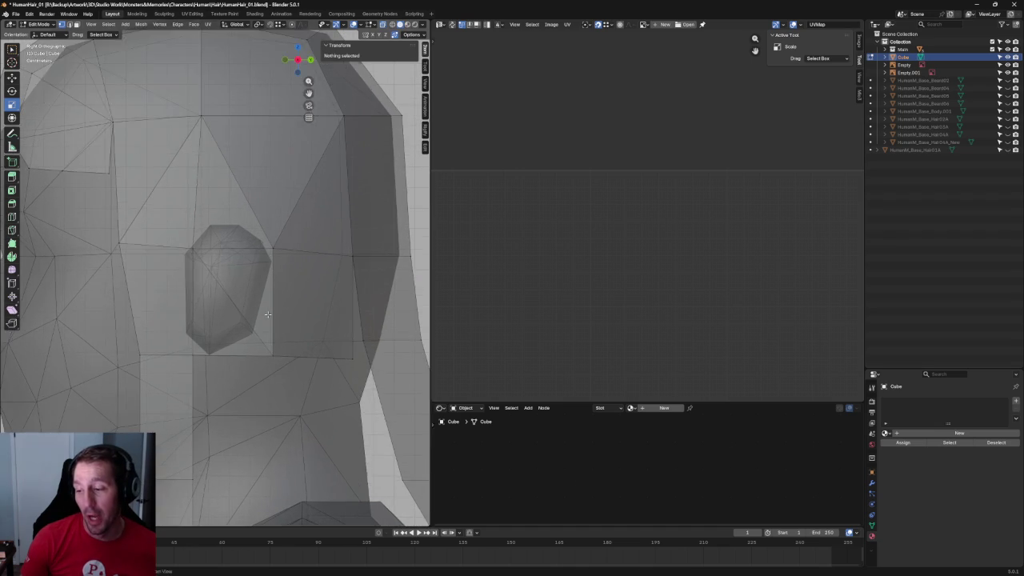
scroll(268, 317, "up", 2)
scroll(252, 341, "down", 5)
scroll(264, 328, "up", 4)
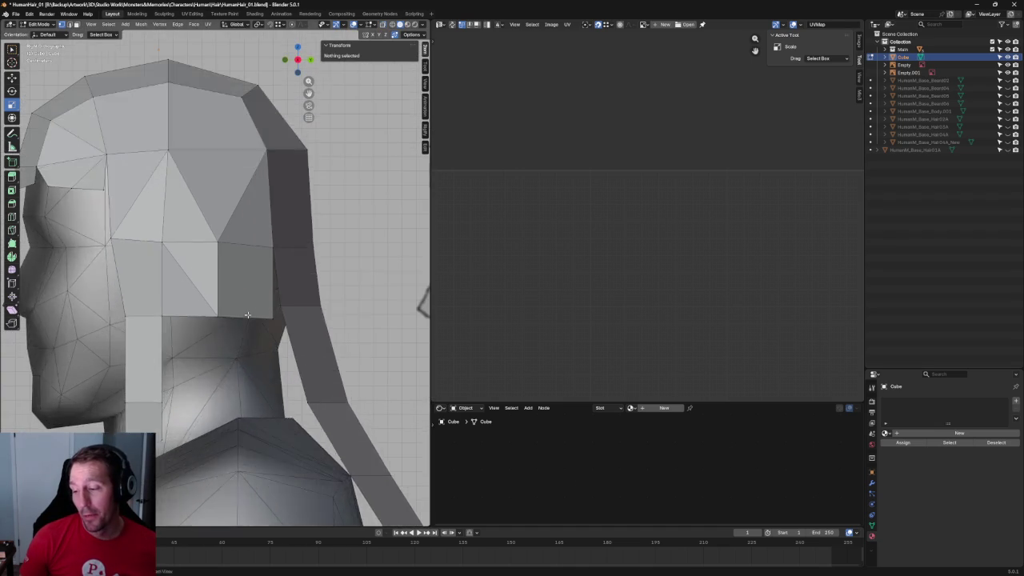
key("alt+z")
Move a vertex behind the ear to tighten the hair there.
left_click(272, 319)
key("shift+space")
key("g")
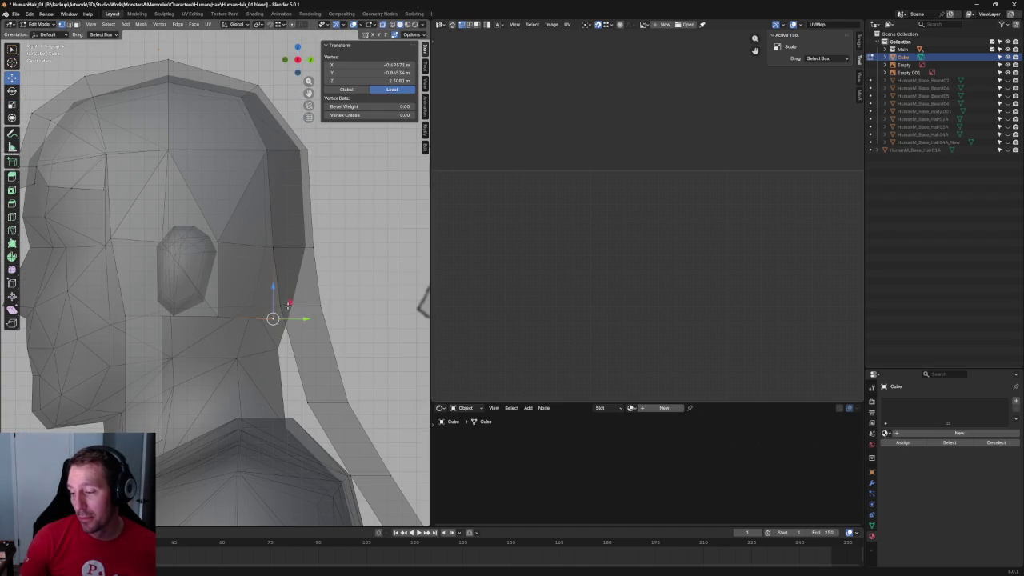
left_click(275, 273, "shift")
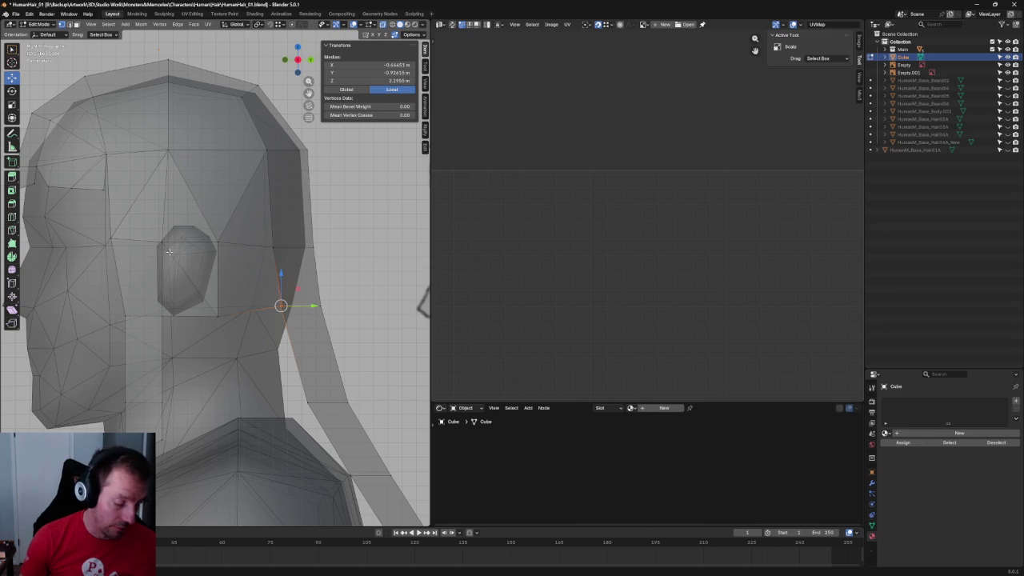
key("ctrl+z")
left_click_drag(296, 292, 298, 295)
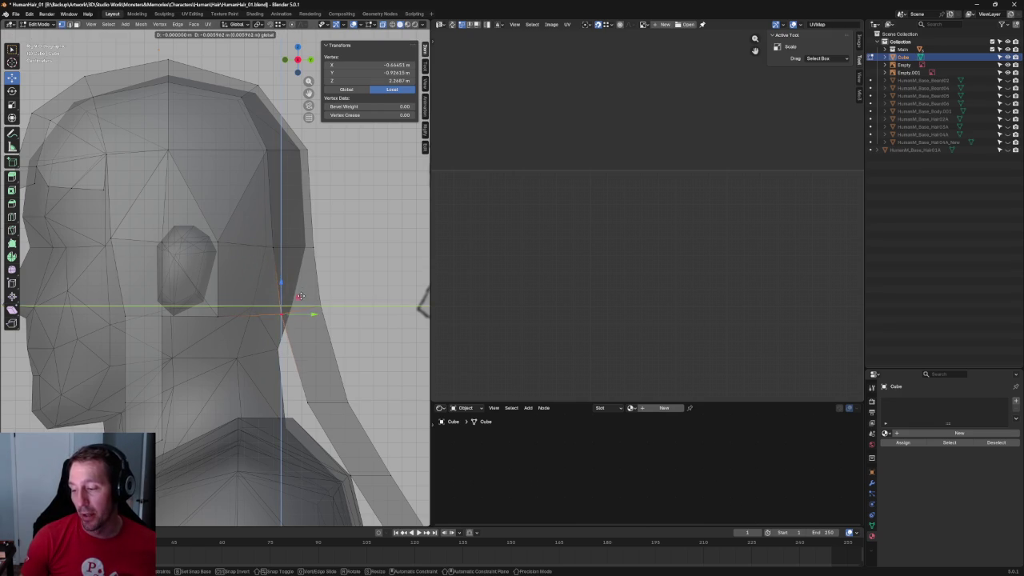
left_click(300, 295)
key("alt+a")
Raise the vertex where the back flap meets the cap.
scroll(323, 286, "down", 8)
mouse_move(323, 287)
middle_mouse_down()
mouse_move(248, 327)
mouse_move(225, 327)
middle_mouse_up()
scroll(288, 304, "up", 6)
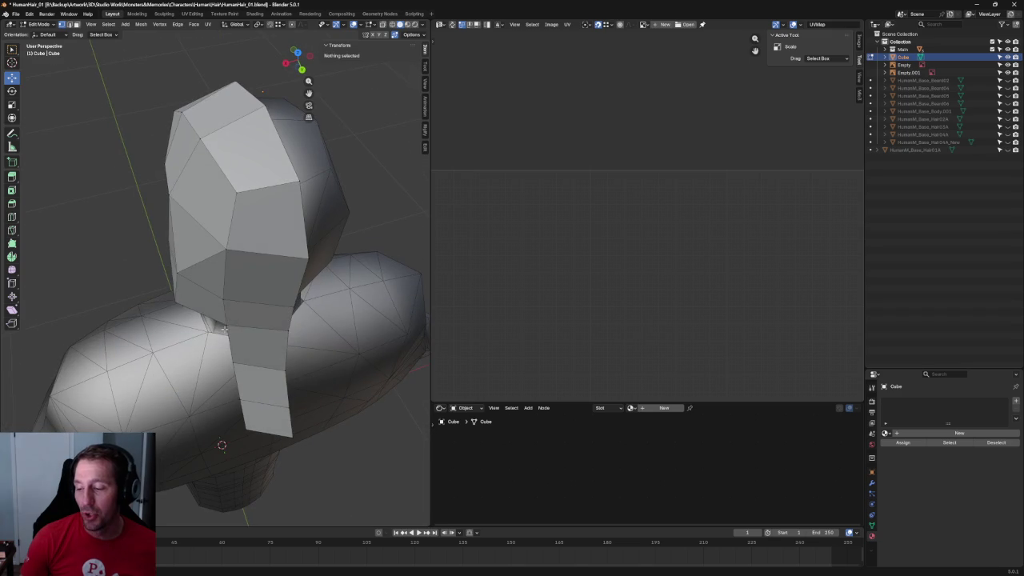
left_click(224, 325)
mouse_move(199, 333)
left_mouse_down()
mouse_move(184, 337)
mouse_move(221, 298)
left_mouse_up()
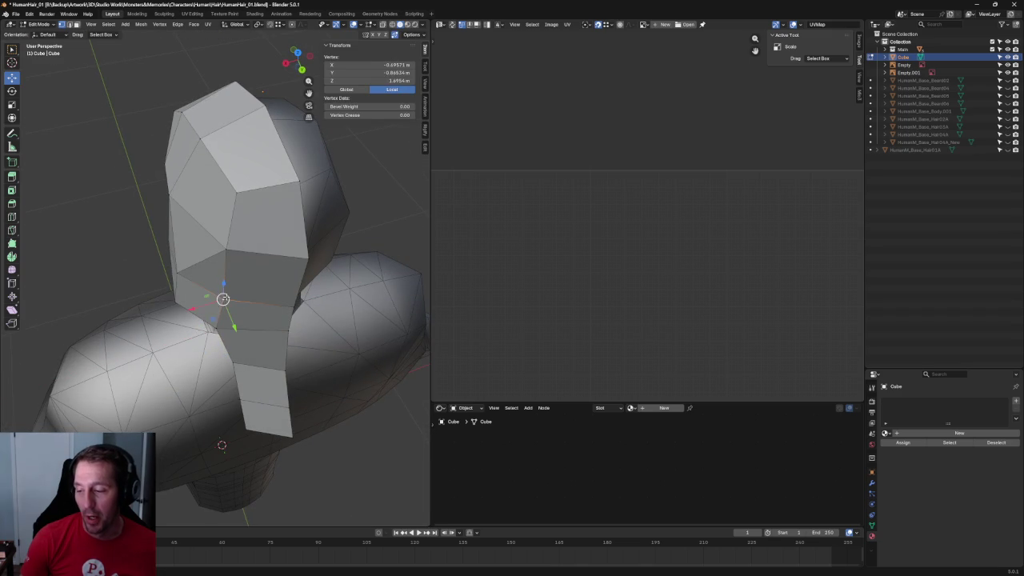
mouse_move(222, 297)
middle_mouse_down()
mouse_move(253, 243)
mouse_move(354, 274)
middle_mouse_up()
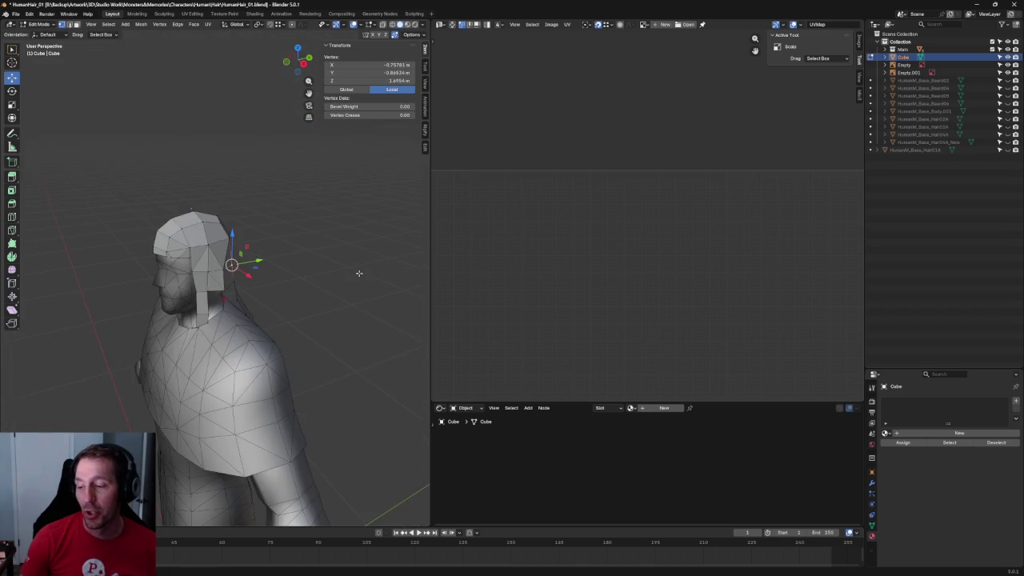
Squash the edge loop beside the ear vertically with S Z and reposition it with G Z.
key("KP_3")
scroll(309, 244, "up", 4)
scroll(312, 225, "up", 3)
scroll(313, 225, "down", 2)
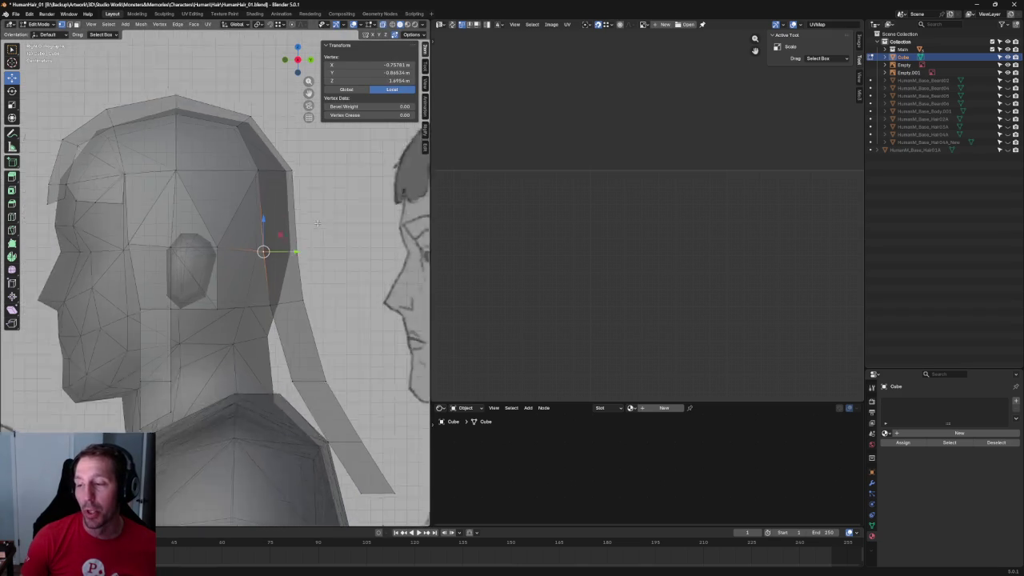
scroll(324, 228, "down", 2)
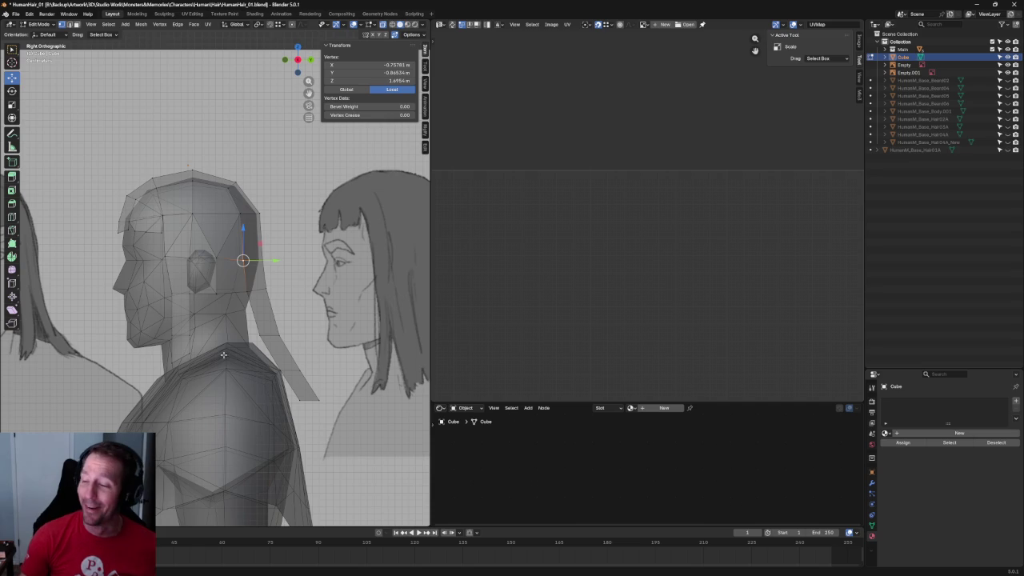
scroll(224, 352, "up", 1)
scroll(231, 297, "up", 3)
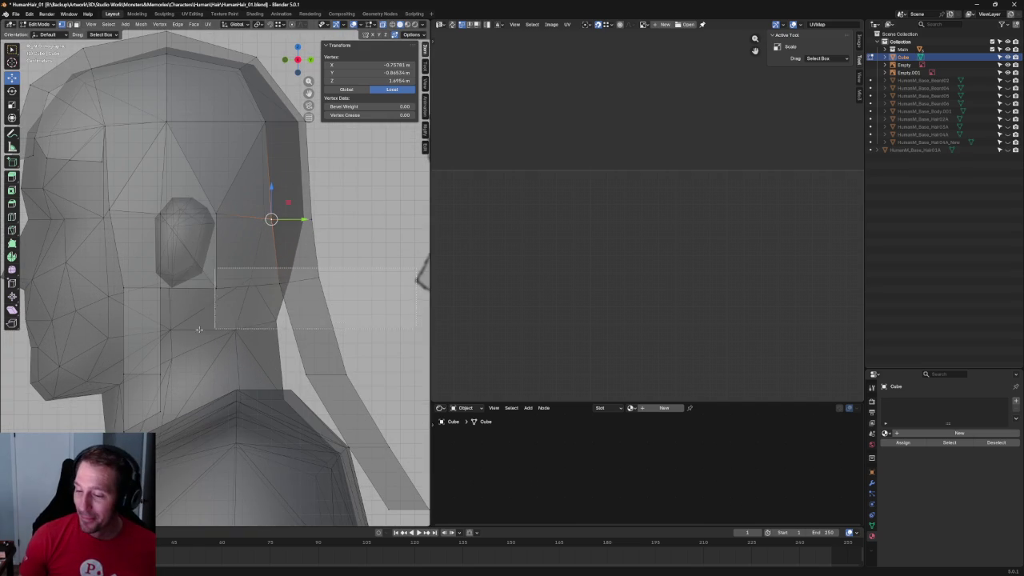
left_click(232, 283, "alt")
key("s")
scroll(221, 264, "up", 4)
scroll(220, 262, "down", 3)
key("z")
left_click(220, 267)
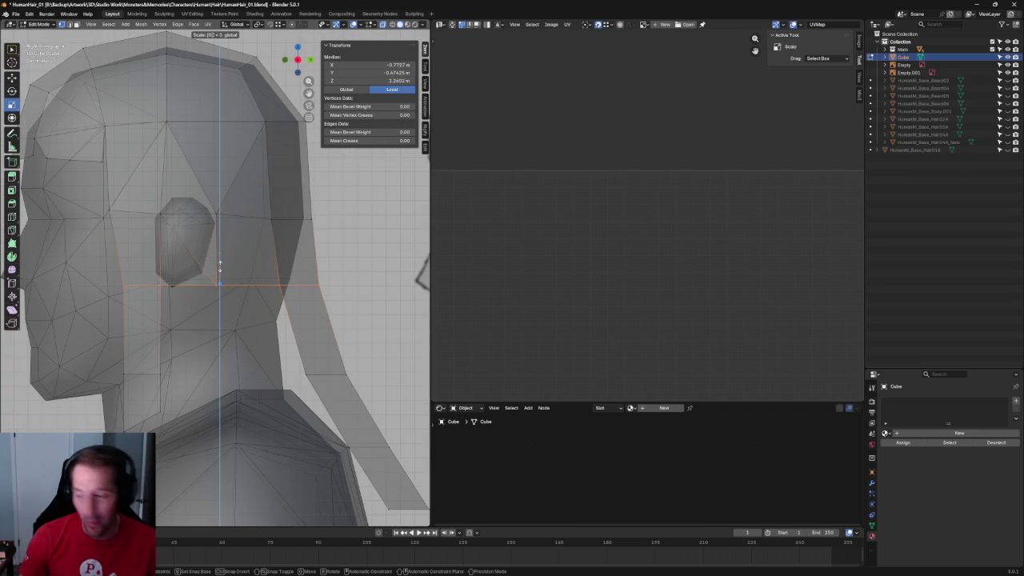
key("g")
scroll(218, 264, "down", 3)
key("z")
left_click(225, 250)
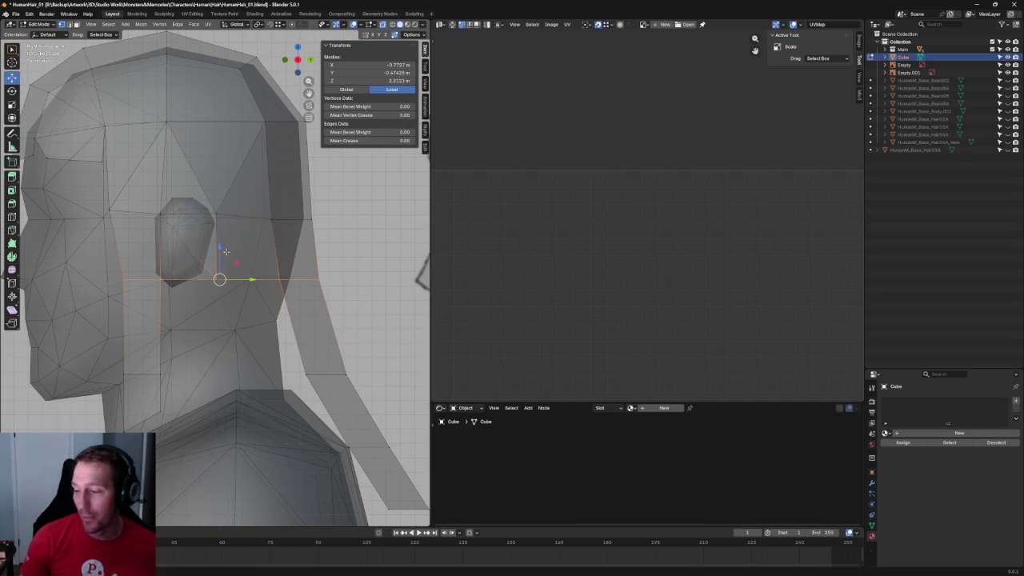
Flatten and reposition the upper edge loop, then select the strip's bottom edge by the ear.
left_click(92, 237, "alt")
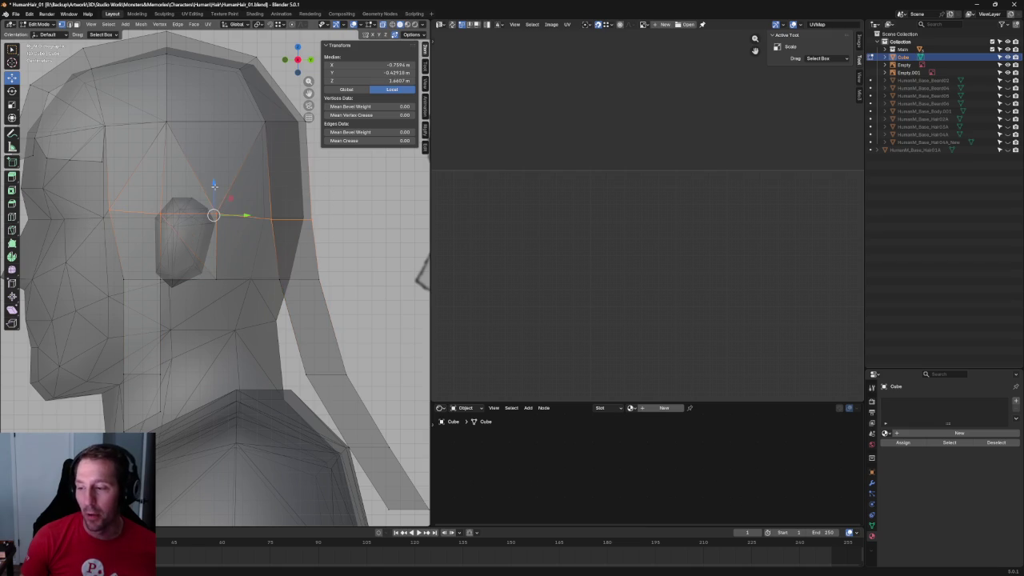
key("shift+space")
key("s")
left_click_drag(214, 186, 215, 202)
key("shift+space")
key("g")
key("alt+a")
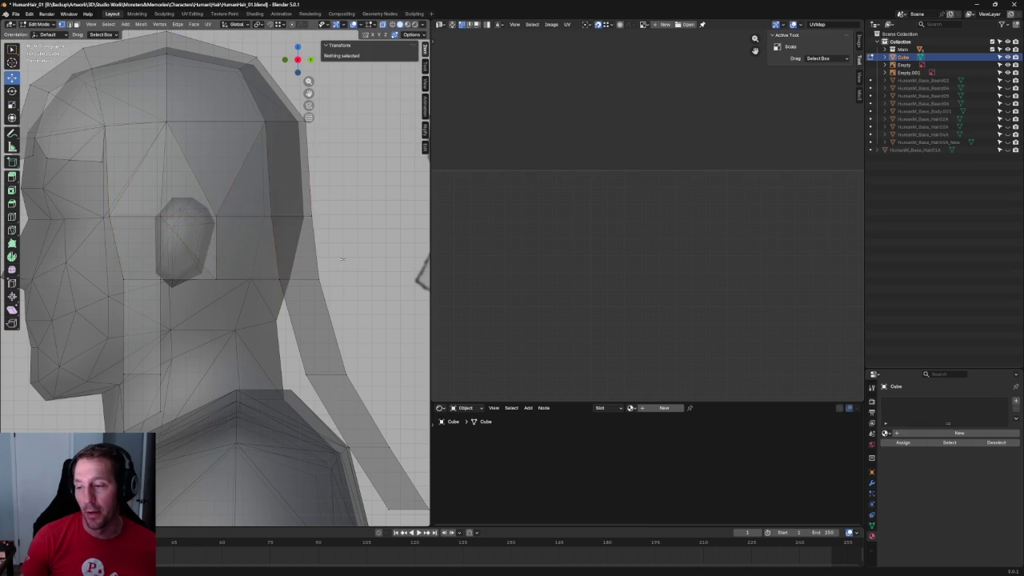
scroll(312, 244, "down", 3)
scroll(224, 232, "up", 2)
scroll(221, 212, "up", 1)
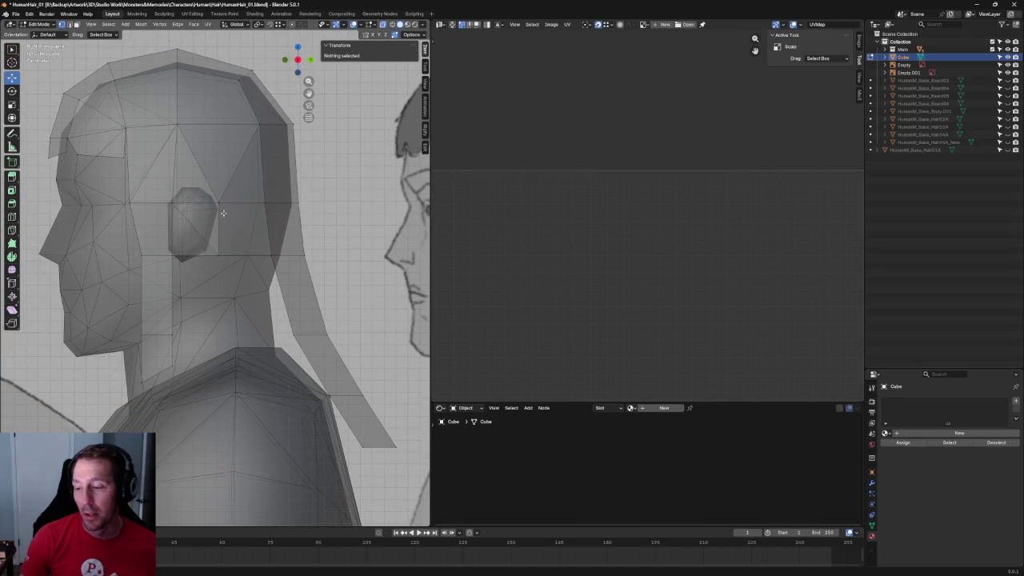
scroll(208, 262, "up", 2)
scroll(298, 203, "up", 2)
scroll(230, 214, "up", 2)
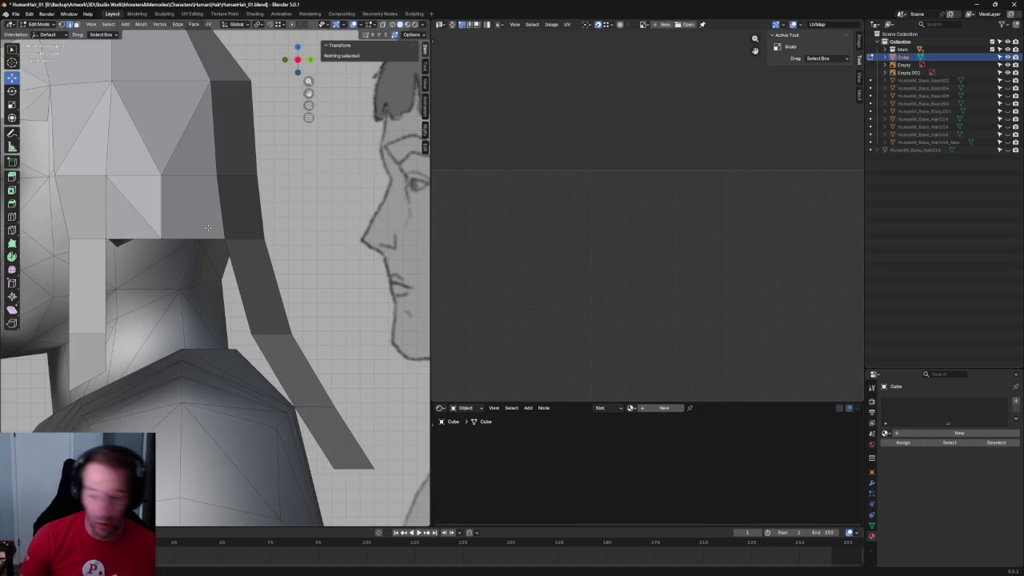
left_click(171, 240)
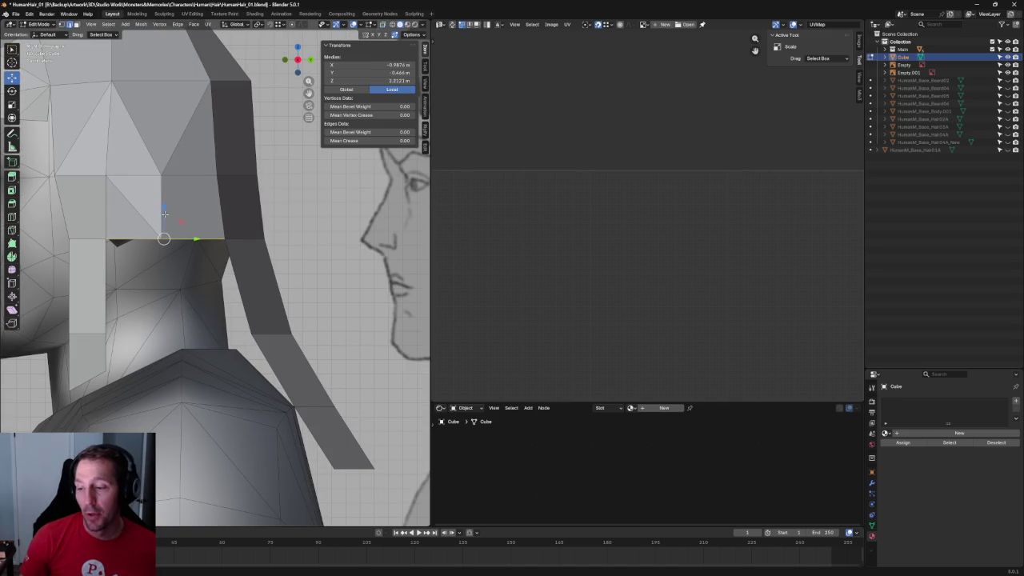
Extrude the bottom edge down into a new strip and widen it along Y.
key("e")
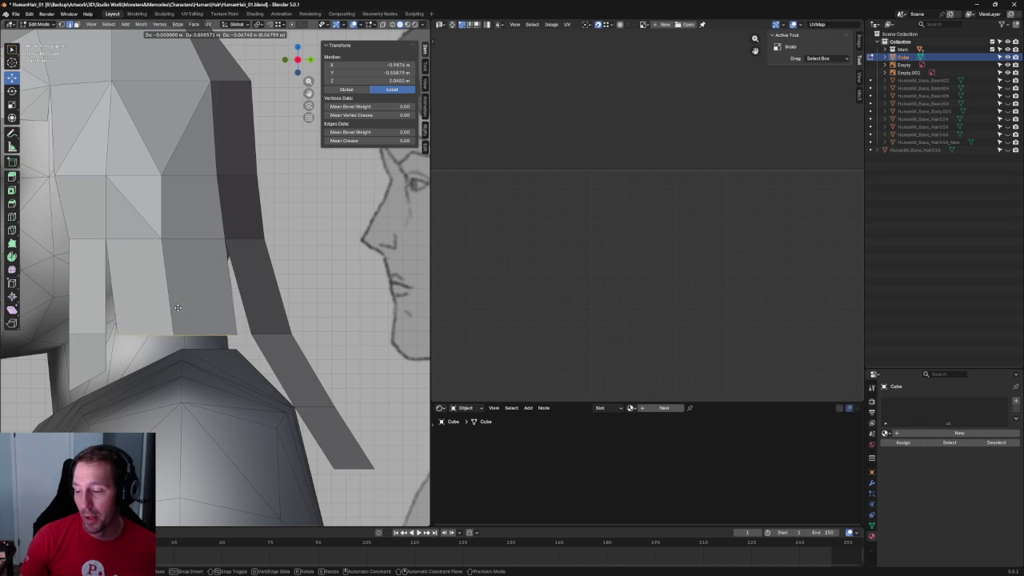
left_click(209, 317)
key("s")
key("y")
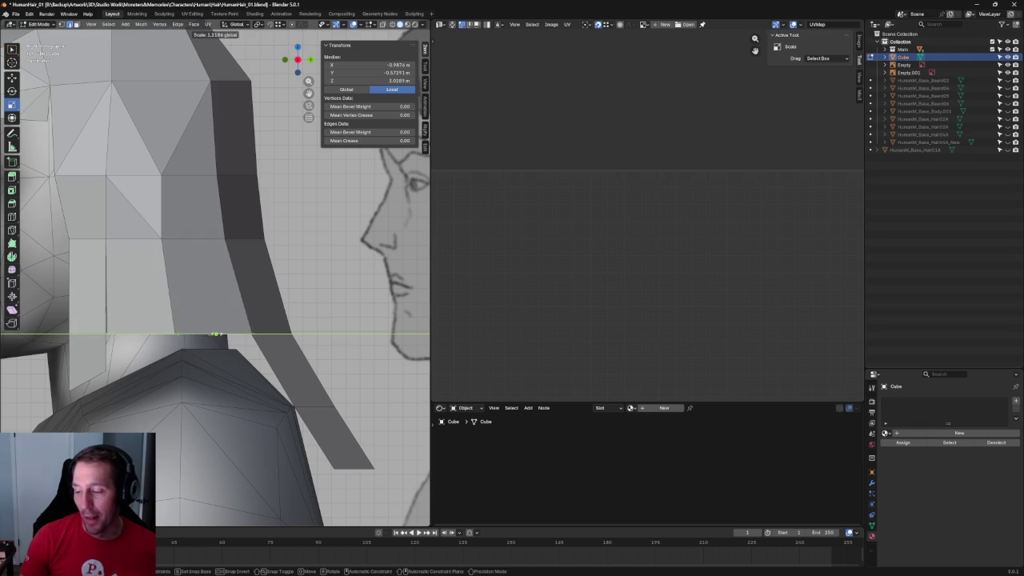
left_click(214, 334)
scroll(215, 334, "down", 4)
middle_click_drag(214, 334, 226, 278)
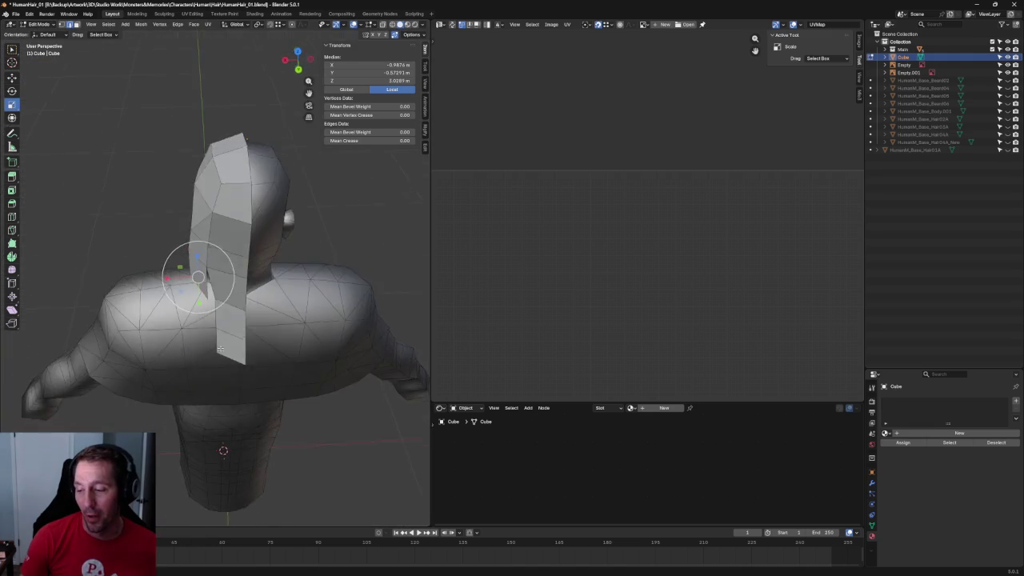
In front view, push the new strip's bottom outward away from the neck.
key("KP_1")
key("shift+space")
key("g")
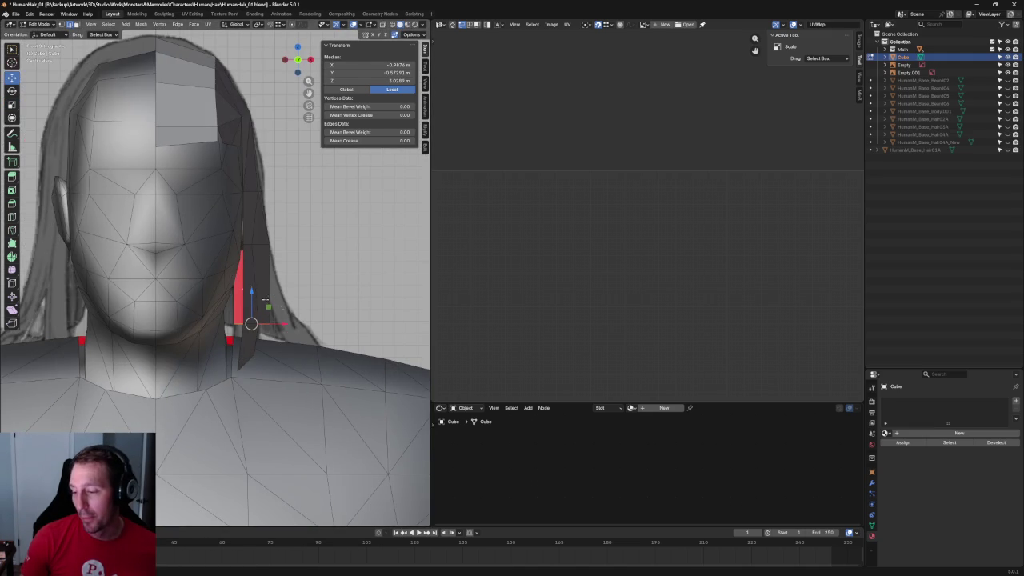
left_click_drag(287, 321, 310, 321)
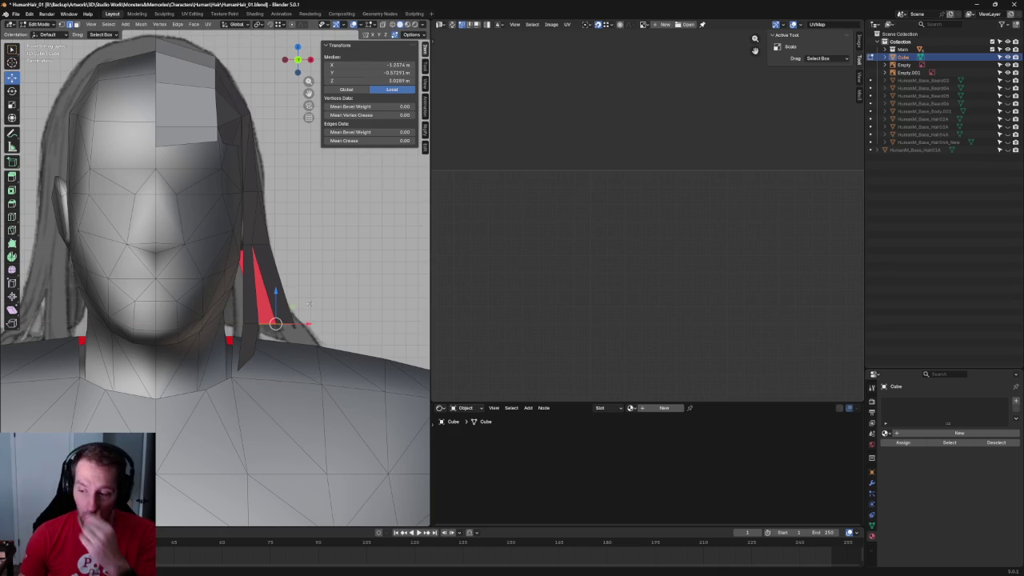
mouse_move(372, 264)
middle_mouse_down()
mouse_move(306, 276)
mouse_move(292, 337)
middle_mouse_up()
scroll(307, 276, "down", 3)
scroll(306, 276, "up", 5)
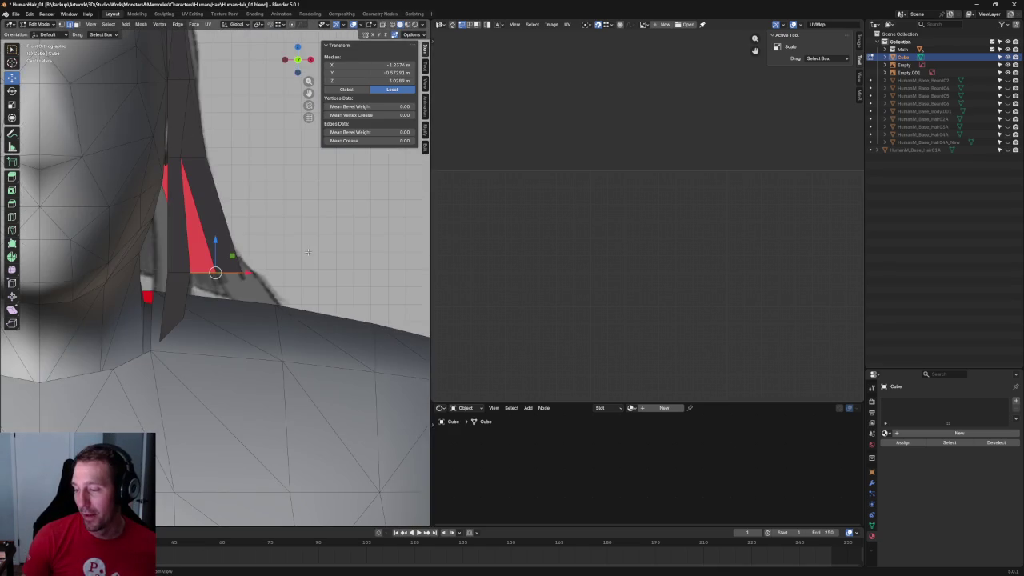
Shift a vertex higher on the neck strip sideways along X.
key("KP_1")
left_click(194, 277)
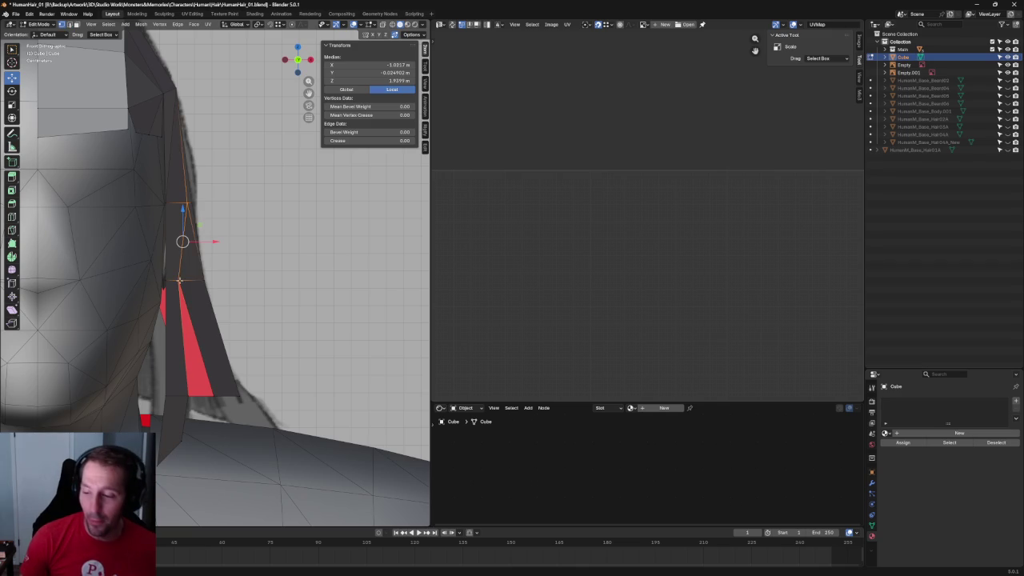
left_click(184, 280)
key("g")
key("x")
left_click(215, 281)
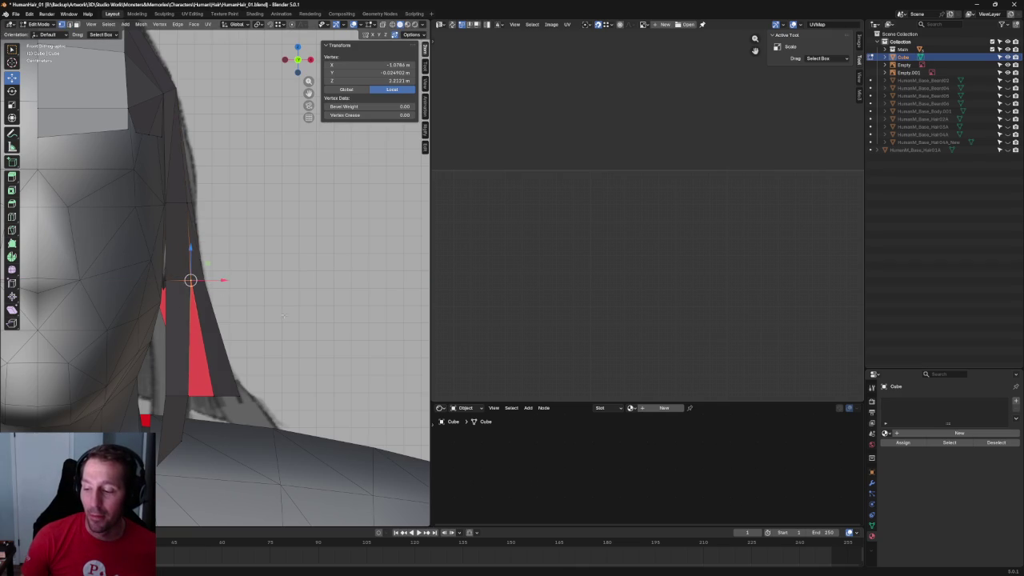
mouse_move(190, 283)
middle_mouse_down()
mouse_move(247, 426)
mouse_move(209, 415)
middle_mouse_up()
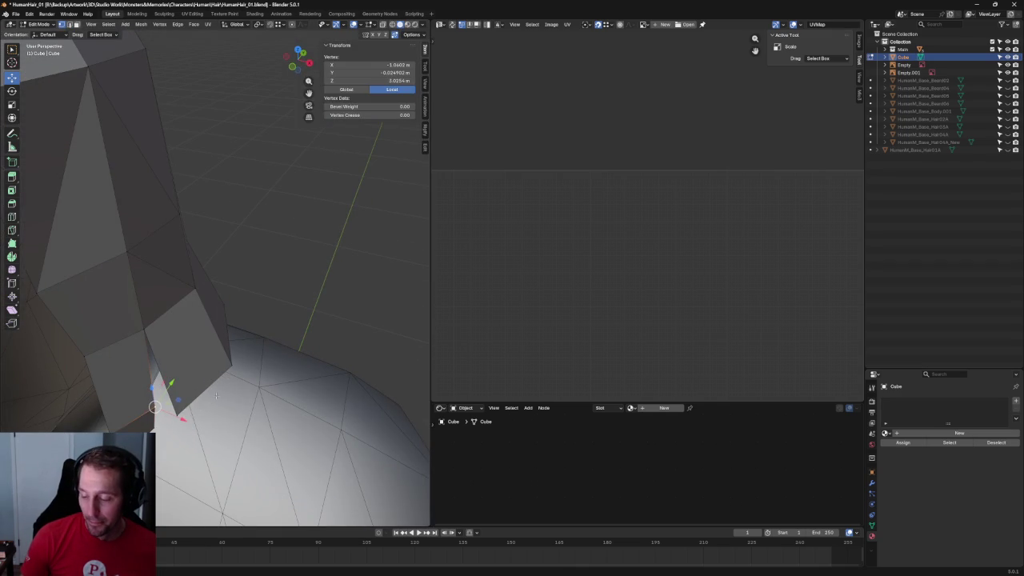
scroll(338, 300, "down", 5)
key("grave")
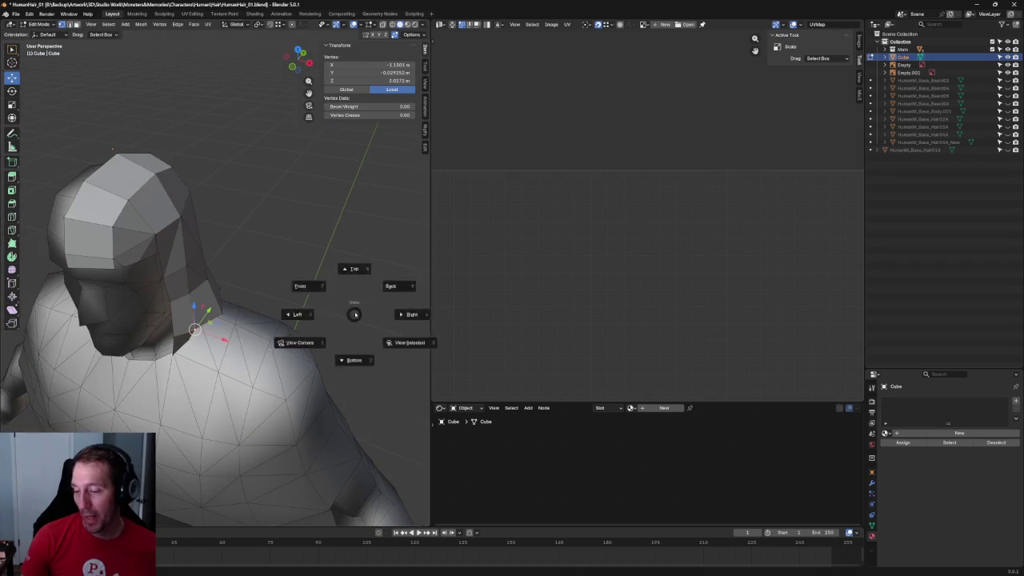
left_click(300, 285)
scroll(282, 302, "up", 5)
scroll(282, 302, "down", 2)
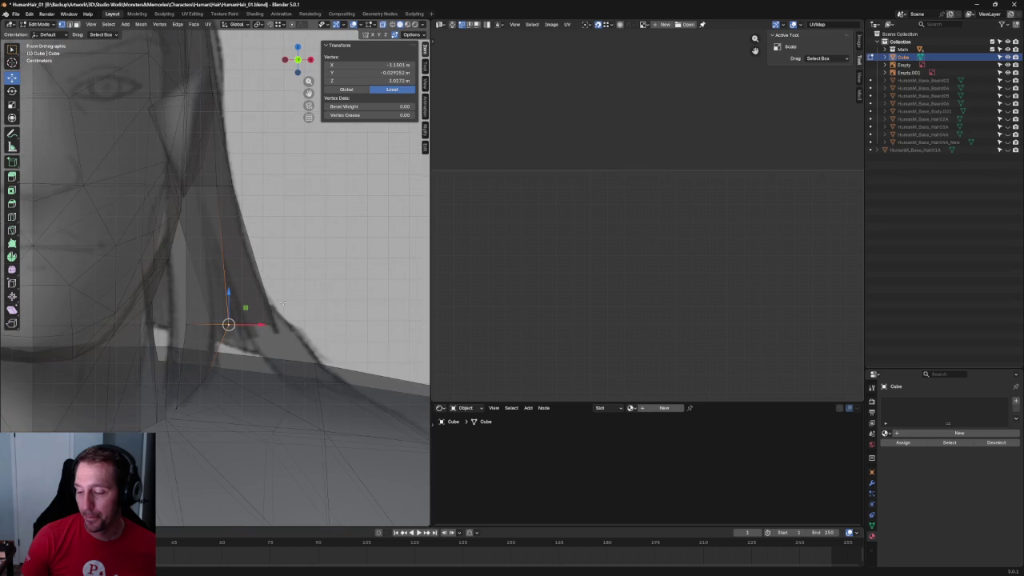
scroll(267, 342, "down", 3)
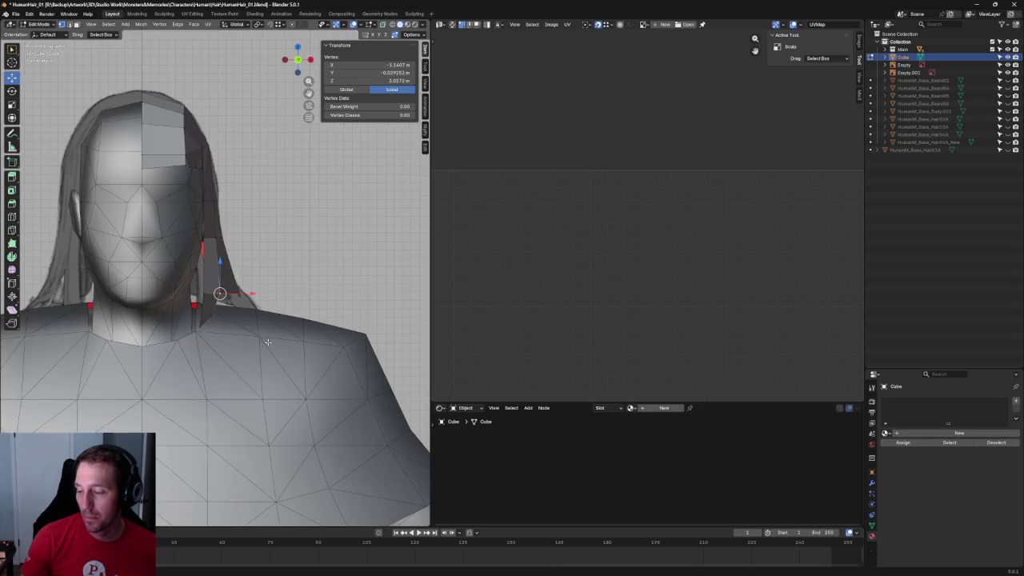
scroll(267, 342, "down", 2)
mouse_move(267, 342)
middle_mouse_down()
mouse_move(227, 345)
mouse_move(323, 306)
middle_mouse_up()
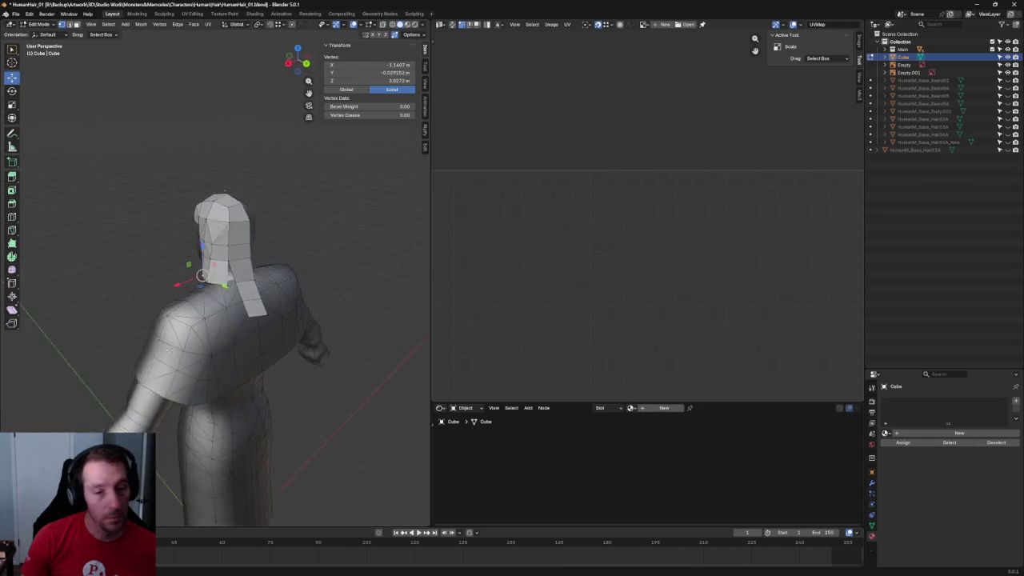
Move the back flap's left neck-corner vertex vertically along Z.
scroll(322, 306, "up", 3)
scroll(274, 326, "up", 2)
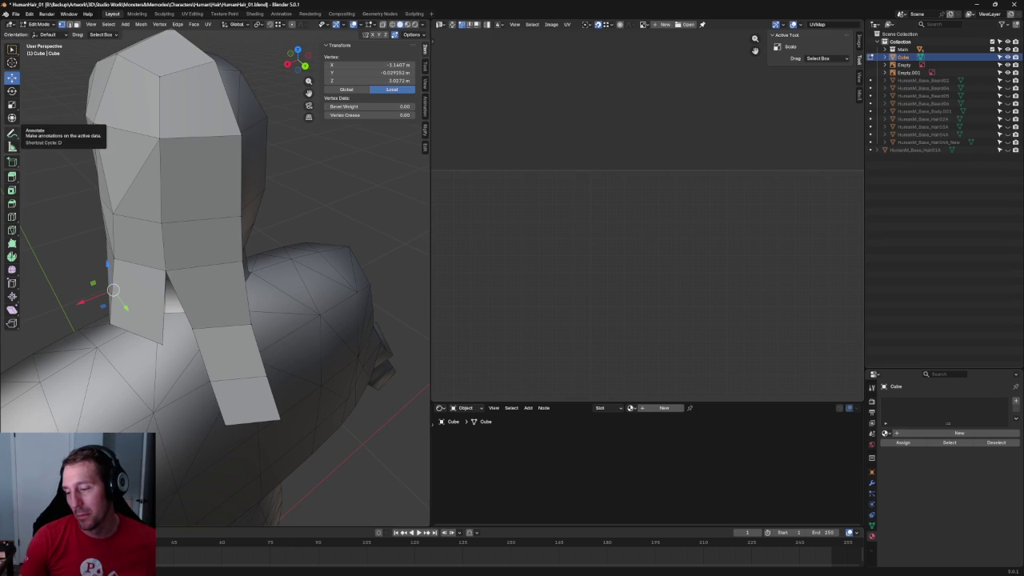
mouse_move(258, 288)
middle_mouse_down()
mouse_move(217, 304)
mouse_move(236, 258)
middle_mouse_up()
left_click(181, 294, "shift")
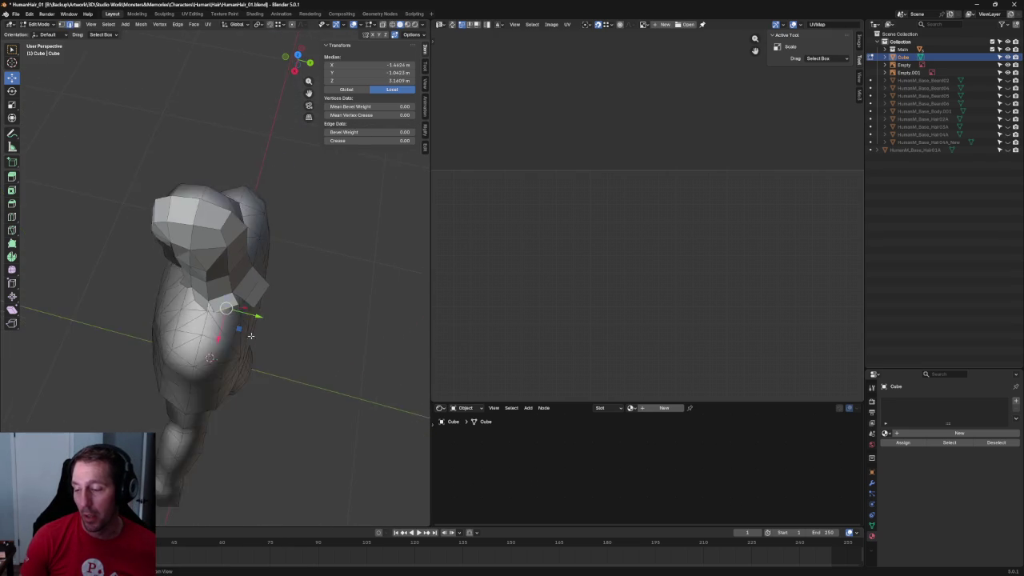
scroll(236, 259, "up", 4)
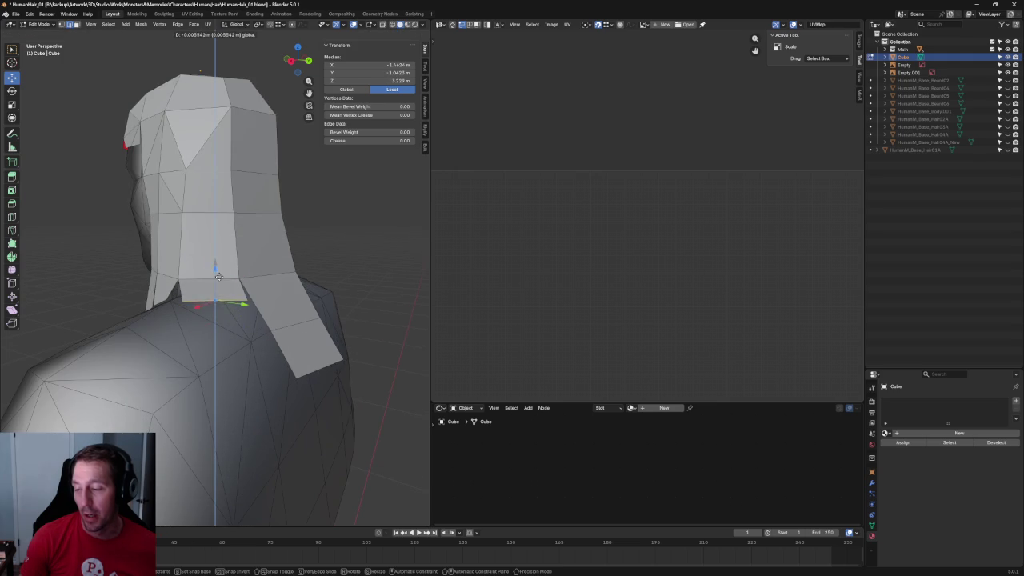
left_click(177, 296)
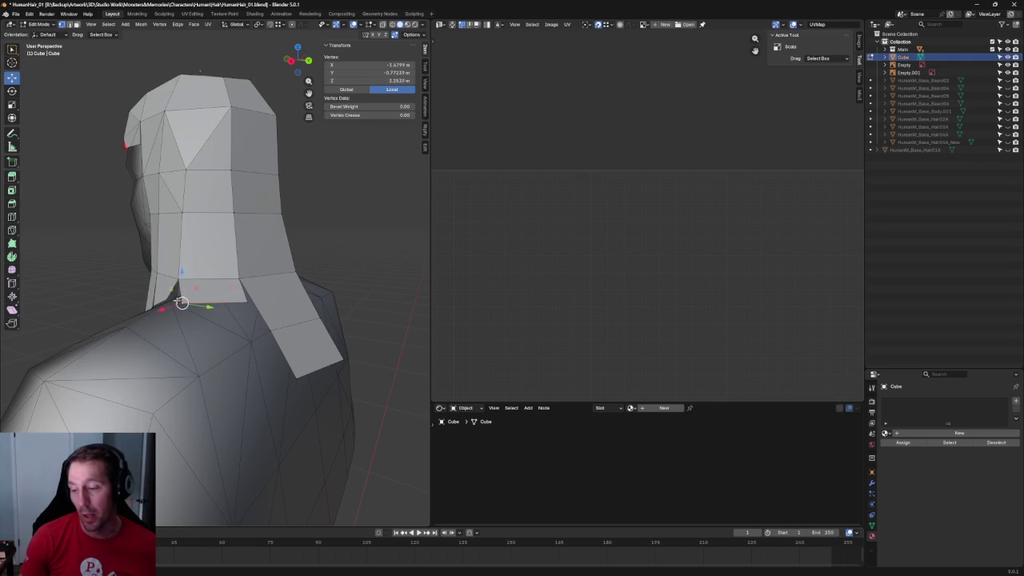
key("g")
key("z")
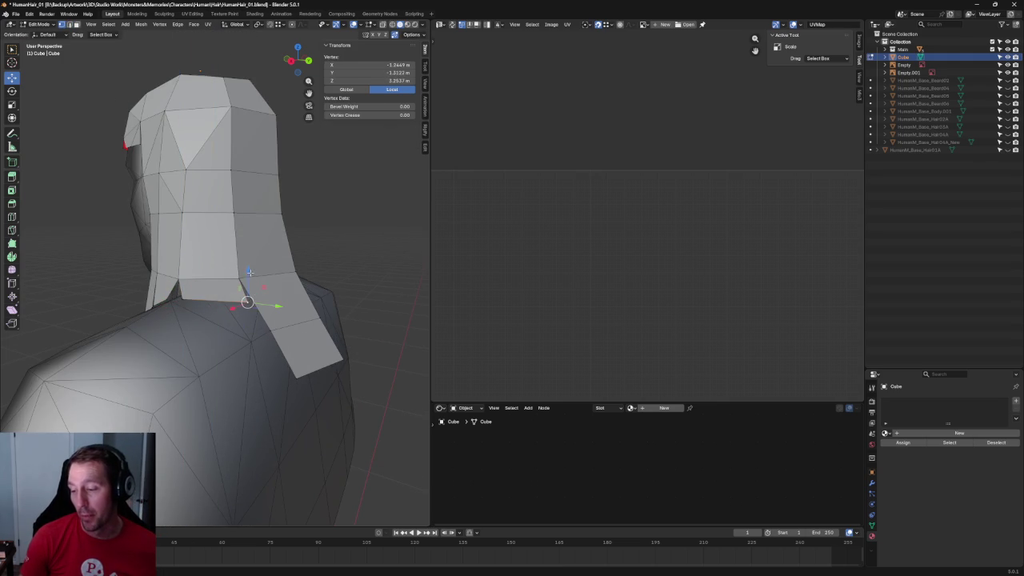
left_click(245, 302)
In X-ray side view, move the flap's neck-line edge along Z, then along Y.
mouse_move(246, 301)
middle_mouse_down()
mouse_move(198, 365)
mouse_move(309, 313)
middle_mouse_up()
left_click(187, 376)
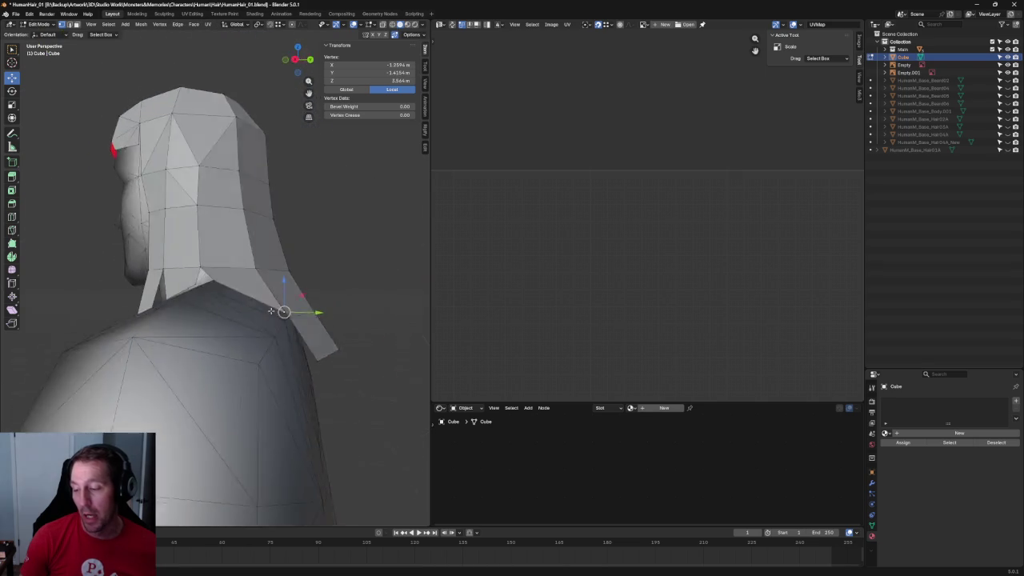
key("KP_3")
scroll(279, 308, "up", 3)
key("alt+z")
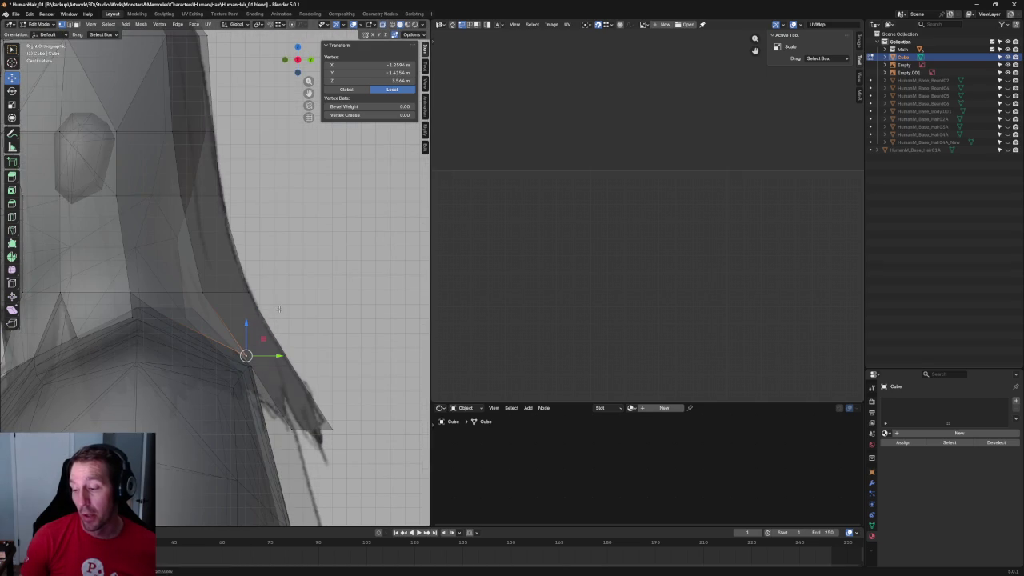
left_click(268, 367, "shift")
scroll(274, 373, "down", 3)
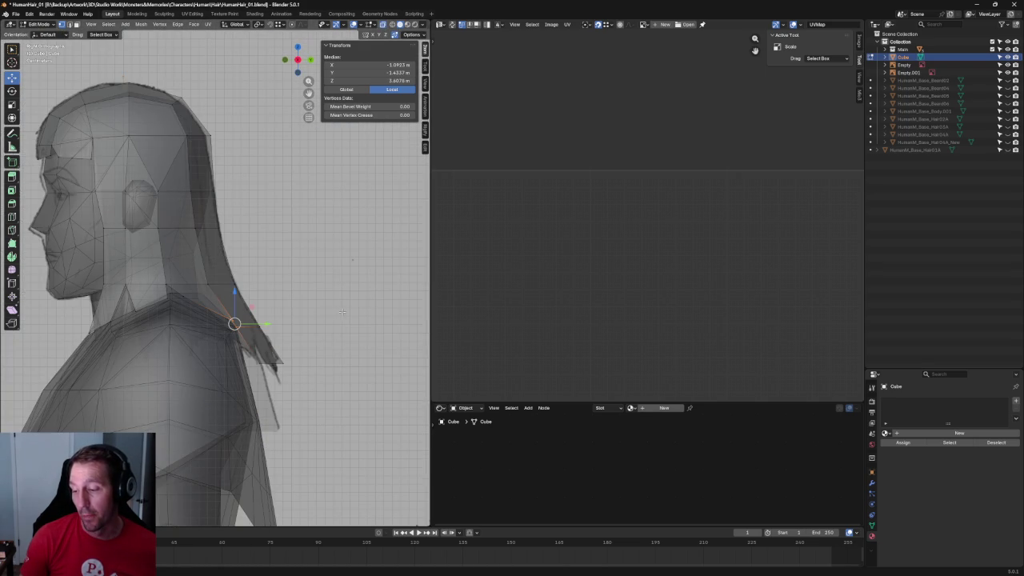
left_click(244, 327, "shift")
scroll(256, 336, "up", 3)
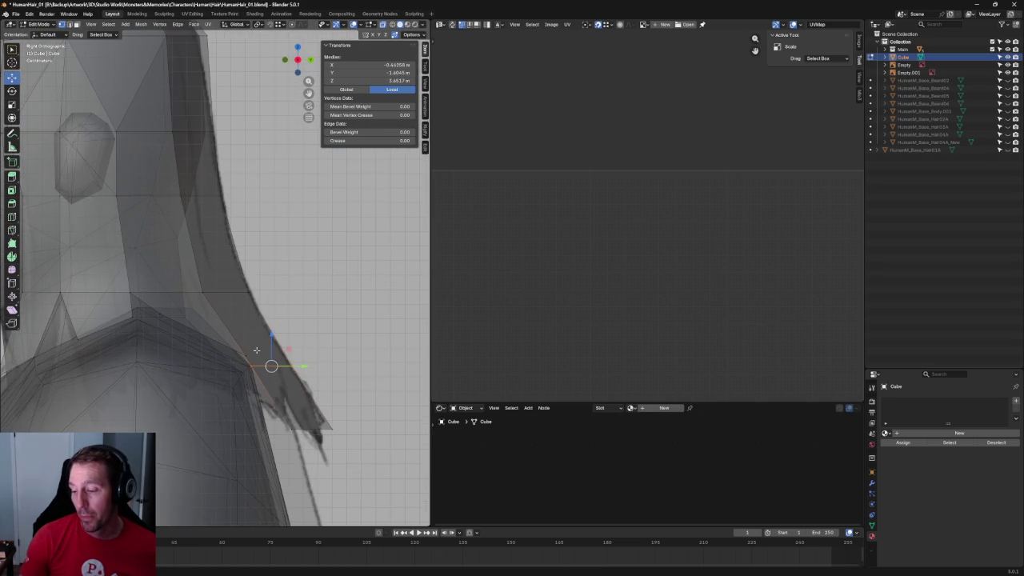
key("g")
key("z")
key("y")
Box-select the neck-corner vertices, shift them front-to-back along Y, then deselect.
left_click(268, 355)
left_click_drag(349, 327, 232, 367)
key("g")
key("y")
key("Return")
left_click(340, 303)
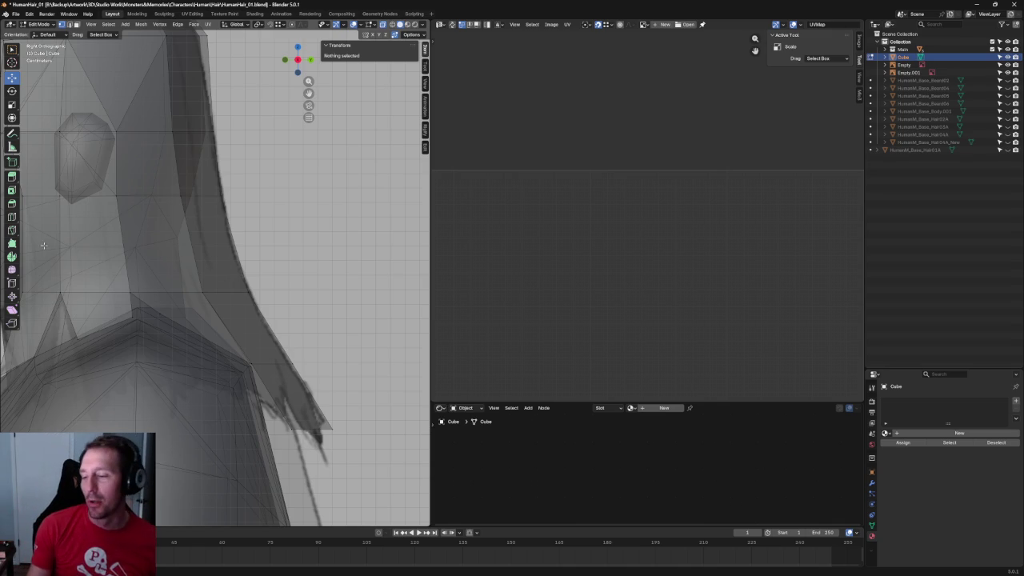
Select the strip's edge vertices and drag them outward to the left.
middle_click_drag(214, 350, 229, 286)
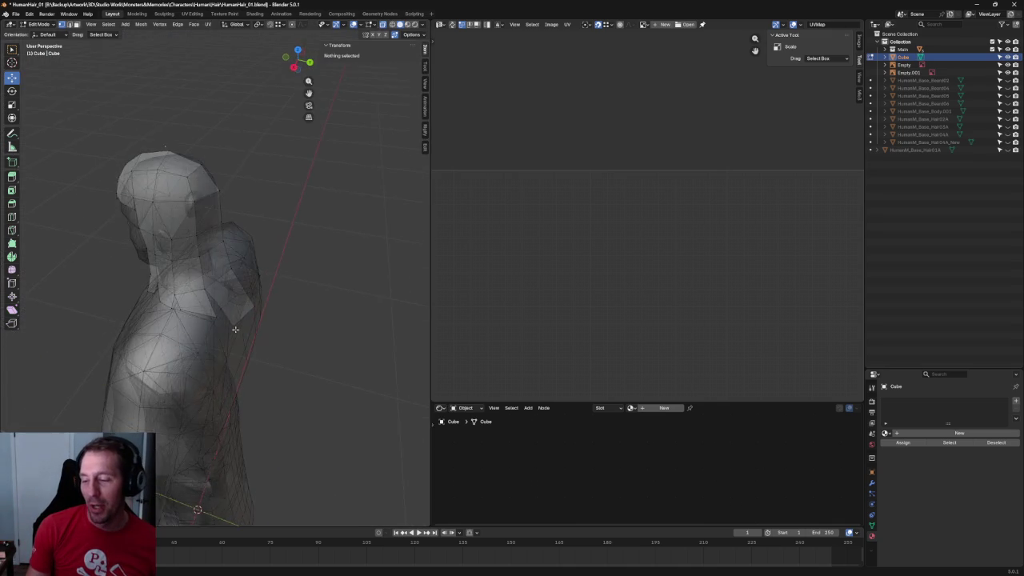
scroll(229, 285, "up", 3)
scroll(240, 336, "up", 2)
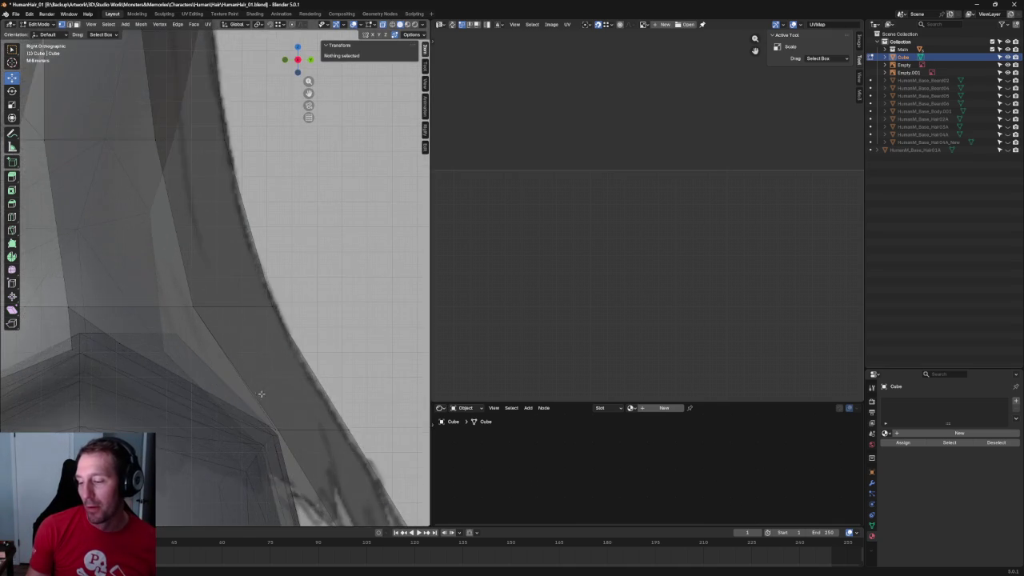
scroll(272, 360, "up", 2)
scroll(279, 347, "up", 2)
middle_click_drag(279, 348, 223, 476)
scroll(223, 476, "up", 1)
left_click_drag(257, 315, 192, 458)
left_click_drag(219, 380, 187, 387)
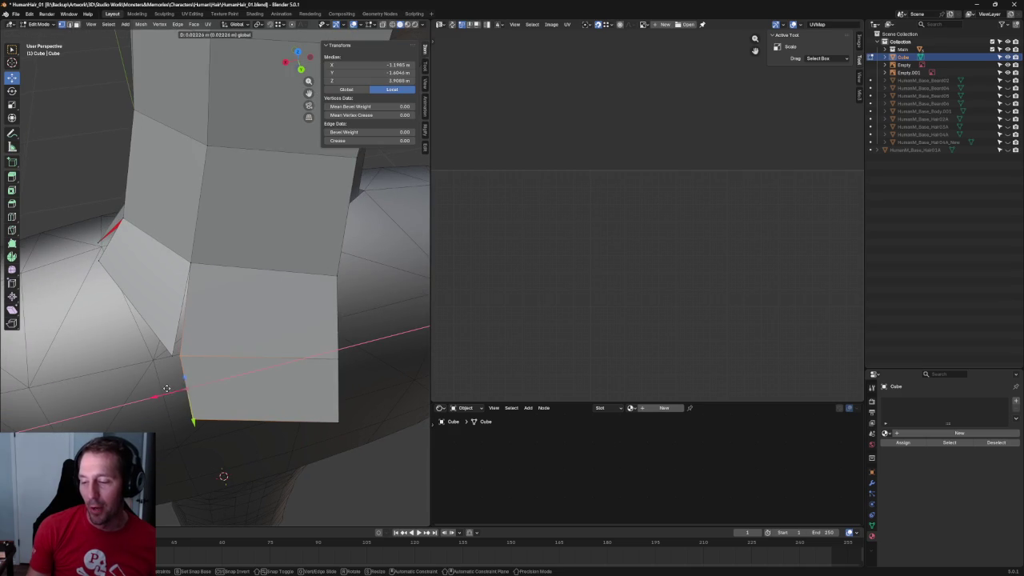
Pull the corner vertex down along Z and back along Y into a pointed tip.
left_click(192, 418)
scroll(184, 433, "down", 3)
mouse_move(184, 433)
middle_mouse_down()
mouse_move(191, 357)
mouse_move(174, 348)
middle_mouse_up()
scroll(192, 357, "up", 2)
key("g")
key("g")
key("z")
left_click(309, 324)
mouse_move(321, 357)
left_mouse_down()
mouse_move(337, 346)
mouse_move(281, 317)
left_mouse_up()
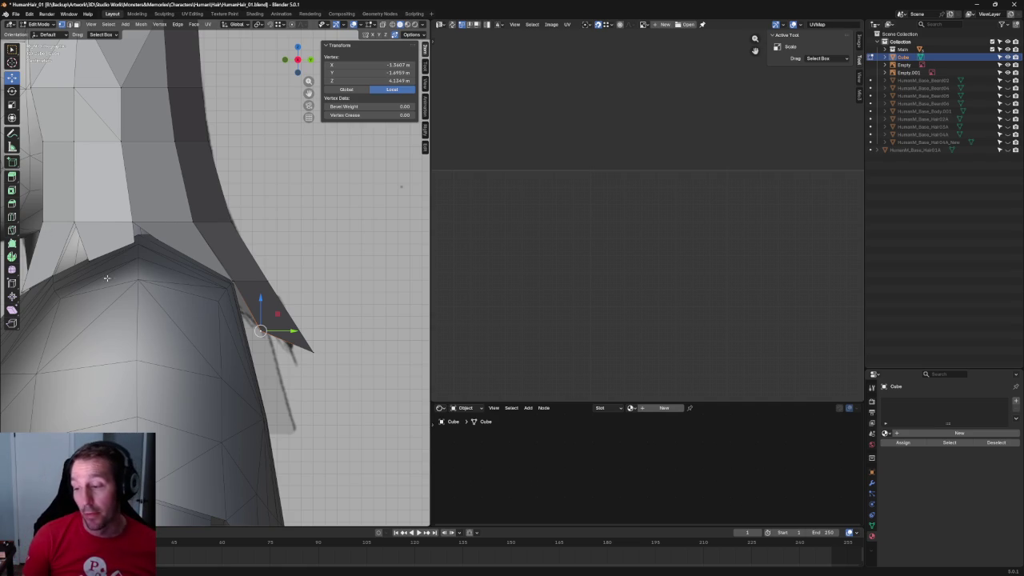
In side view, move the strip's front corner vertex down onto the shoulder.
scroll(315, 297, "down", 2)
scroll(316, 297, "up", 4)
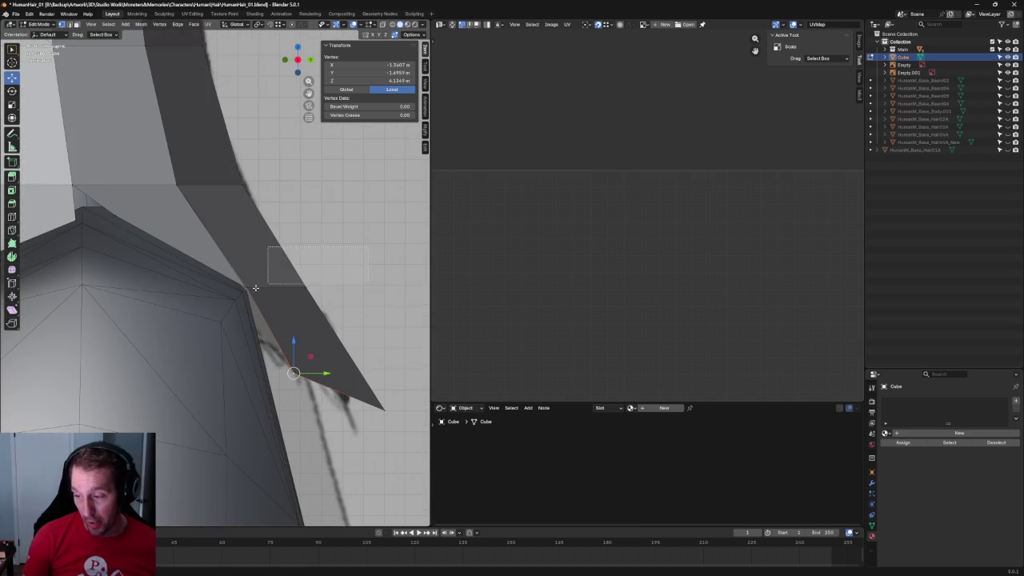
left_click(296, 291, "shift")
middle_click_drag(296, 291, 231, 296)
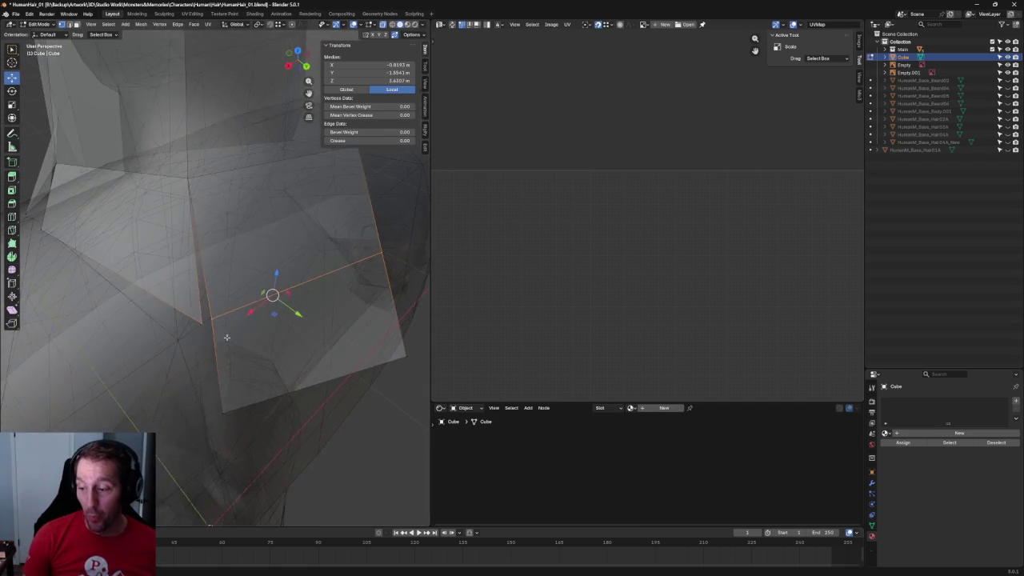
left_click(207, 318)
scroll(204, 319, "down", 3)
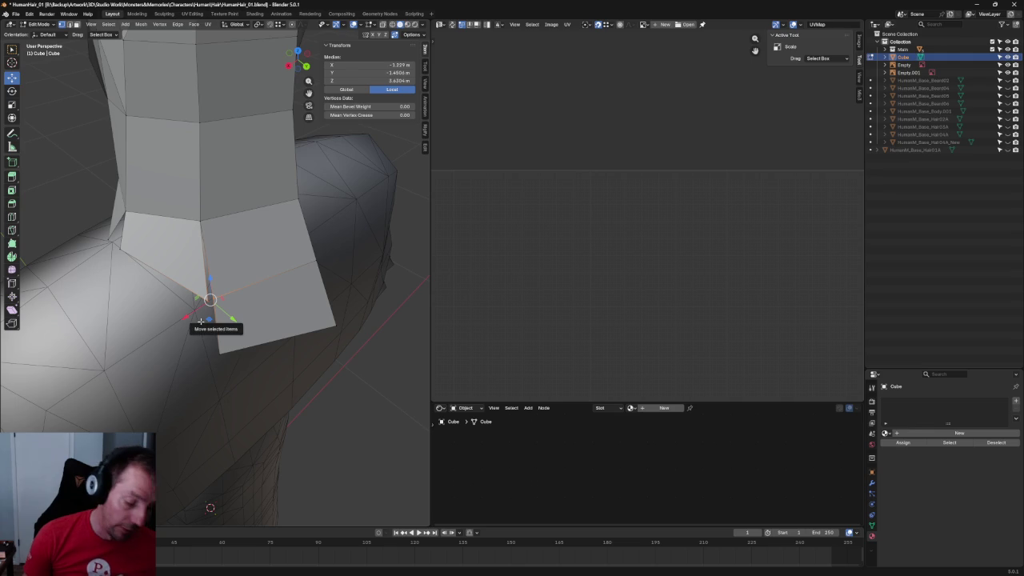
mouse_move(200, 321)
middle_mouse_down()
mouse_move(189, 323)
mouse_move(178, 268)
mouse_move(130, 294)
middle_mouse_up()
left_click(120, 274)
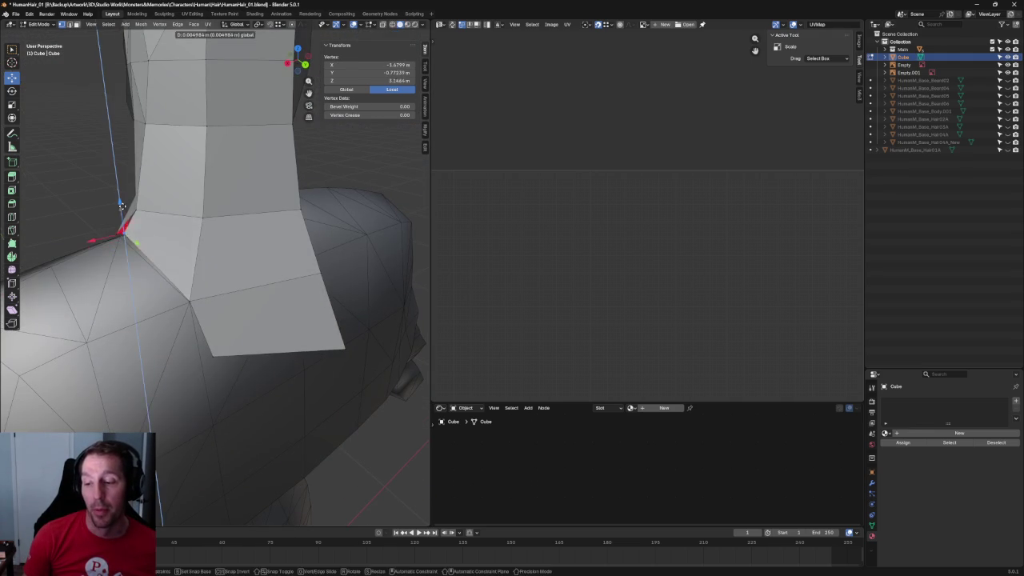
key("grave")
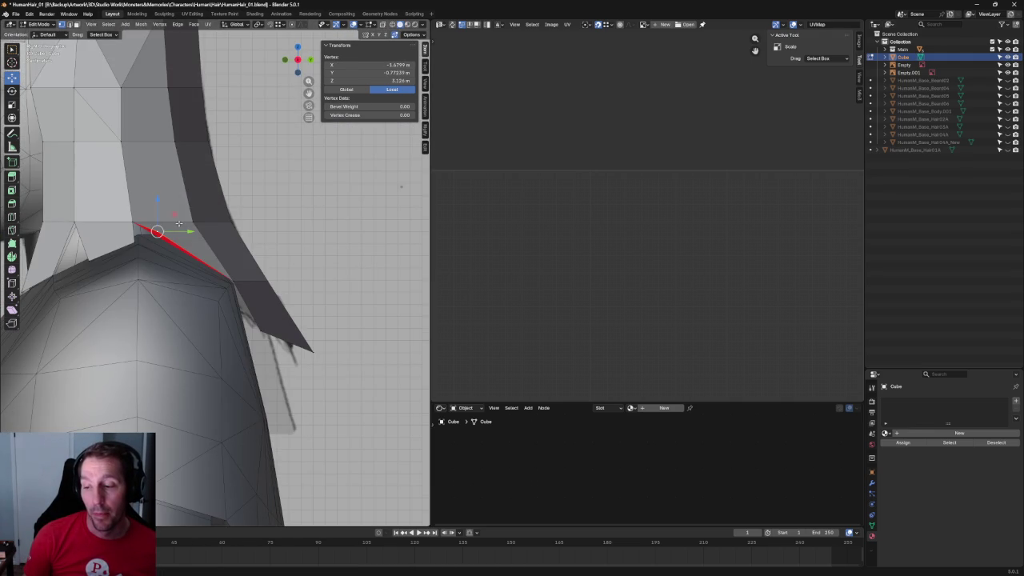
key("g")
left_click(165, 230)
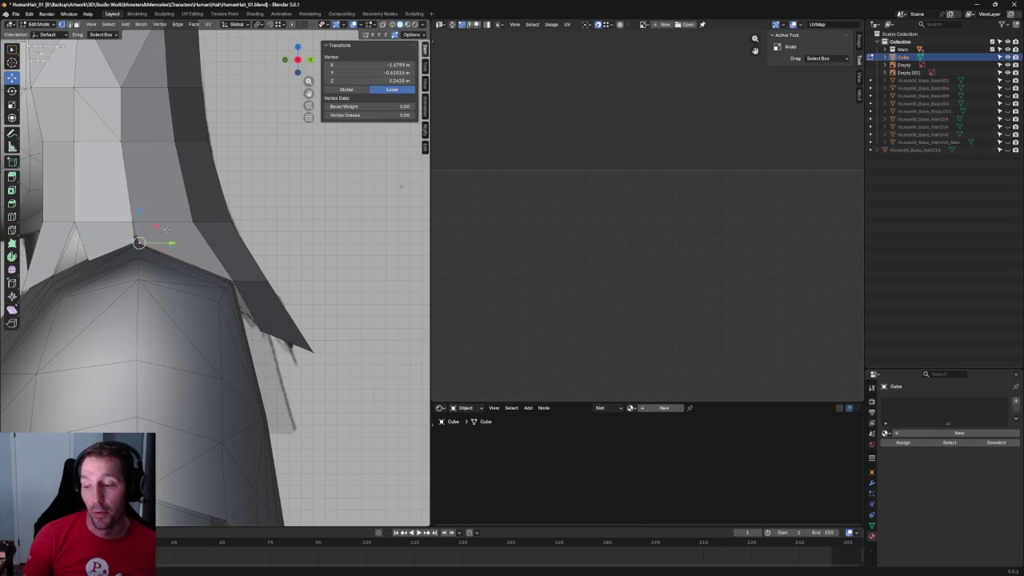
key("alt+z")
key("alt+a")
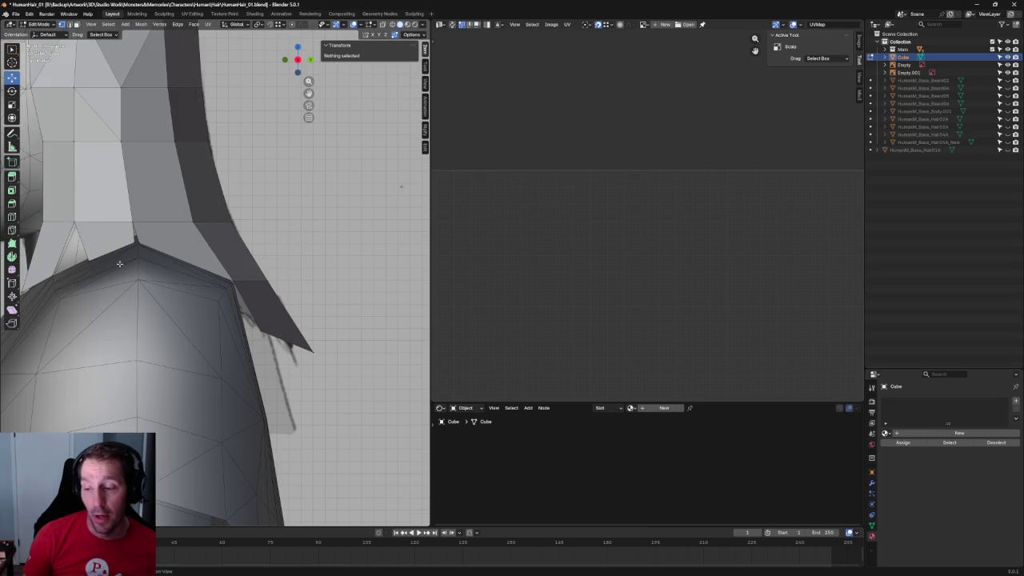
Select the vertex where neck meets shoulder, cancel its move, and turn off X-ray.
scroll(120, 264, "up", 2)
middle_click_drag(253, 302, 268, 290, "shift")
left_click(268, 290)
key("g")
key("Escape")
key("alt+z")
Check the head and shoulders from front and perspective views, toggling X-ray.
middle_click_drag(247, 327, 255, 334)
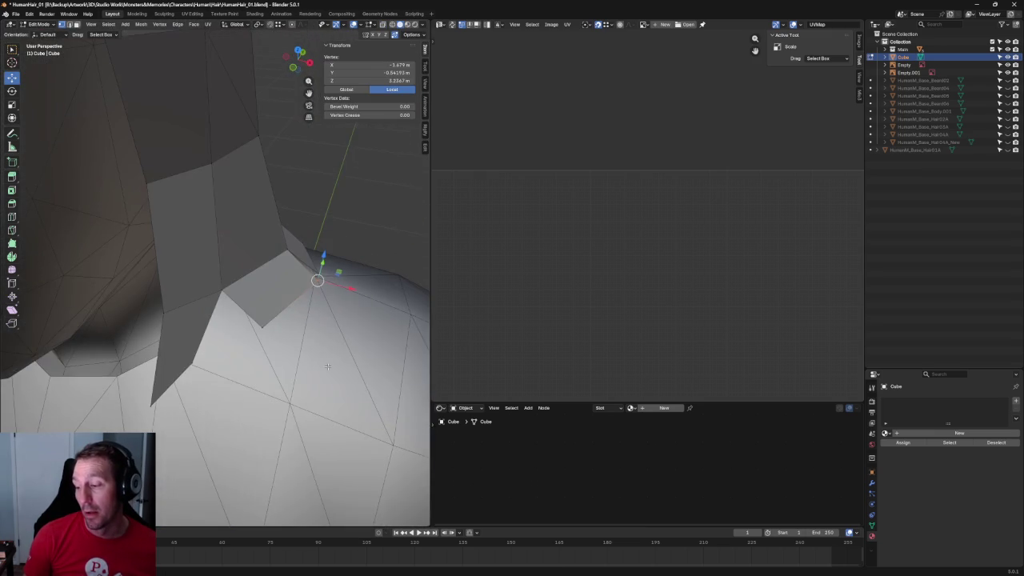
key("grave")
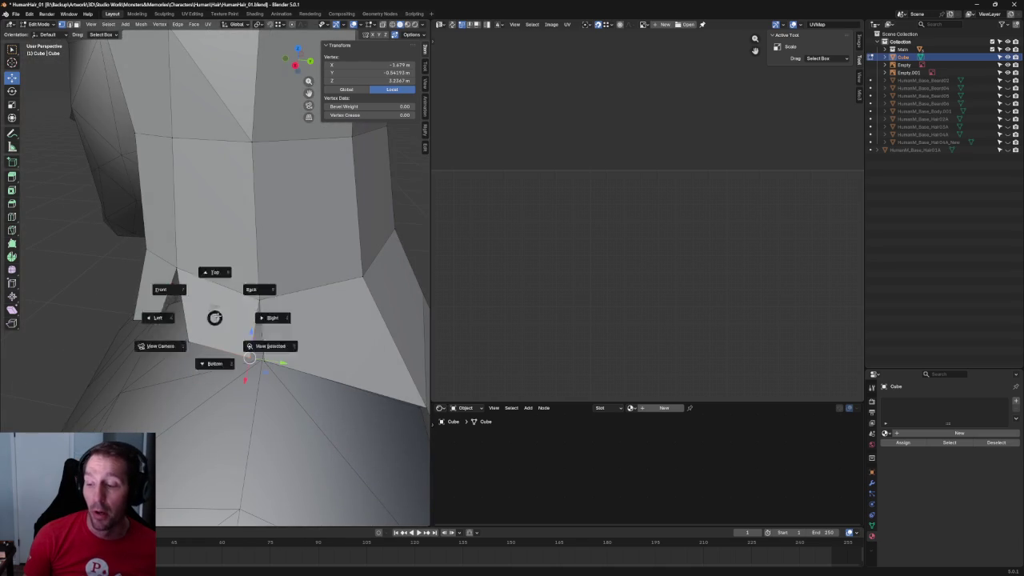
key("alt+z")
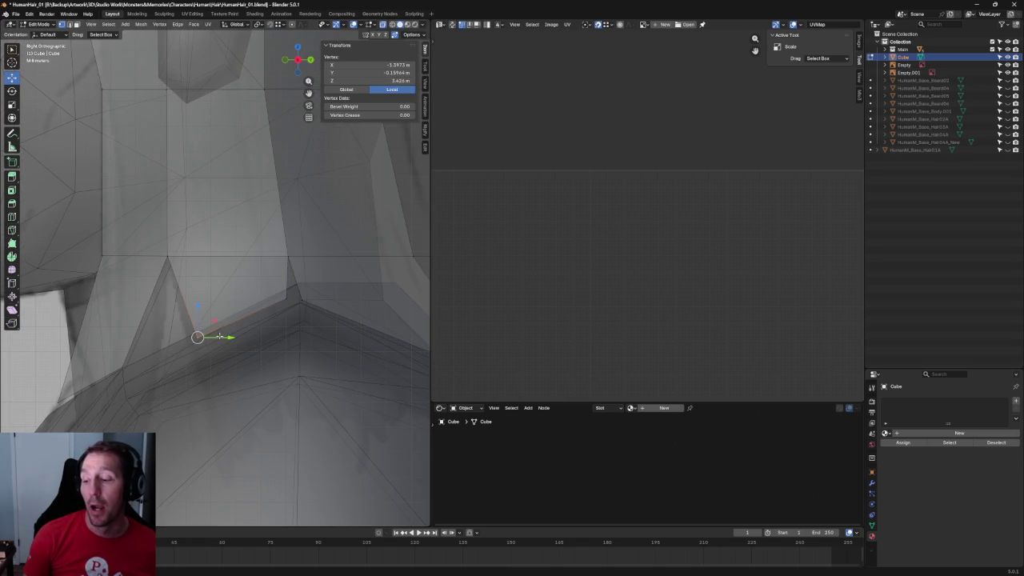
middle_click_drag(219, 337, 305, 369)
scroll(239, 344, "down", 4)
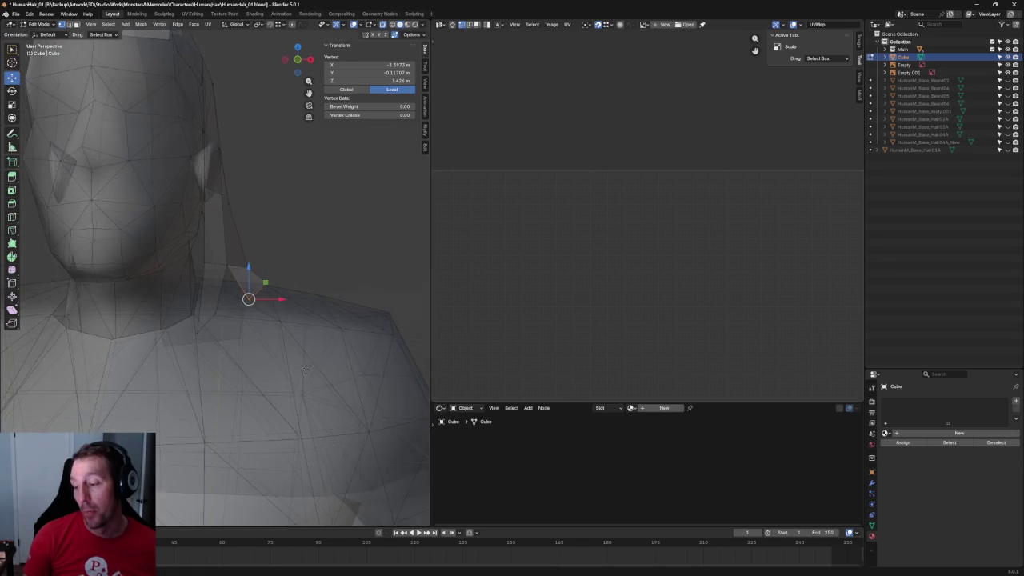
key("KP_1")
scroll(309, 365, "down", 3)
scroll(309, 365, "up", 2)
middle_click_drag(297, 304, 293, 295)
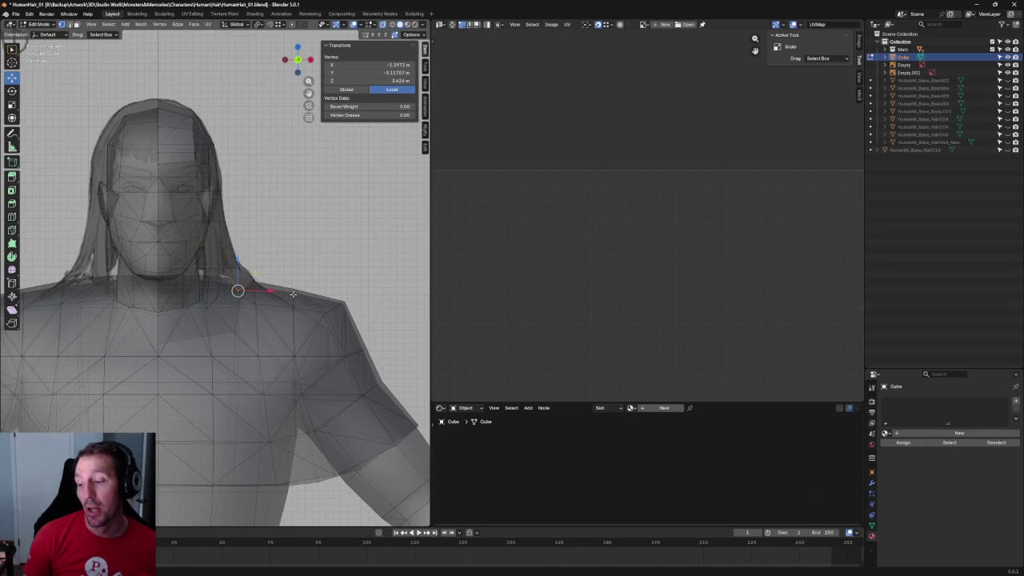
scroll(292, 294, "up", 2)
key("alt+z")
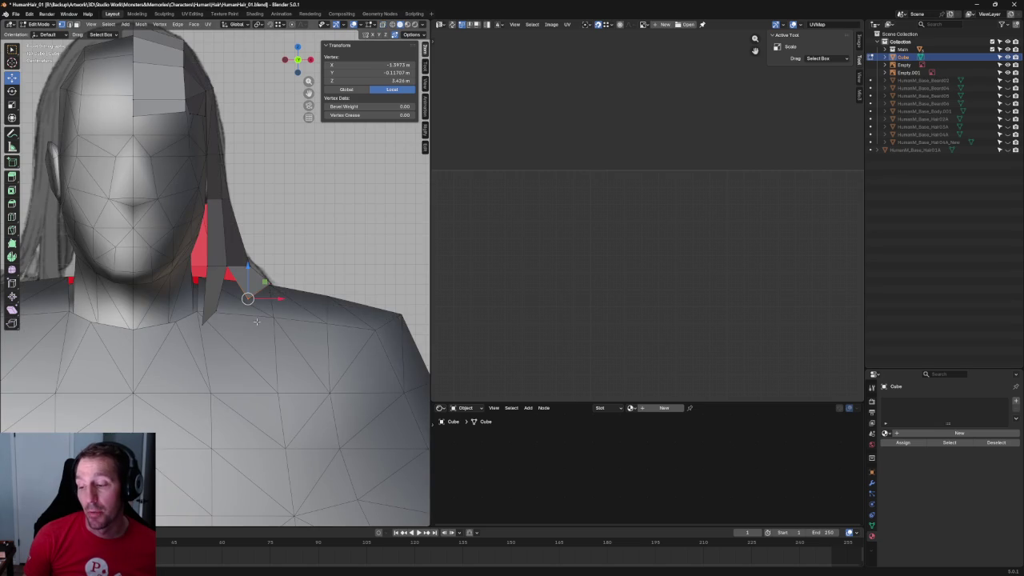
key("alt+z")
key("alt+z")
Set up a straight right side view with X-ray shading on.
mouse_move(229, 284)
middle_mouse_down()
mouse_move(184, 324)
mouse_move(238, 274)
middle_mouse_up()
scroll(184, 324, "down", 3)
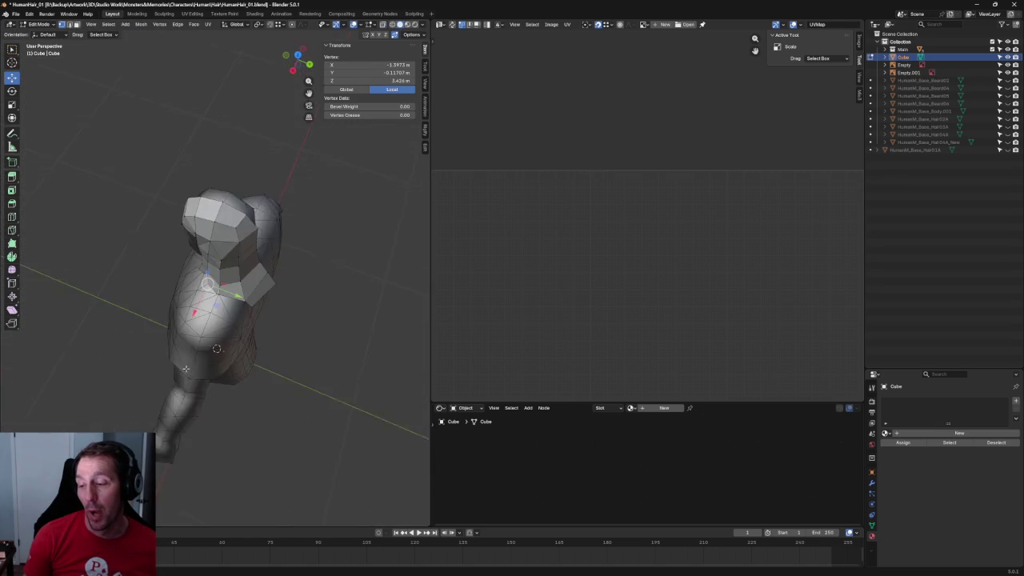
scroll(238, 274, "up", 4)
key("KP_3")
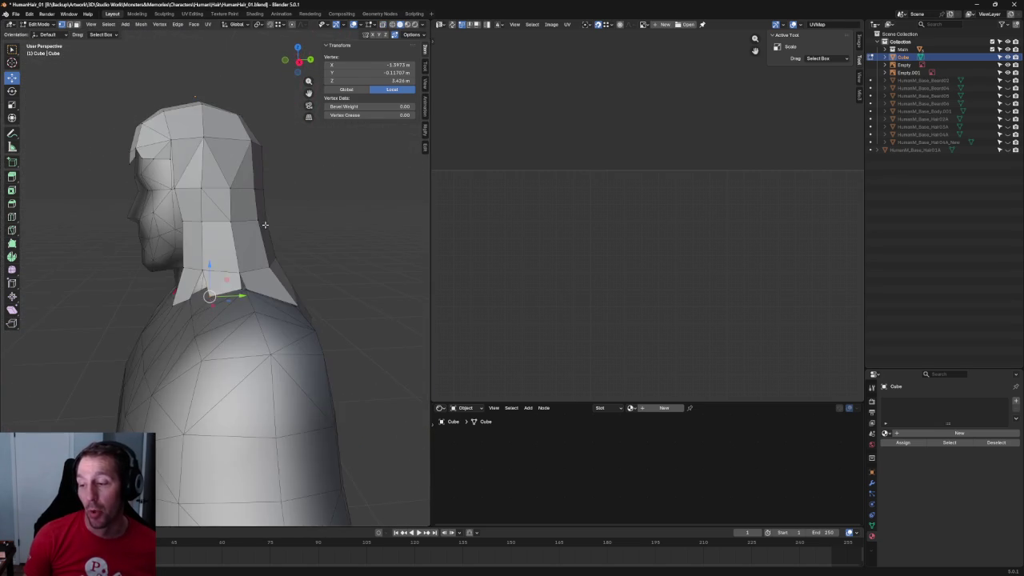
key("alt+z")
scroll(206, 281, "up", 5)
scroll(206, 282, "down", 3)
Box-select the neck-side vertex column, nudge it slightly along X, then deselect.
left_click_drag(175, 245, 209, 419)
mouse_move(199, 429)
middle_mouse_down()
mouse_move(208, 340)
mouse_move(166, 342)
middle_mouse_up()
key("alt+z")
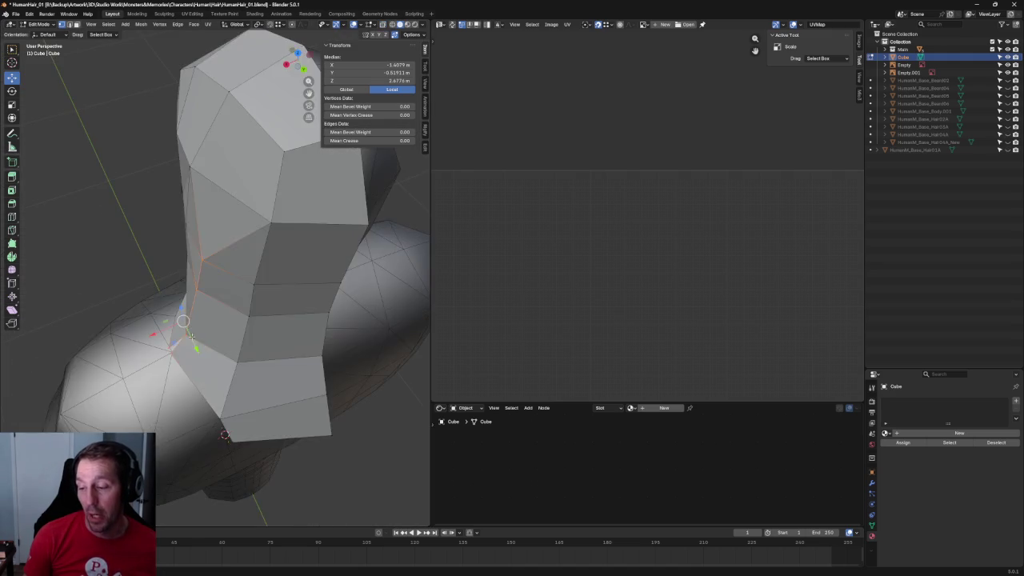
left_click_drag(161, 286, 167, 286)
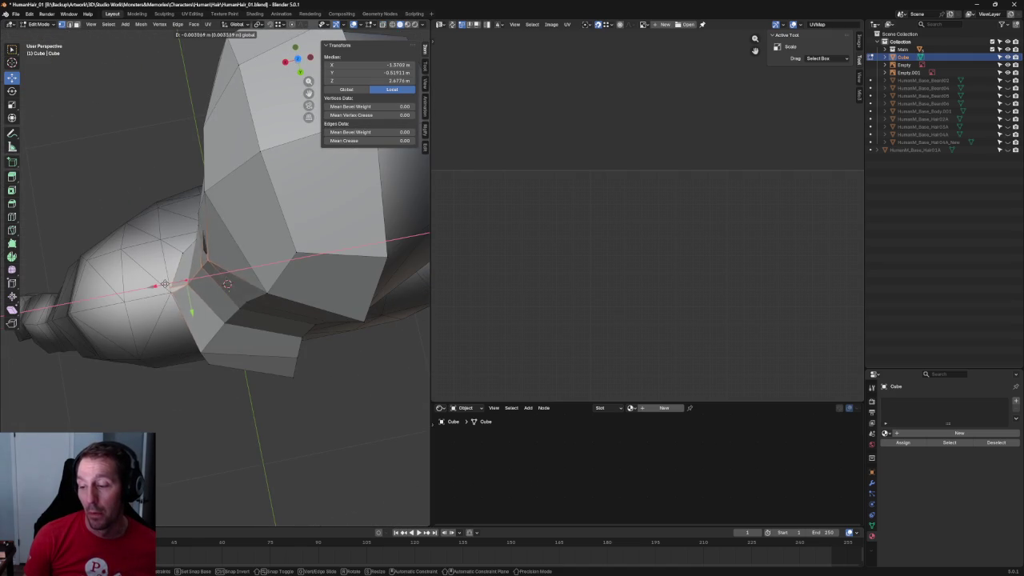
key("alt+a")
middle_click_drag(176, 378, 285, 232)
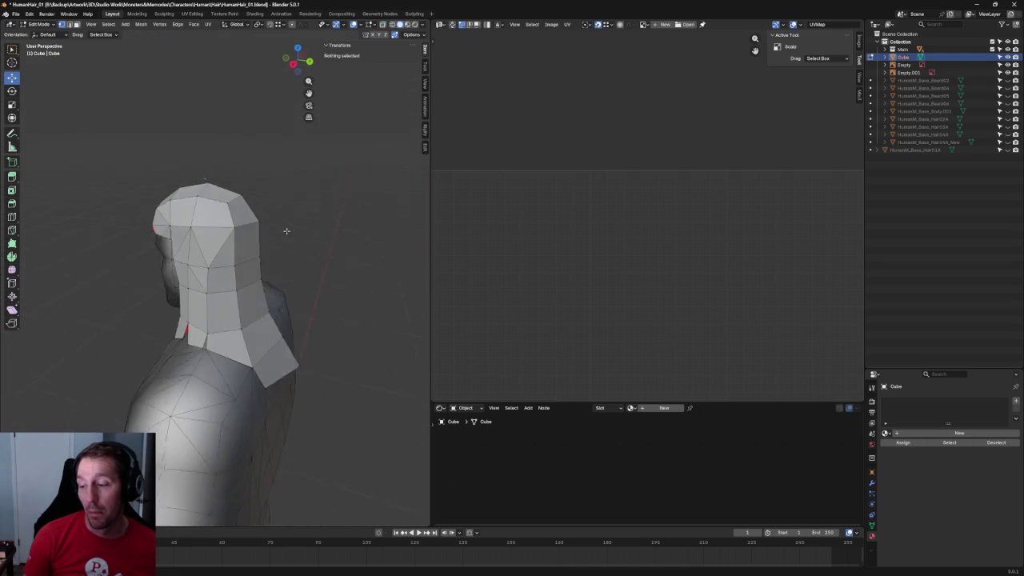
key("ctrl+KP_7")
key("grave")
left_click(309, 257)
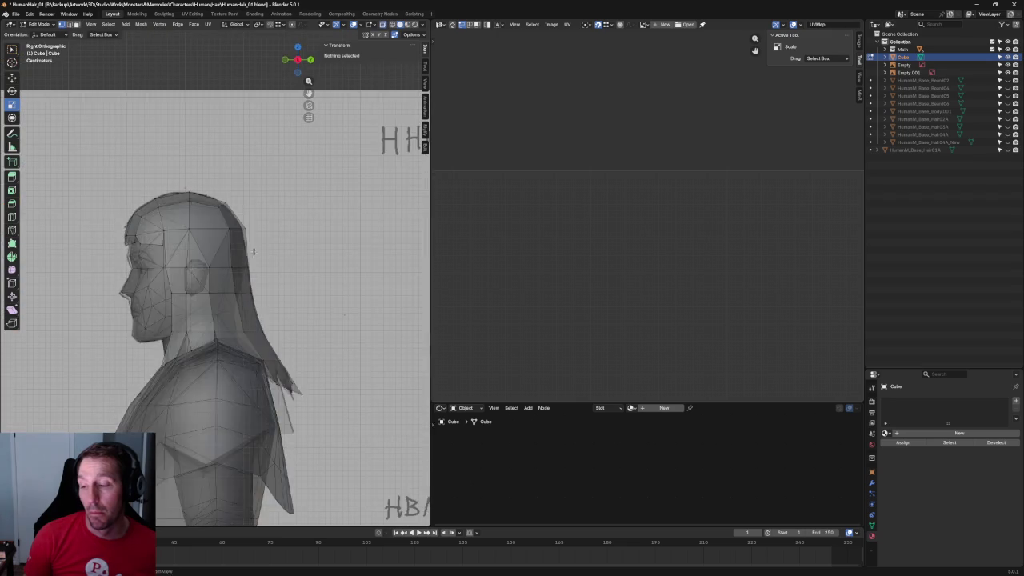
scroll(200, 272, "up", 5)
scroll(200, 279, "up", 2)
scroll(200, 279, "up", 1)
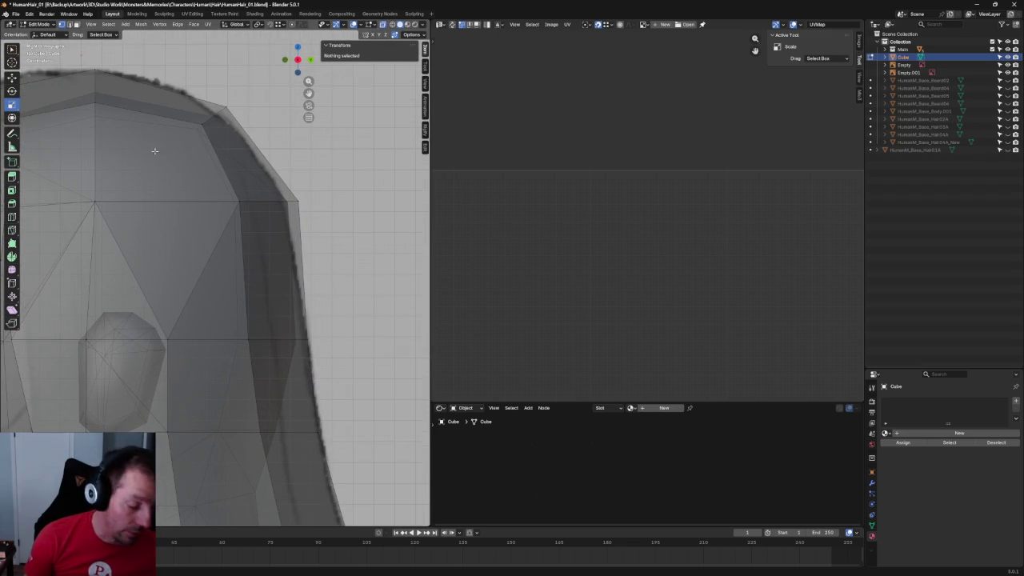
left_click(166, 201)
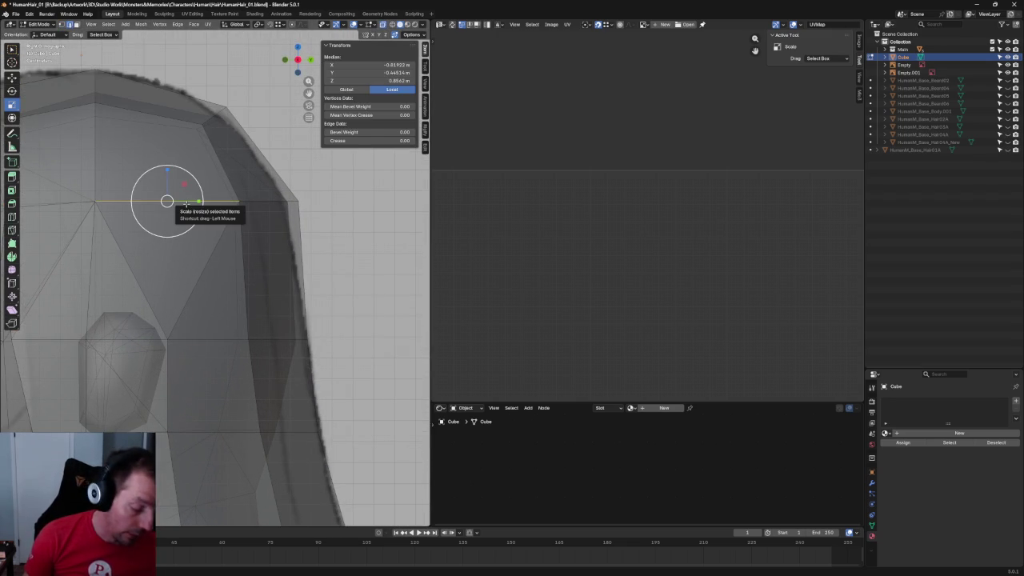
key("j")
key("alt+a")
left_click_drag(194, 173, 149, 398)
key("ctrl+z")
key("ctrl+z")
mouse_move(224, 272)
middle_mouse_down()
mouse_move(157, 344)
mouse_move(287, 290)
middle_mouse_up()
key("alt+z")
key("shift+space")
key("g")
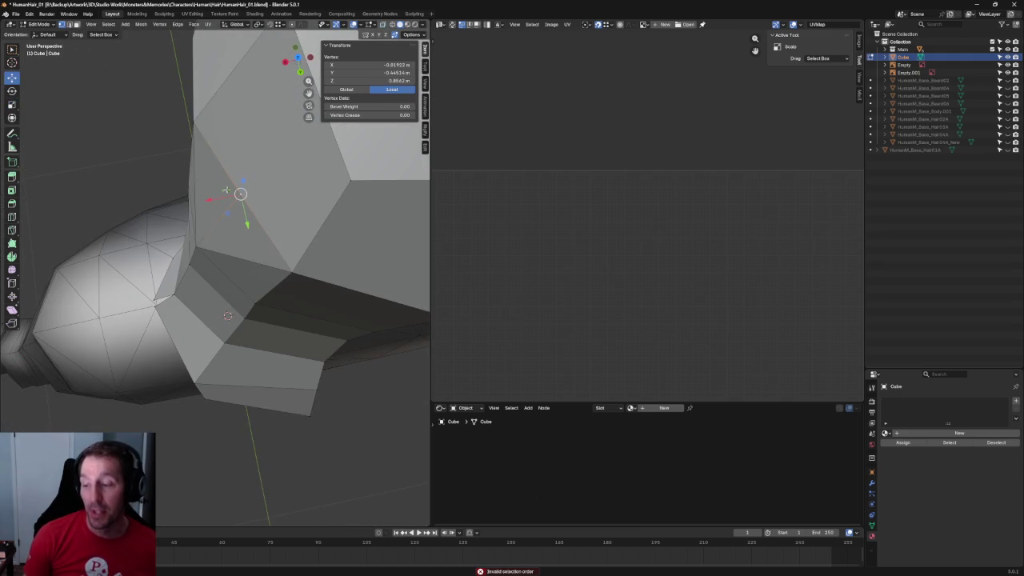
middle_click_drag(214, 199, 211, 124)
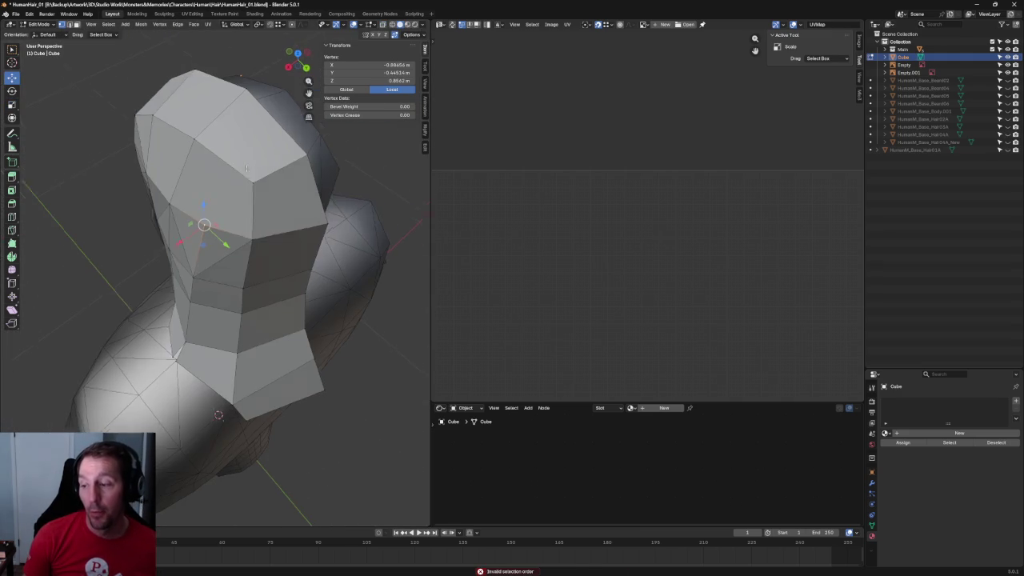
left_click(211, 124)
left_click(207, 225, "shift")
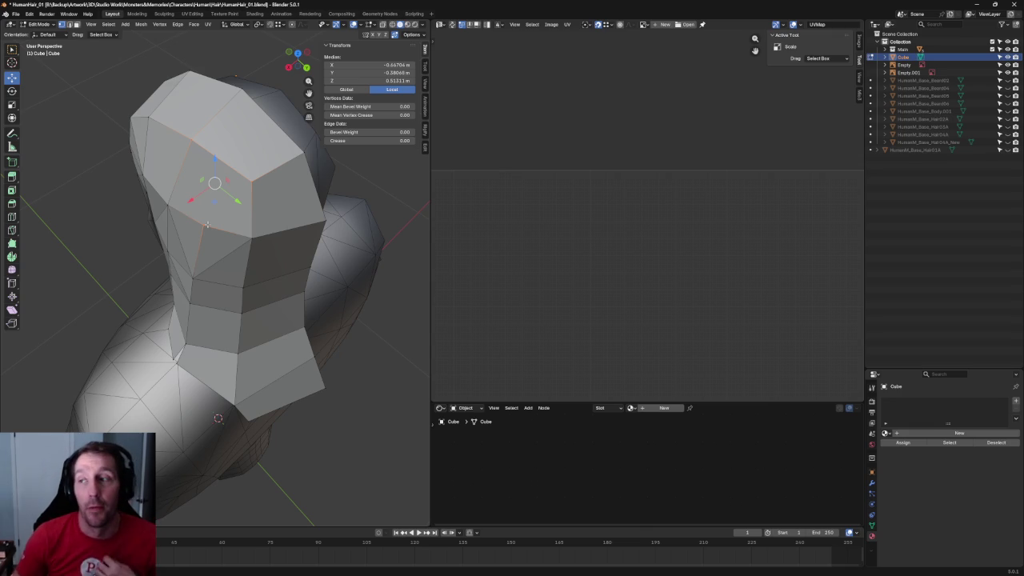
key("alt+a")
scroll(101, 109, "down", 5)
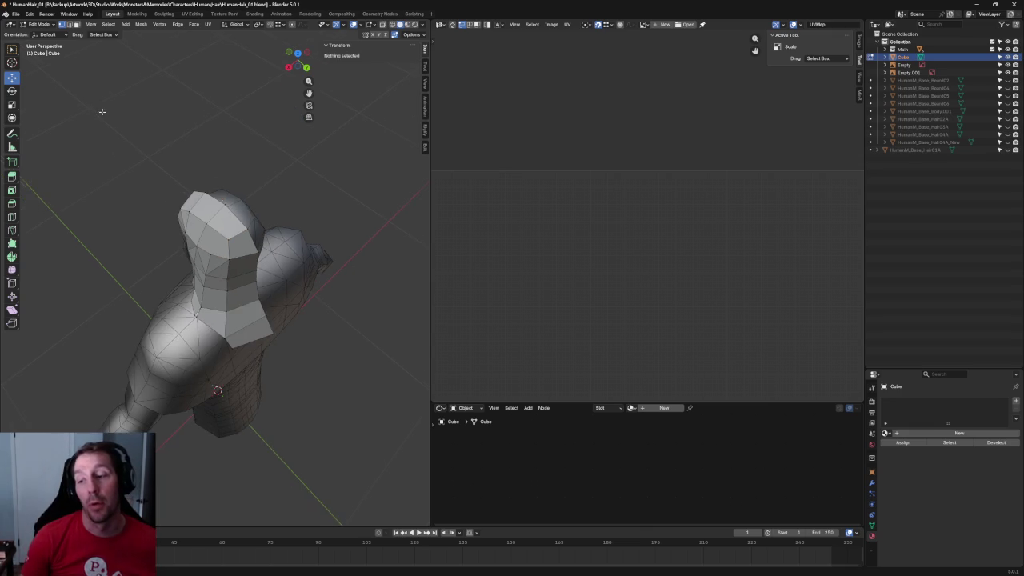
Zoom in on the cap in Front Orthographic, then orbit and pick its front corner vertex.
scroll(155, 157, "up", 3)
scroll(240, 152, "up", 3)
key("grave")
left_click(272, 165)
key("grave")
left_click(232, 135)
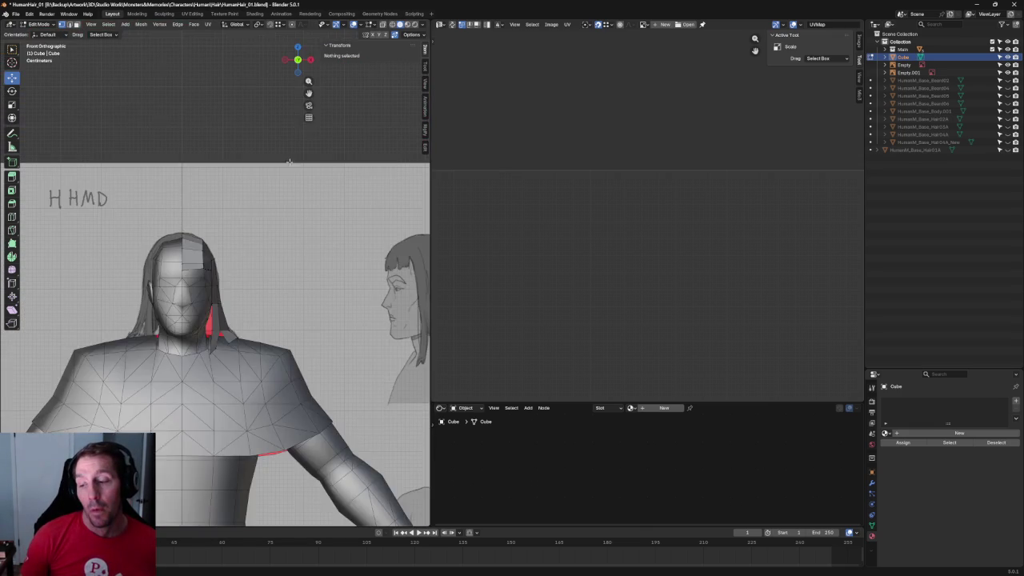
scroll(321, 264, "up", 3)
scroll(207, 210, "up", 3)
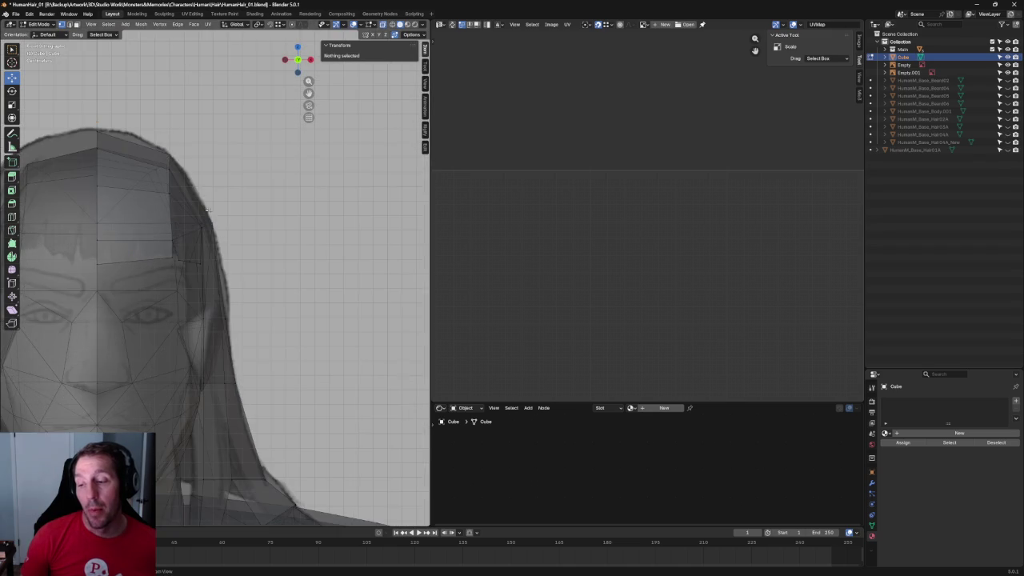
scroll(202, 185, "up", 2)
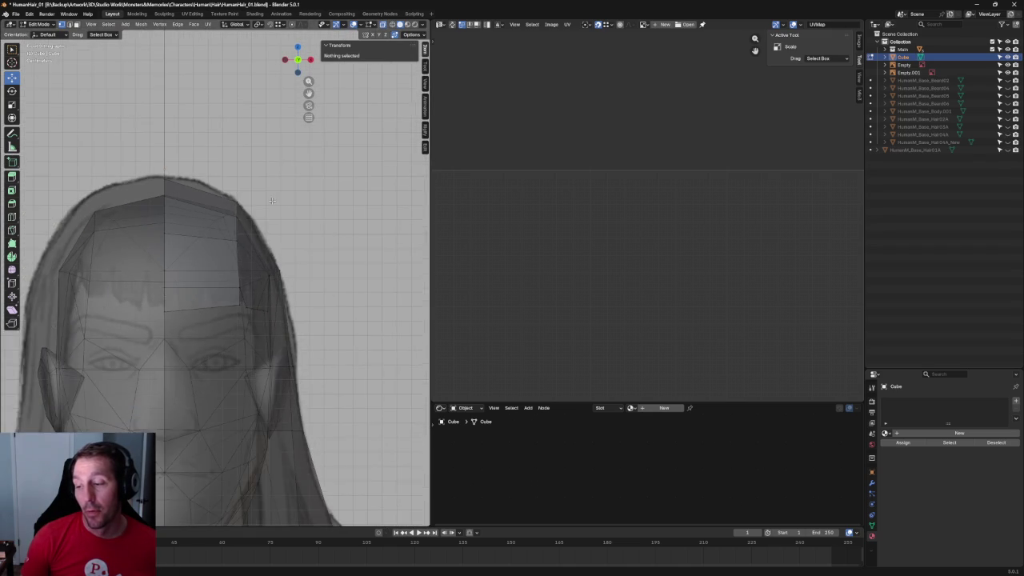
scroll(274, 185, "down", 3)
middle_click_drag(274, 186, 211, 241)
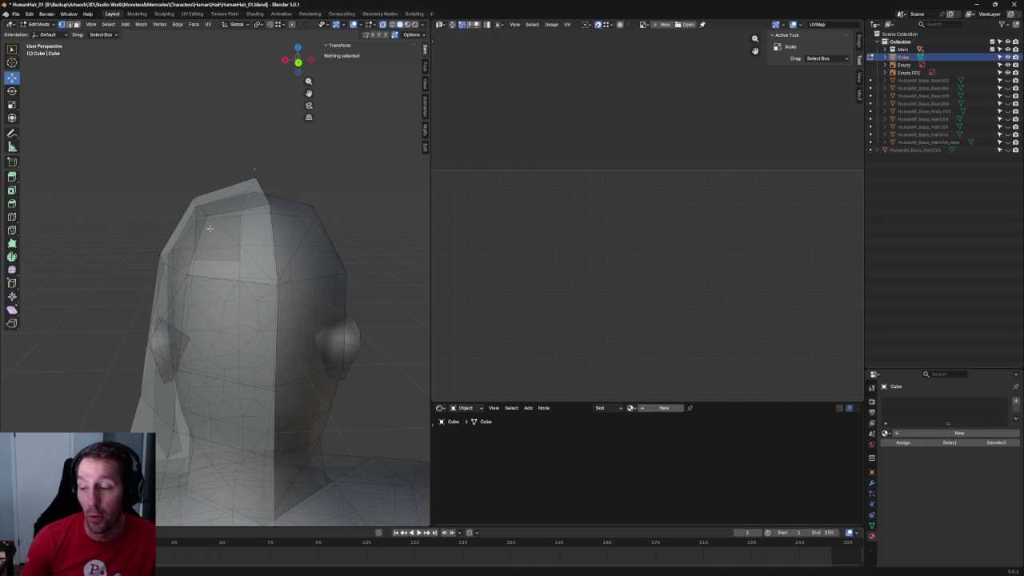
left_click(210, 215)
Nudge the cap's front top corner vertex slightly sideways along X.
left_click_drag(194, 215, 194, 212)
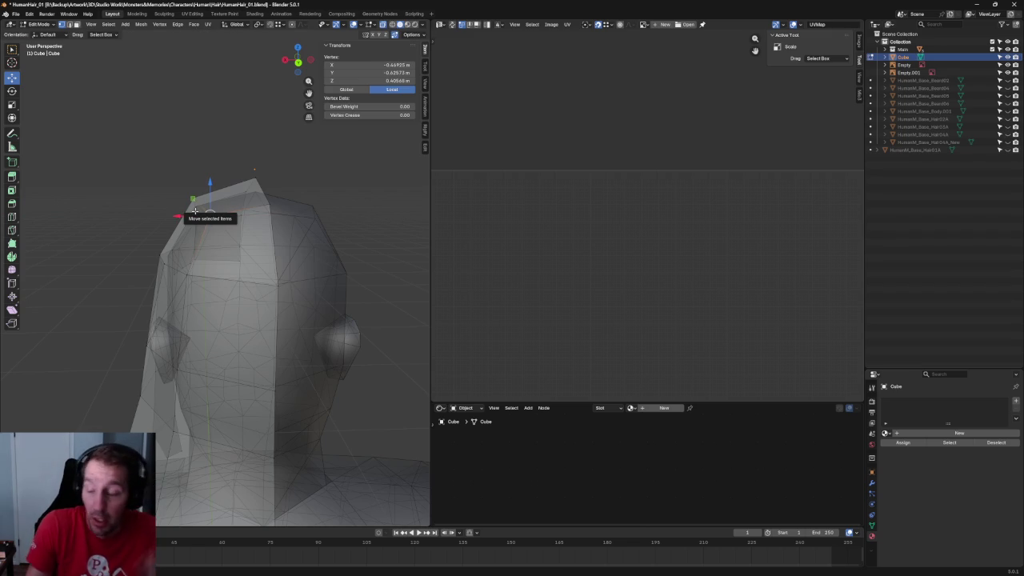
scroll(164, 221, "up", 2)
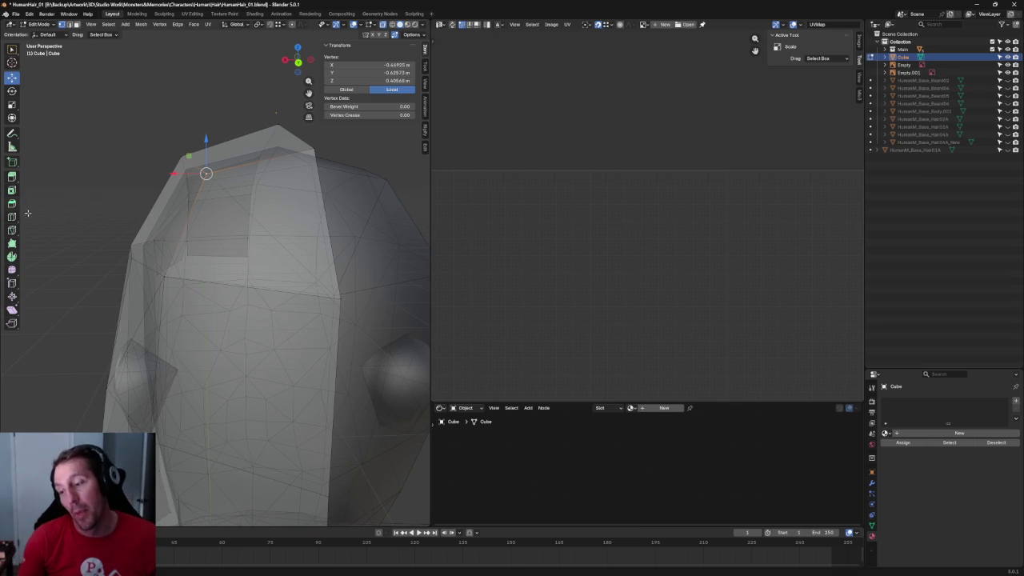
key("KP_3")
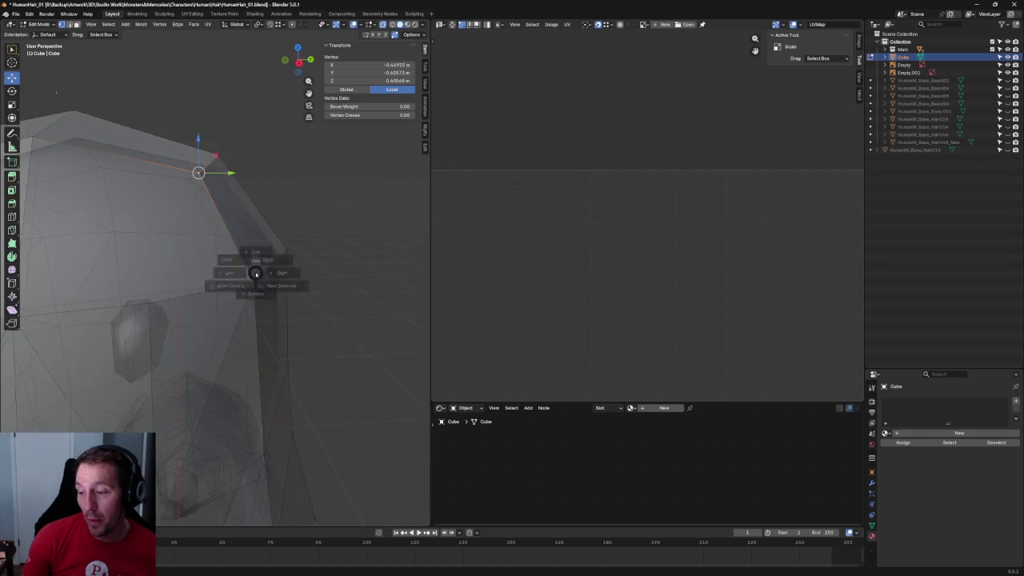
In side view, box-select the forehead hairline vertices and move them forward along Y and down along Z.
middle_click_drag(158, 264, 188, 274, "shift")
scroll(189, 274, "up", 4)
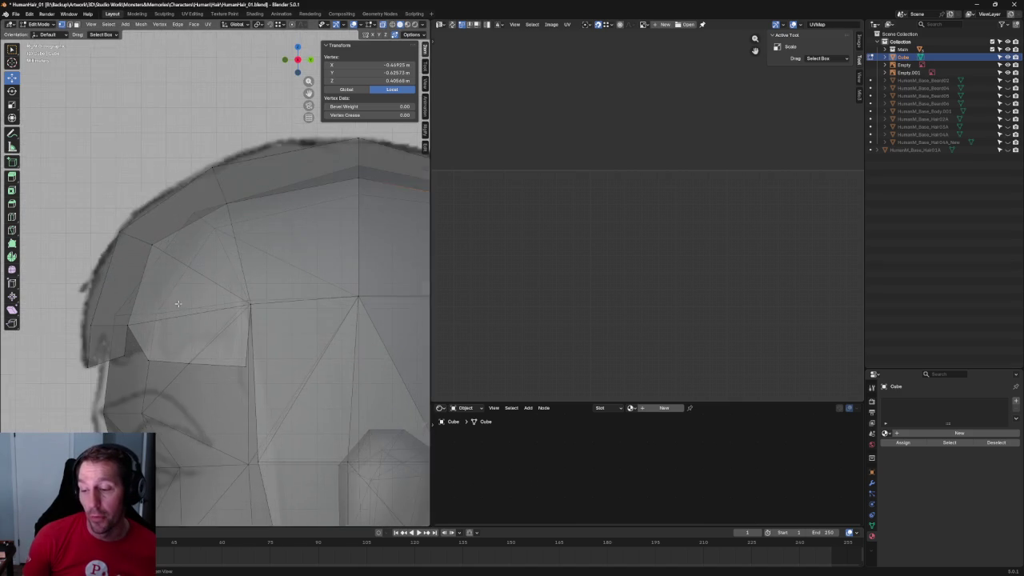
scroll(189, 274, "up", 3)
left_click_drag(320, 297, 172, 356)
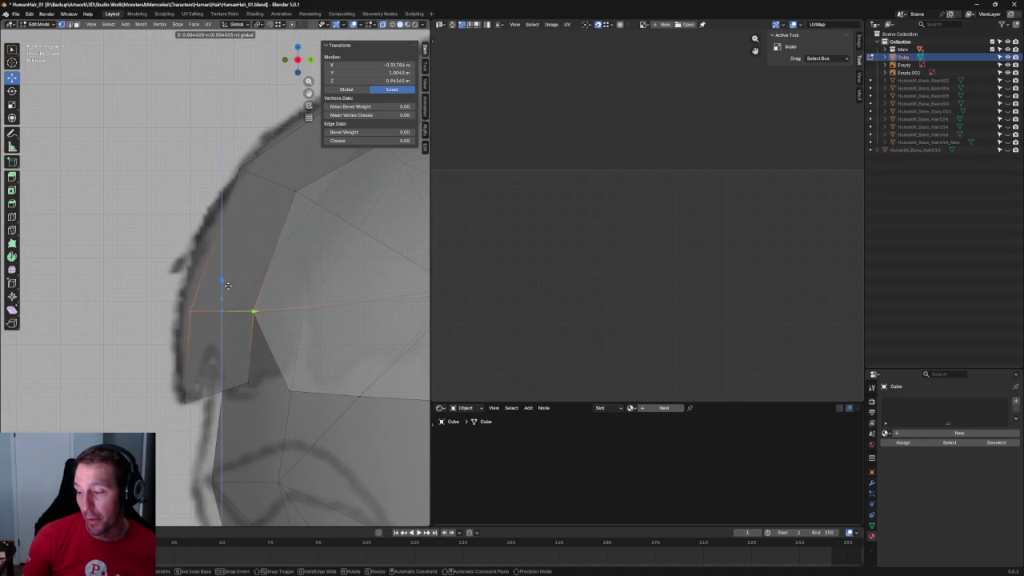
scroll(224, 298, "down", 2)
scroll(232, 297, "down", 3)
scroll(249, 295, "up", 2)
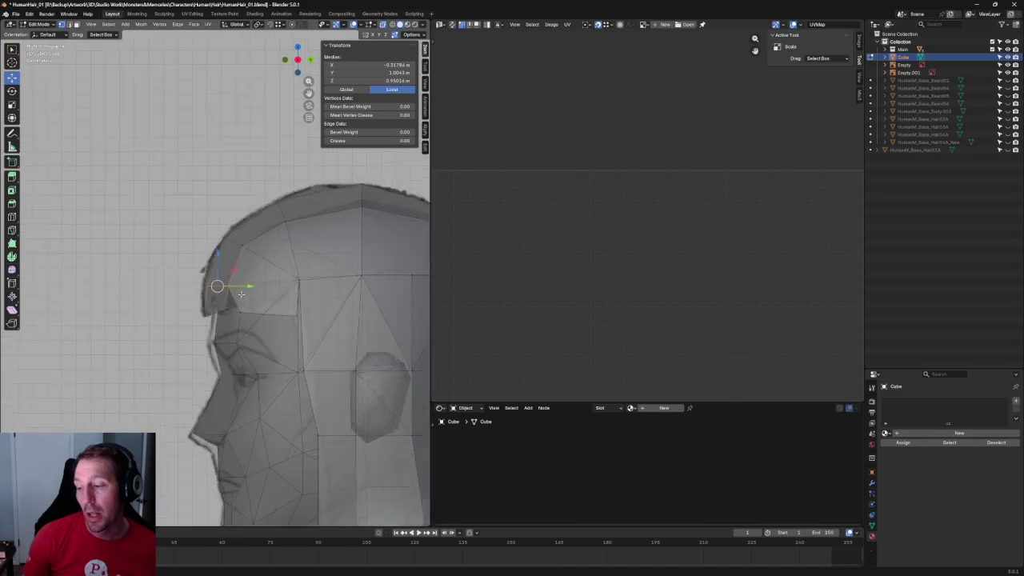
scroll(248, 295, "up", 2)
key("g")
key("y")
left_click(218, 281)
key("g")
key("z")
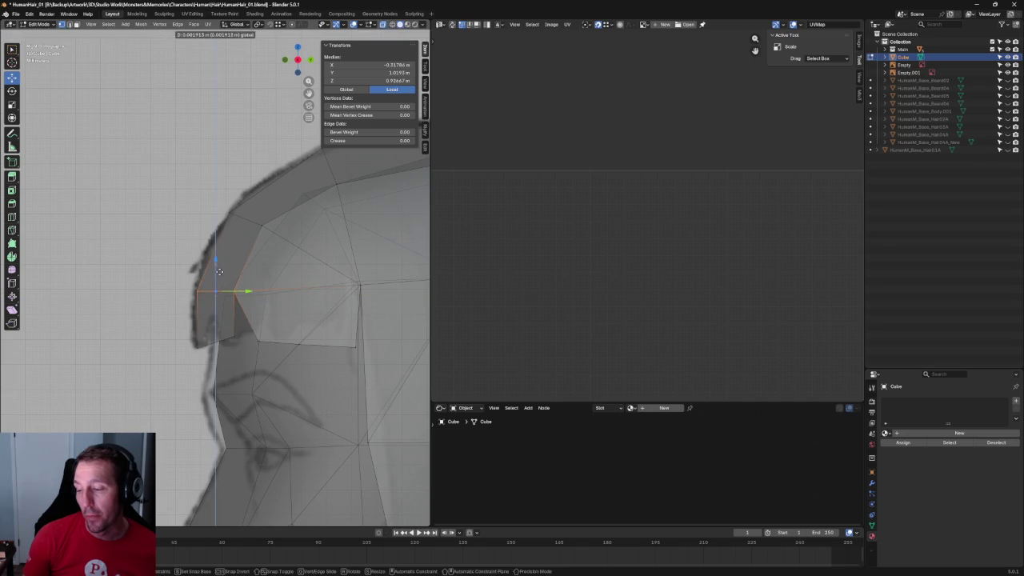
left_click(228, 286)
scroll(229, 287, "down", 2)
scroll(229, 286, "down", 3)
Select a side vertex on the hair cap and slide it along Y toward the temple.
middle_click_drag(200, 280, 251, 256)
scroll(252, 256, "up", 2)
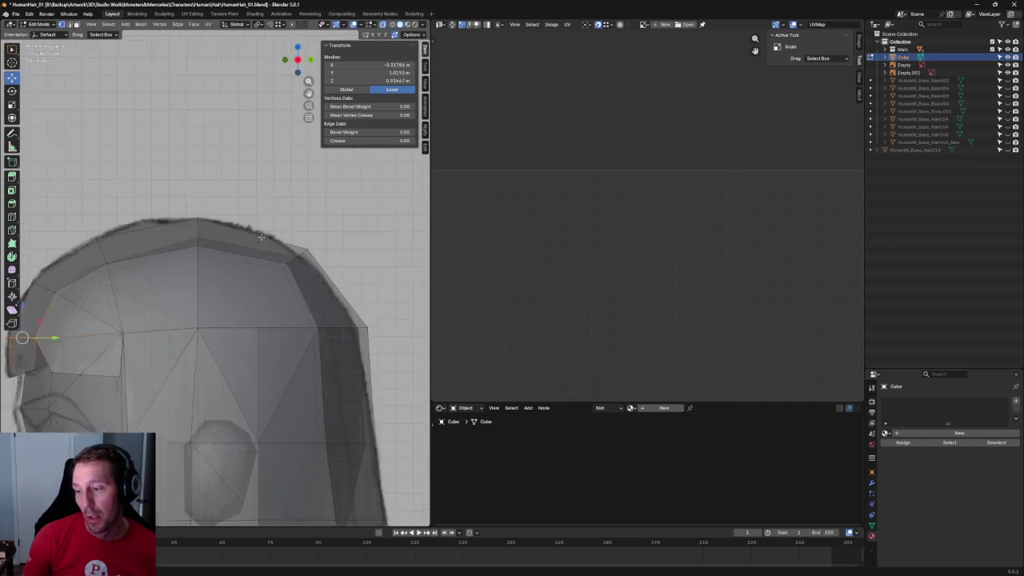
scroll(261, 237, "up", 1)
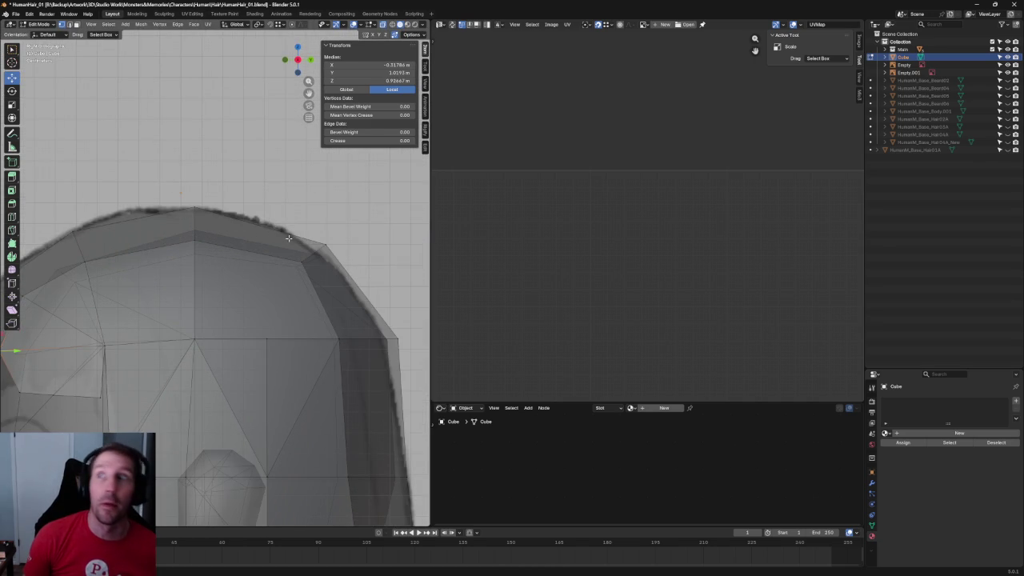
scroll(356, 248, "down", 2)
key("alt+a")
scroll(288, 292, "down", 4)
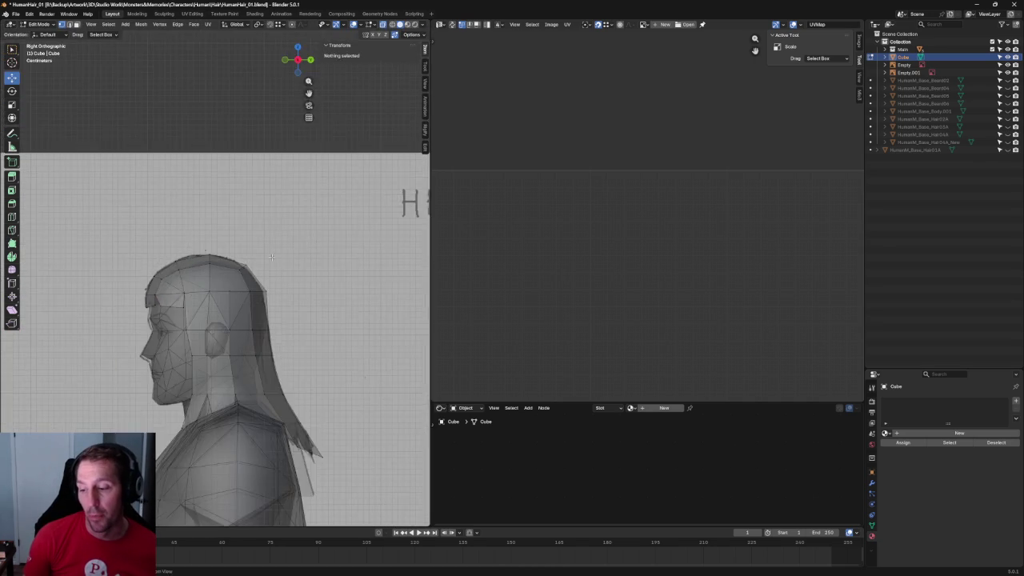
scroll(288, 292, "up", 5)
scroll(288, 291, "up", 2)
left_click(197, 324)
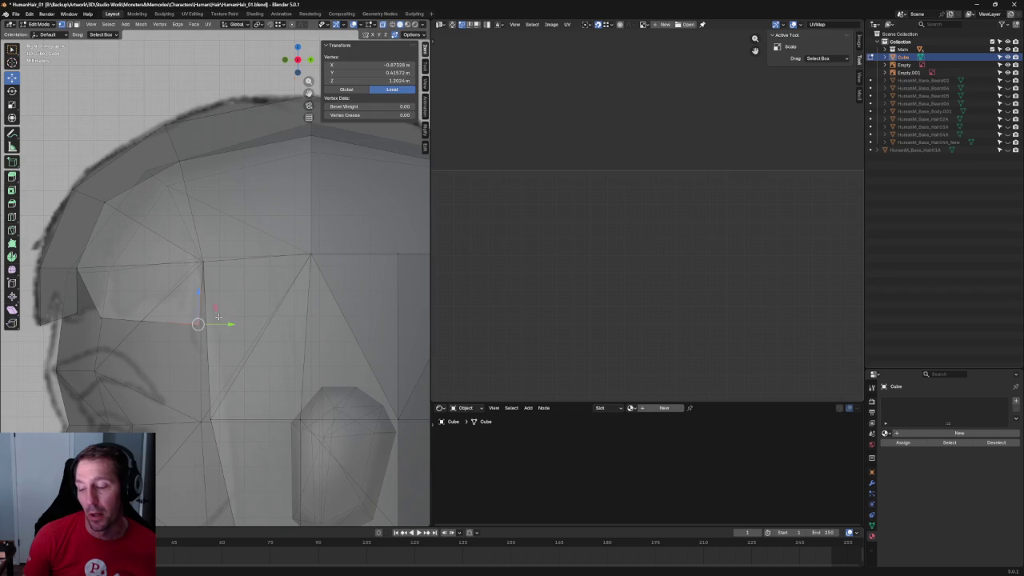
key("g")
key("y")
left_click(155, 296)
left_click(161, 313)
key("g")
key("y")
left_click(162, 315)
In Front Ortho, push that side vertex along X onto the front sketch's hair outline.
key("alt+z")
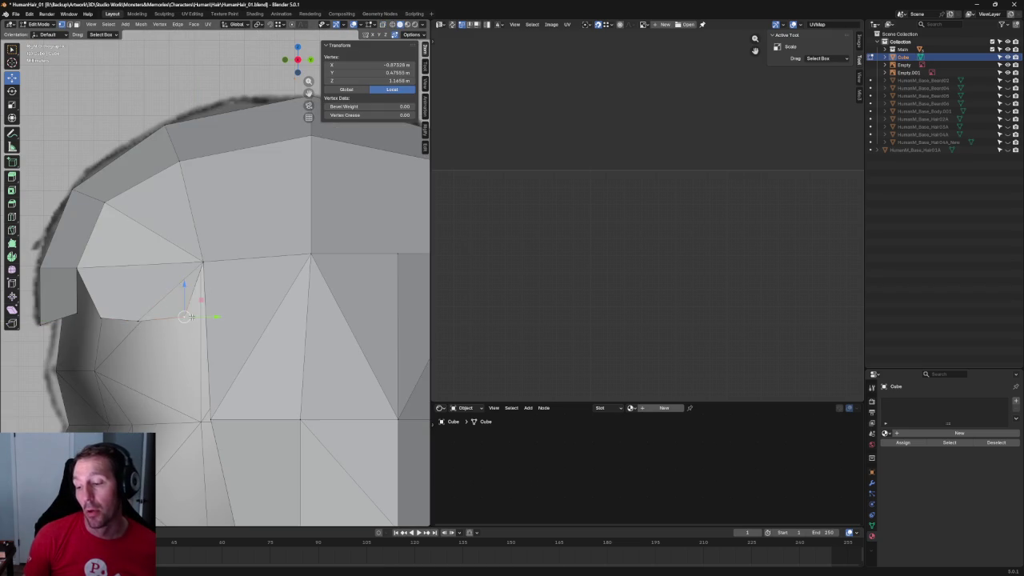
key("alt+z")
scroll(191, 318, "down", 5)
middle_click_drag(192, 317, 309, 280)
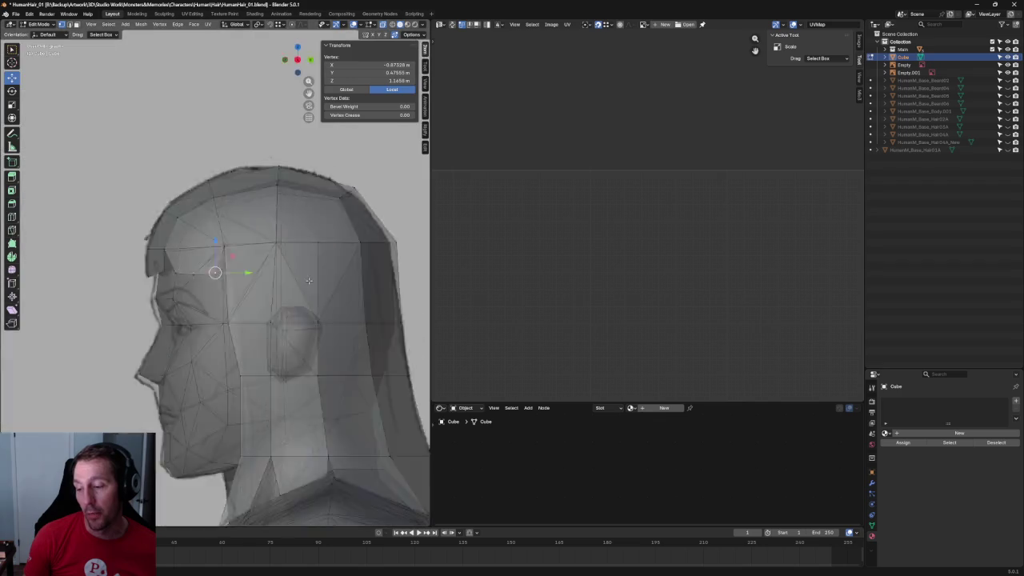
key("KP_1")
scroll(248, 291, "up", 5)
left_click_drag(246, 273, 250, 274)
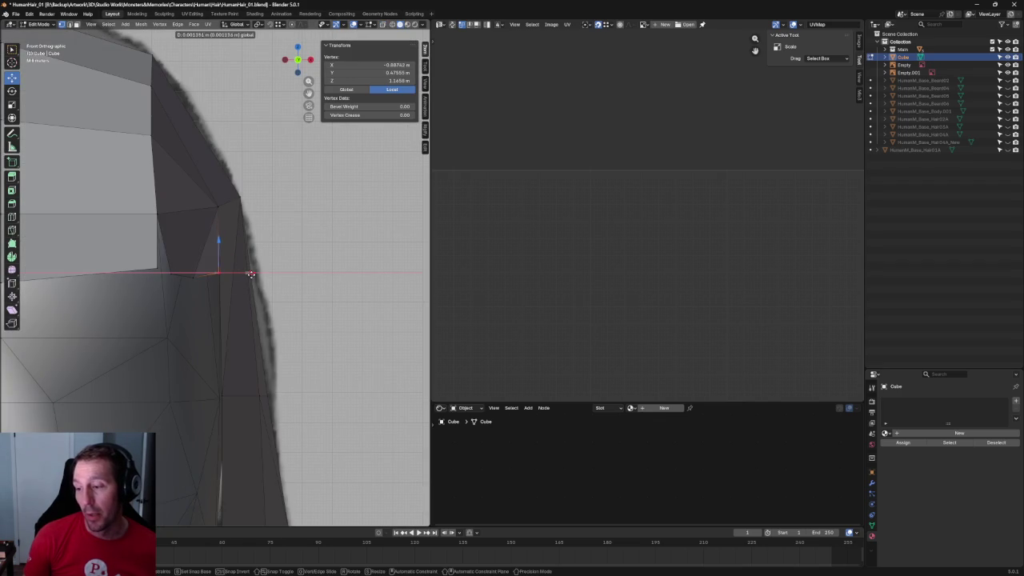
left_click(250, 273)
In X-ray, box-select the forehead block's edge vertices and move them along X to the hair outline.
key("alt+a")
scroll(318, 315, "down", 5)
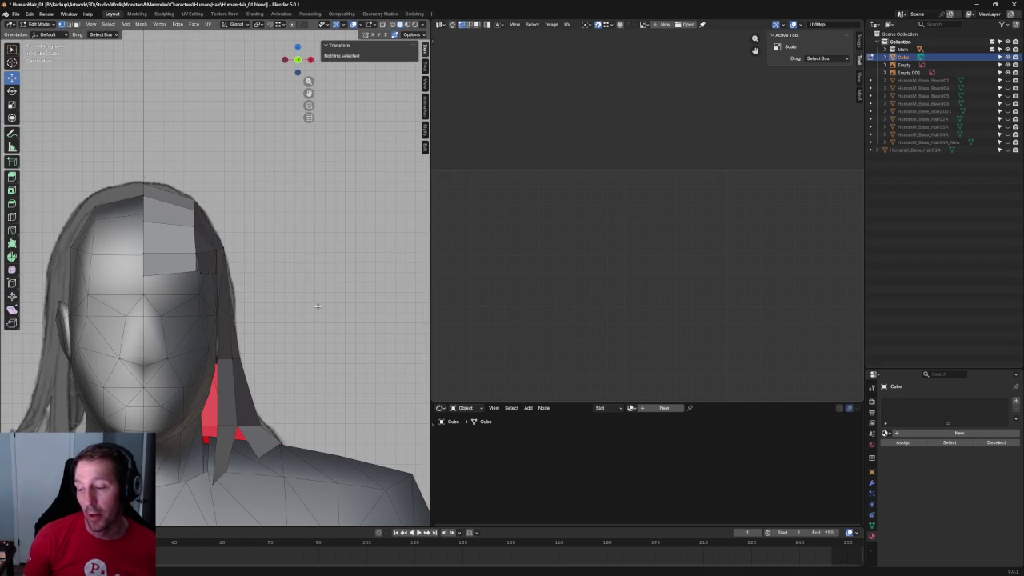
scroll(171, 213, "up", 2)
scroll(171, 213, "up", 3)
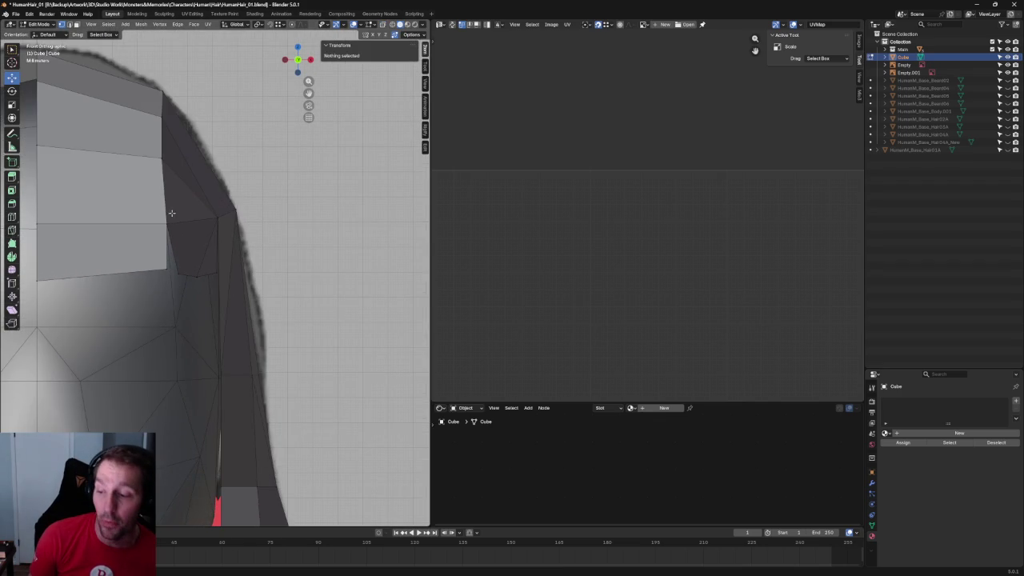
key("alt+z")
left_click_drag(192, 211, 148, 268)
key("alt+z")
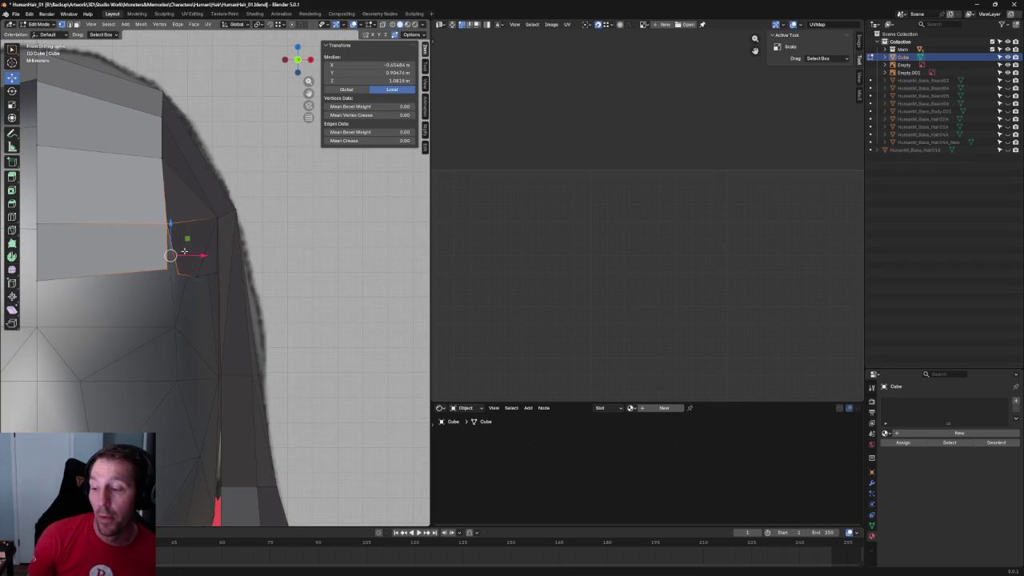
key("g")
key("x")
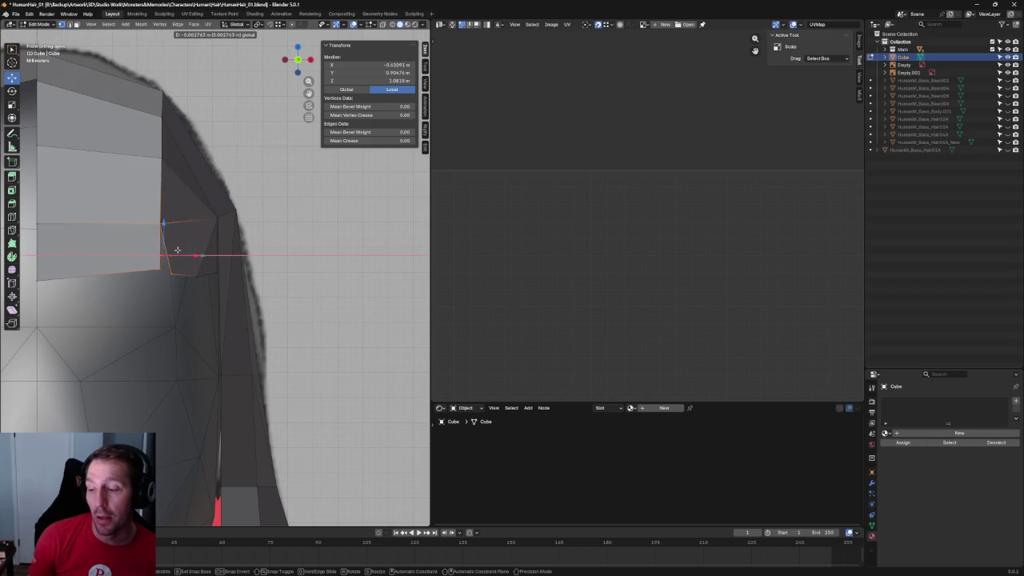
left_click(178, 251)
With X-ray on, shift and zoom the view to inspect the reshaped cap over the head.
key("alt+z")
middle_click_drag(189, 204, 192, 263, "shift")
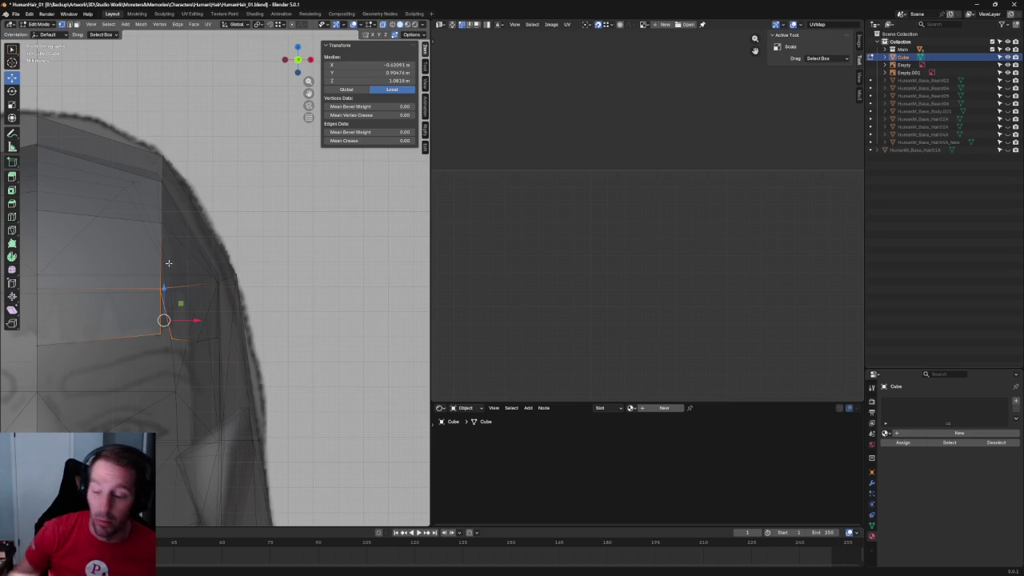
scroll(173, 260, "down", 4)
scroll(172, 261, "up", 4)
scroll(240, 304, "down", 3)
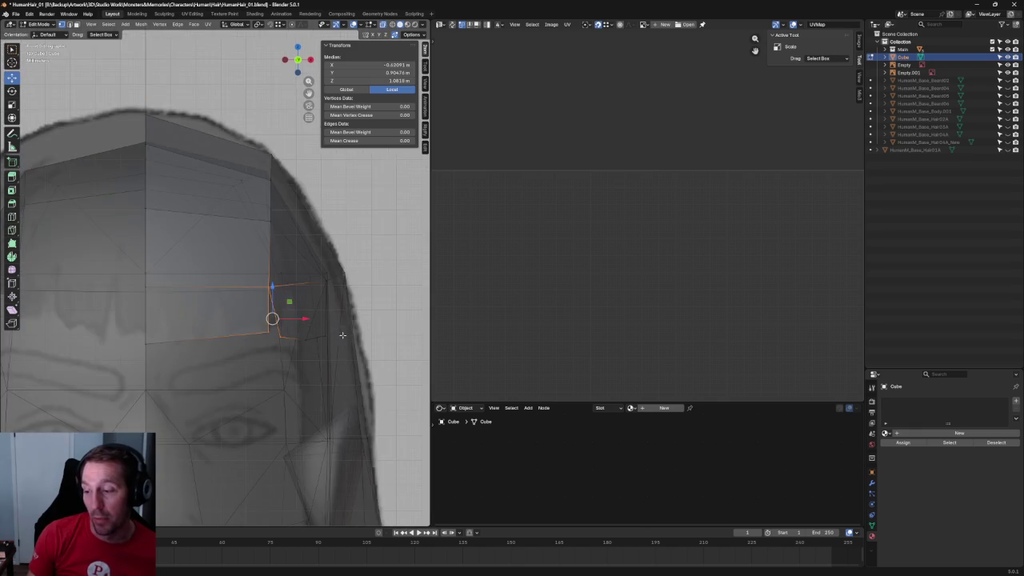
scroll(326, 336, "down", 2)
scroll(299, 292, "up", 3)
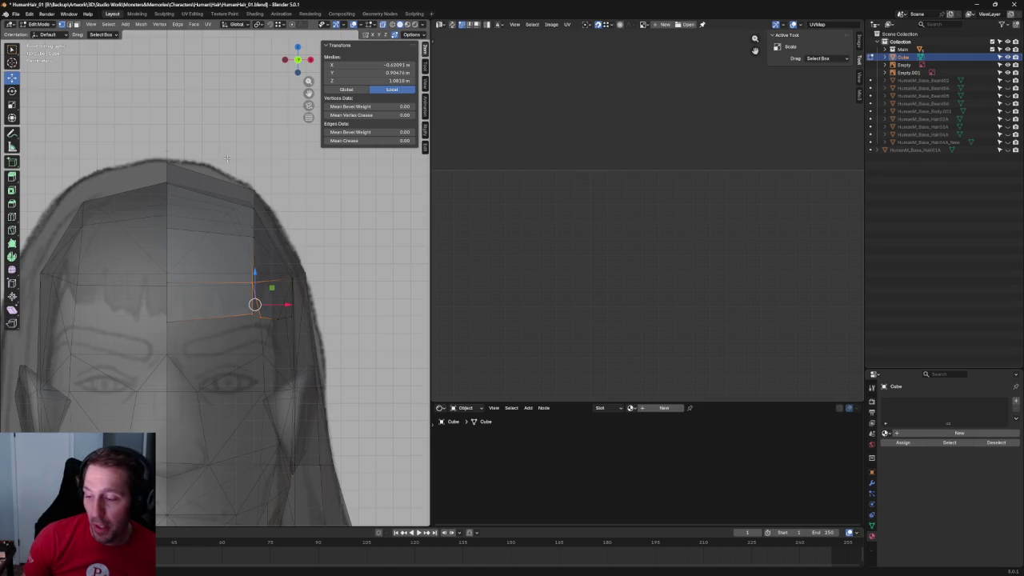
scroll(238, 198, "down", 2)
Box-select the centre strip of edges and check it in a perspective view.
key("alt+z")
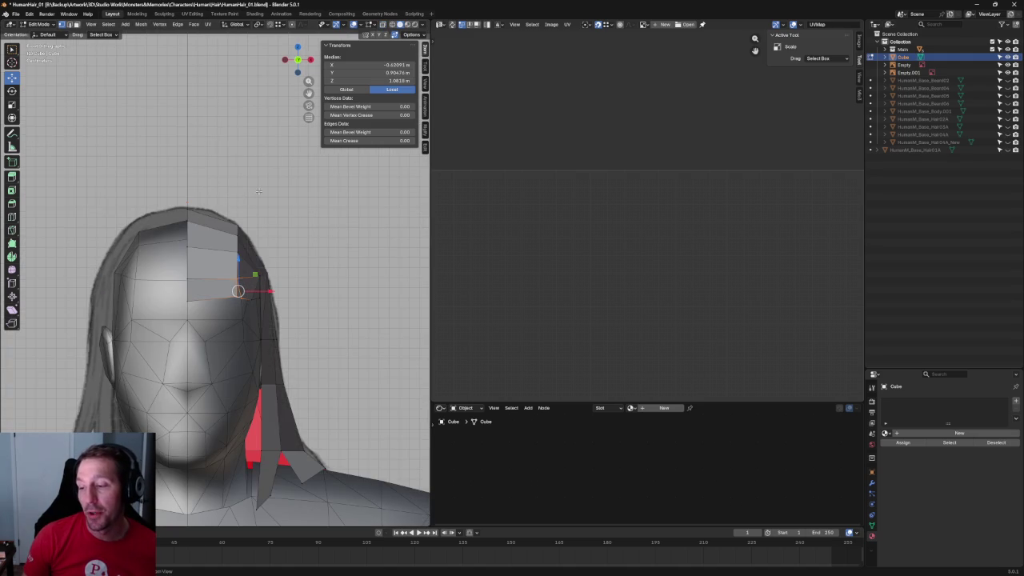
key("alt+z")
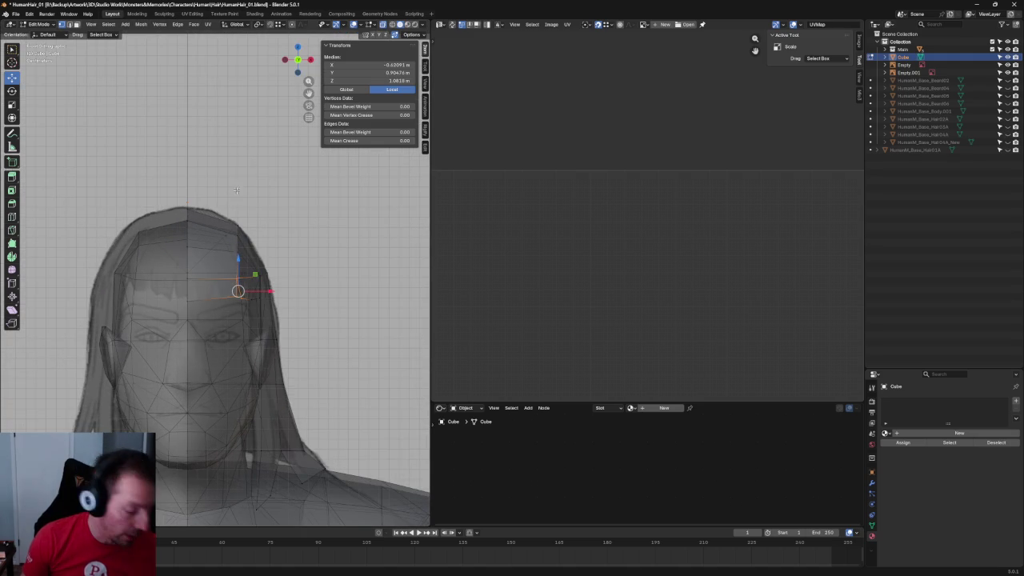
key("alt+z")
key("alt+z")
middle_click_drag(240, 188, 200, 158, "shift")
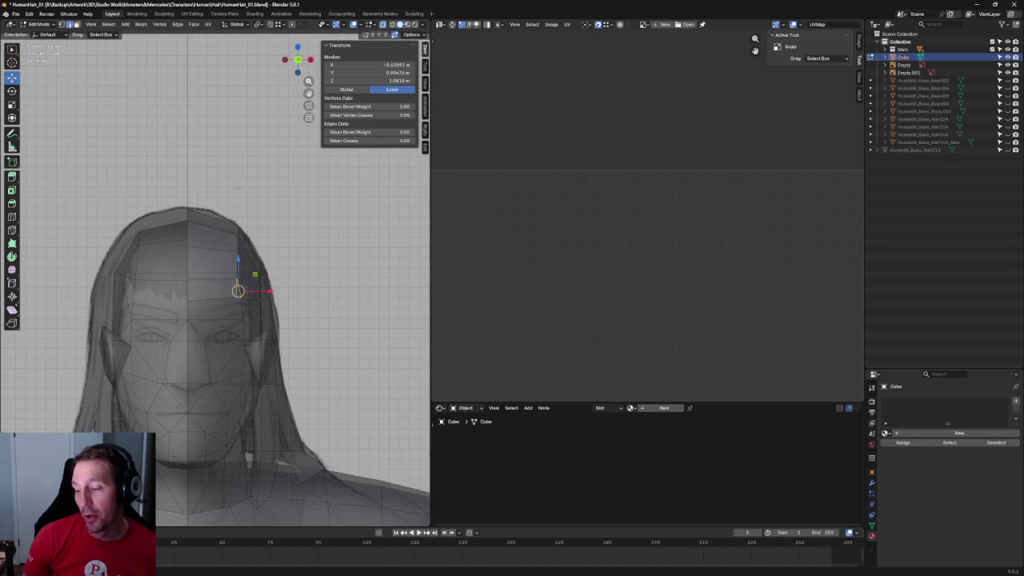
left_click_drag(219, 122, 234, 454)
key("alt+z")
mouse_move(302, 274)
middle_mouse_down()
mouse_move(182, 286)
mouse_move(239, 299)
middle_mouse_up()
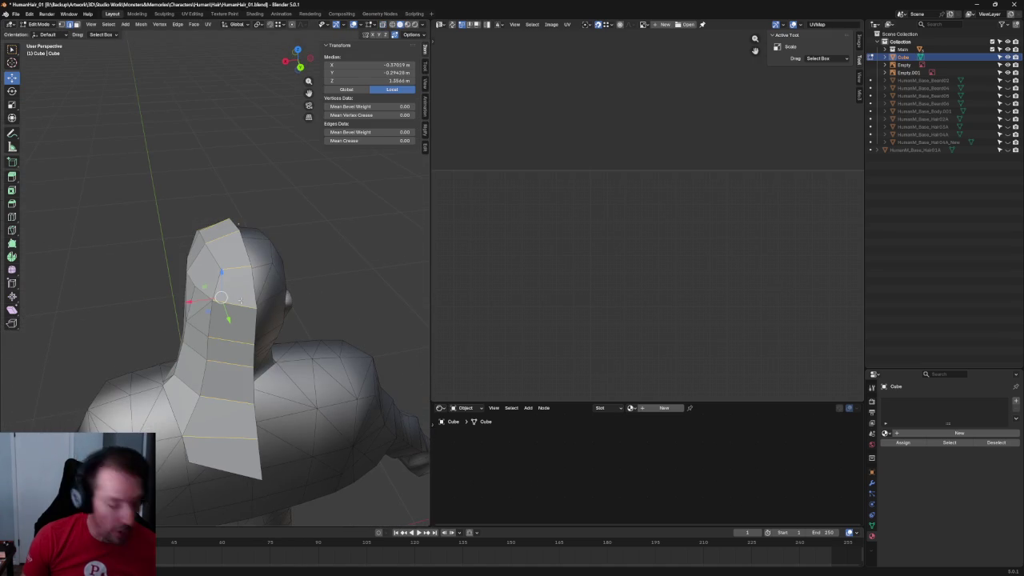
key("ctrl+z")
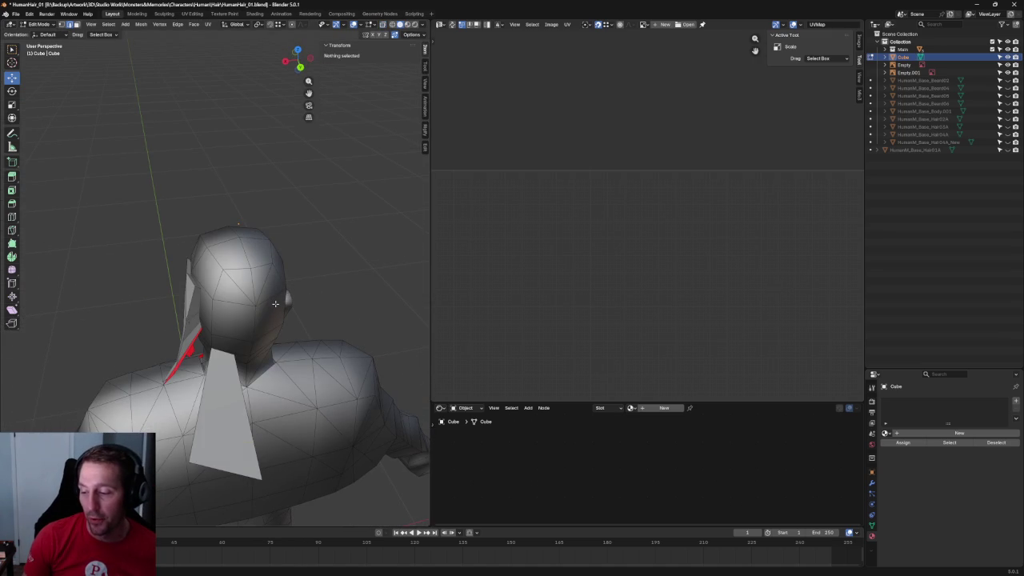
key("ctrl+shift+z")
Select the whole linked hair strip with Ctrl+L and orbit to view it from the front.
key("ctrl+l")
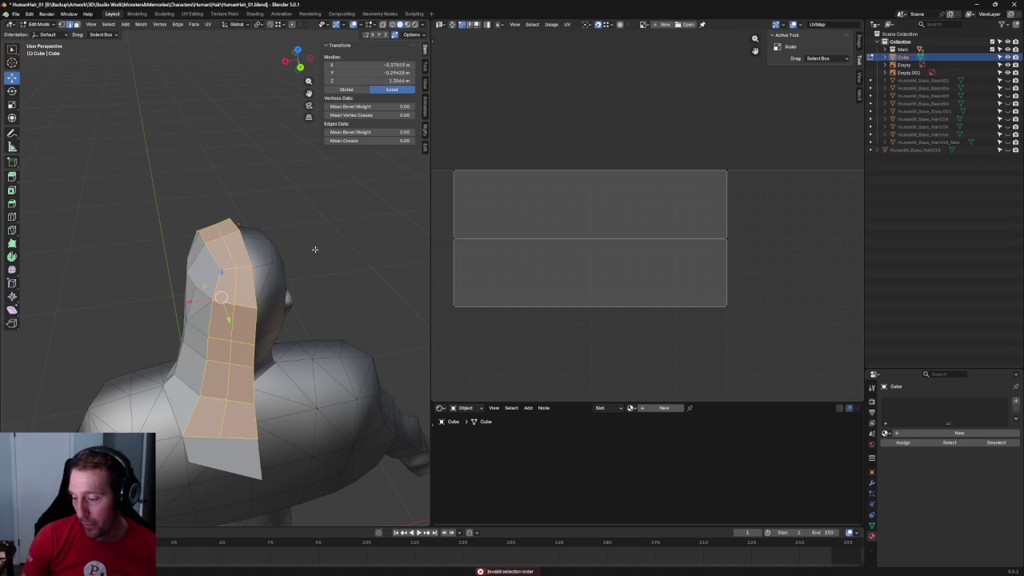
scroll(295, 280, "down", 3)
middle_click_drag(249, 336, 244, 371)
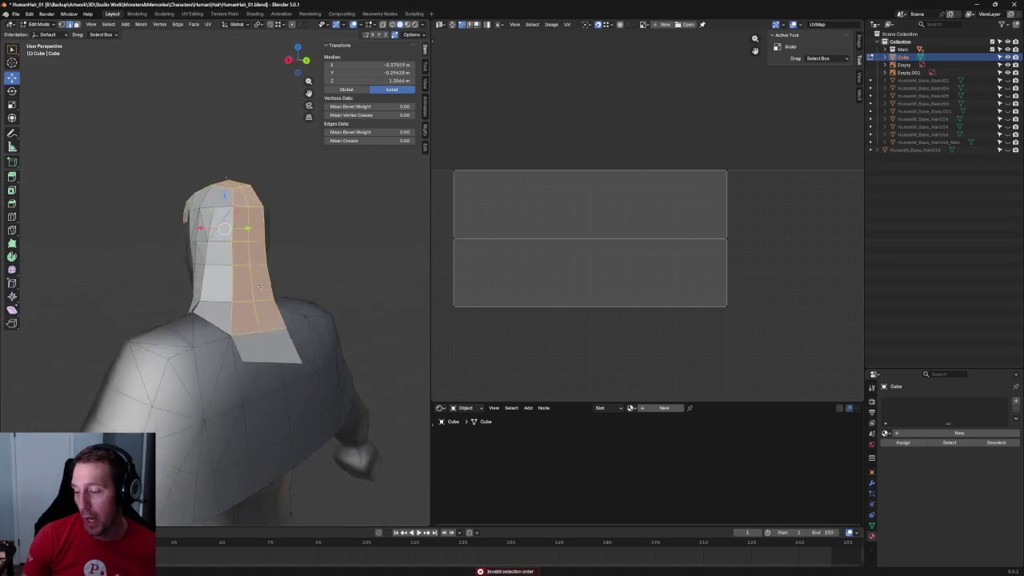
key("alt+a")
key("ctrl+l")
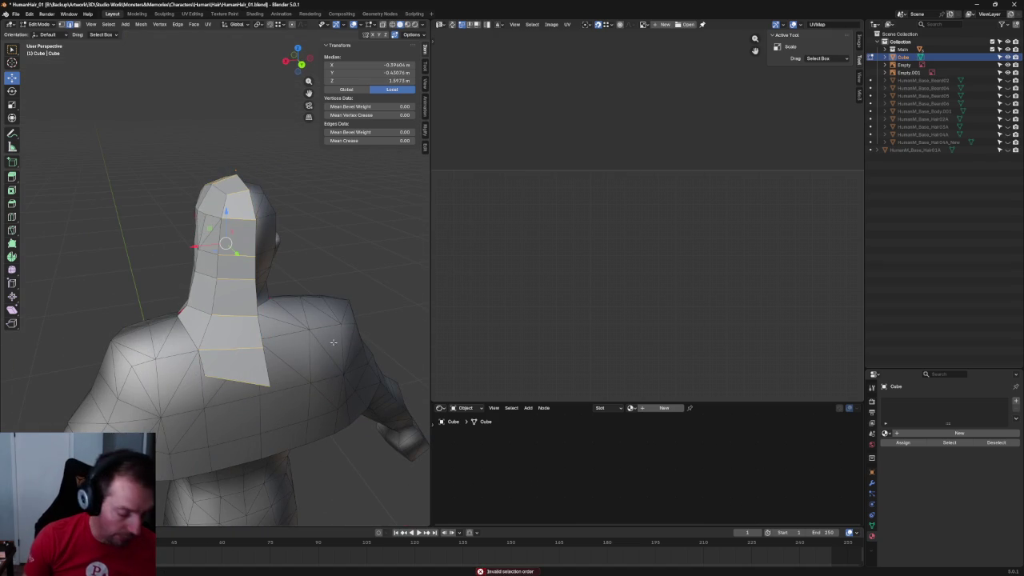
key("shift+r")
middle_click_drag(331, 220, 240, 224)
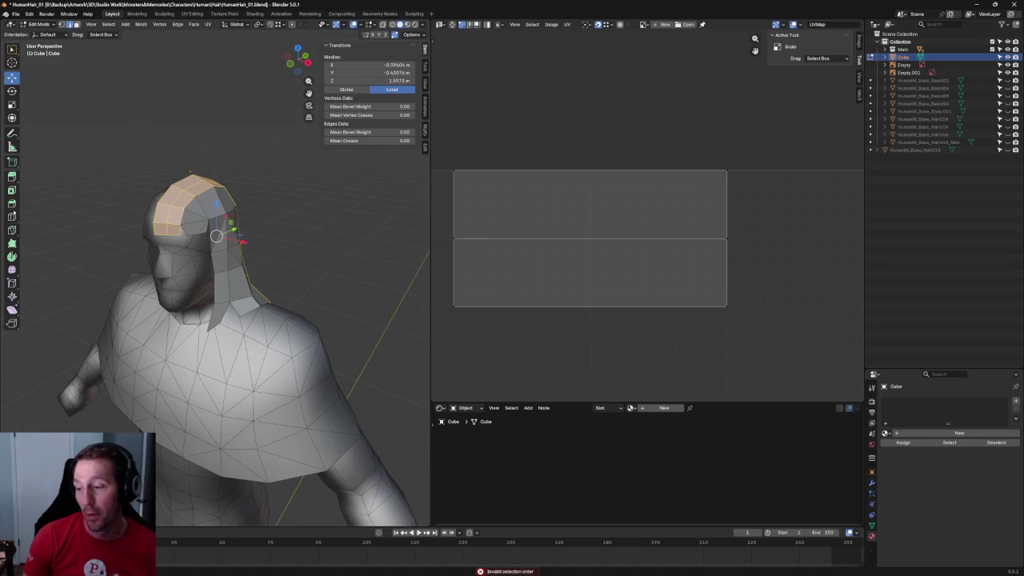
In Front Ortho with X-ray on, frame the strip's top and select its top vertex.
key("KP_1")
scroll(208, 240, "up", 4)
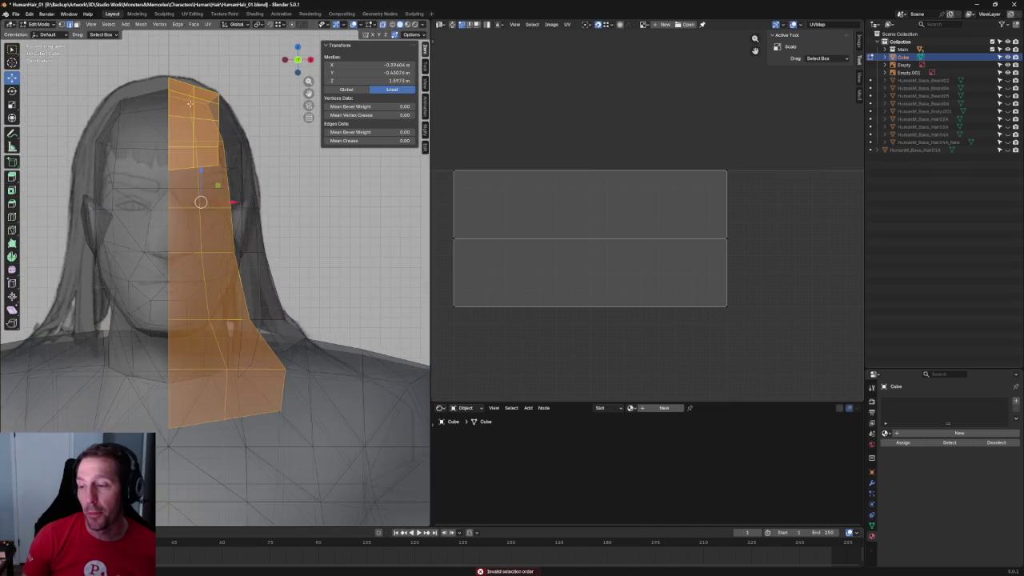
scroll(217, 342, "up", 3)
middle_click_drag(218, 343, 223, 273, "shift")
key("alt+z")
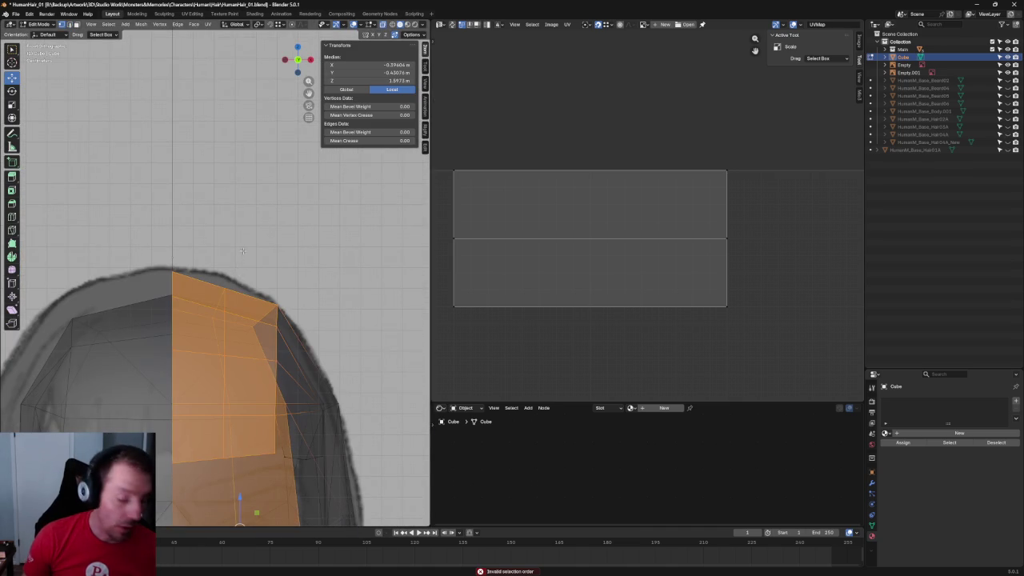
left_click(220, 296)
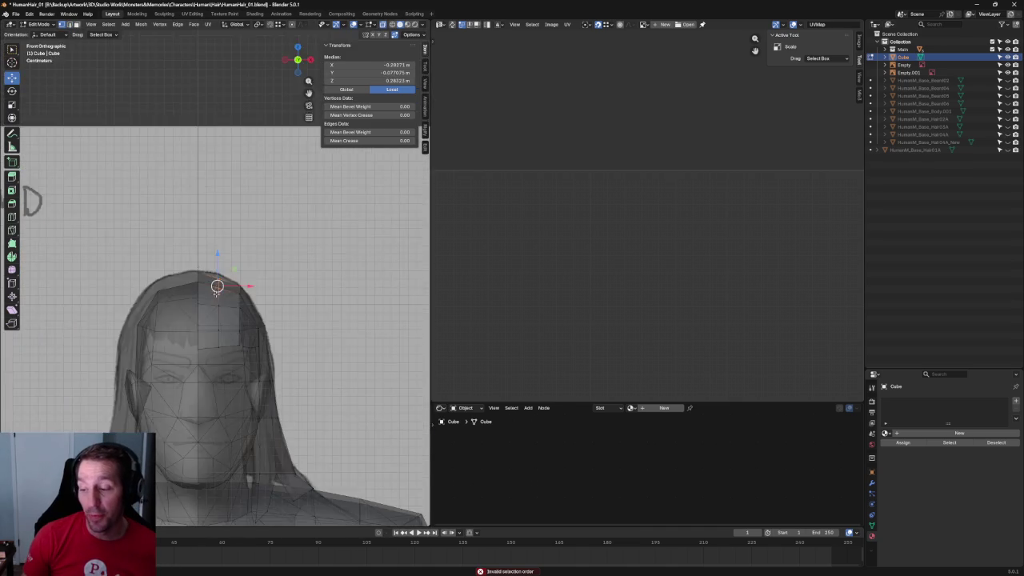
Raise the strip's top vertex along Z, then in side view move it along Y.
key("g")
key("z")
left_click(221, 272)
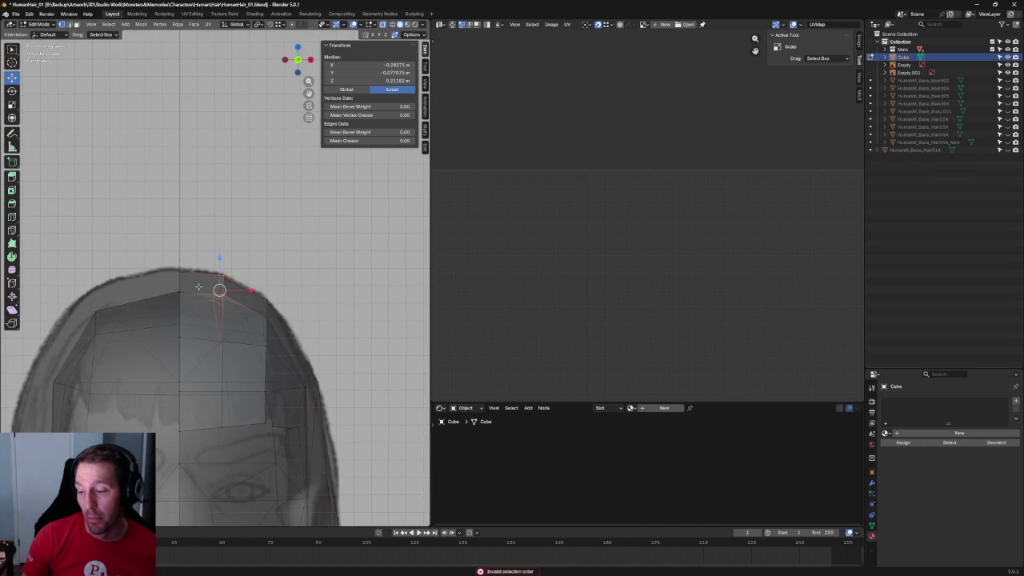
key("grave")
left_click(220, 299)
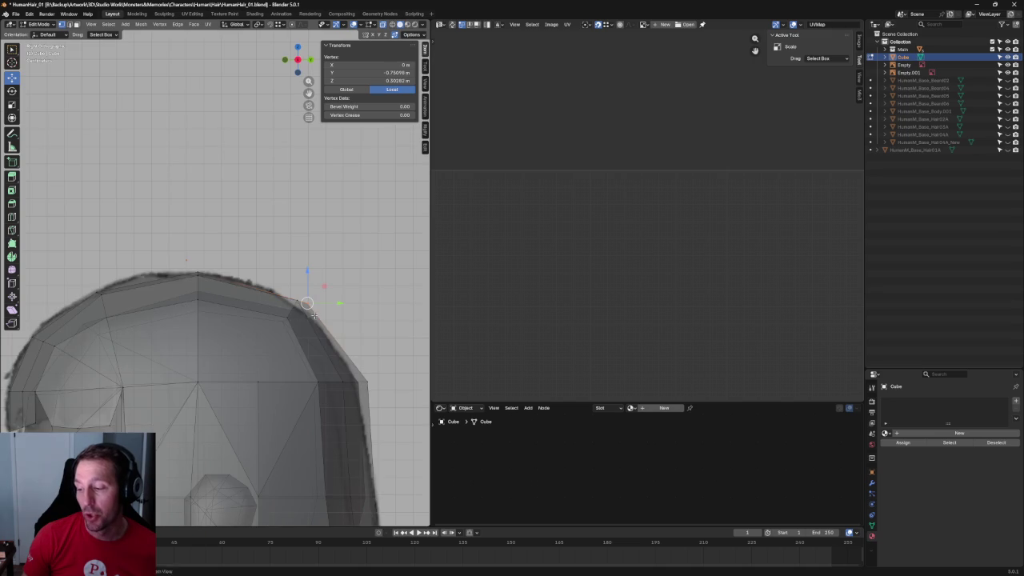
scroll(195, 314, "up", 3)
key("g")
key("y")
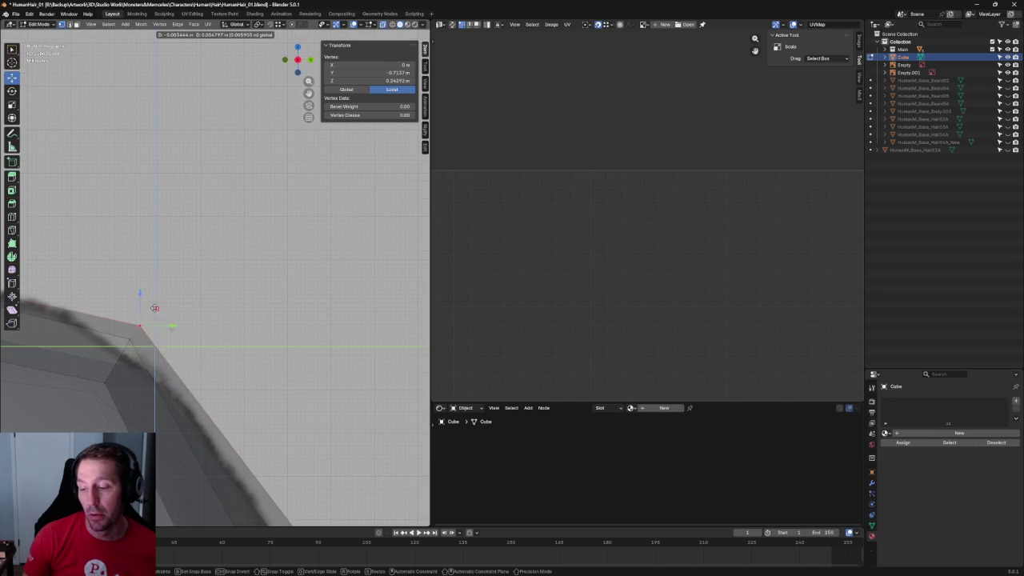
left_click(142, 304)
Move an outline edge of the cap within the side-view plane using Shift+X.
scroll(217, 299, "down", 2)
left_click(174, 312, "shift")
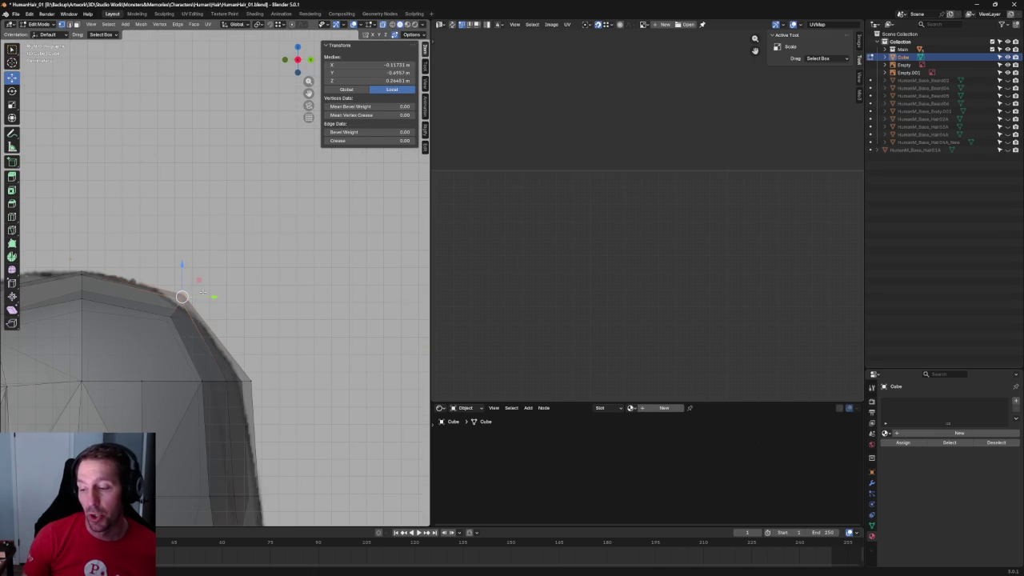
key("g")
key("shift+x")
left_click(206, 285)
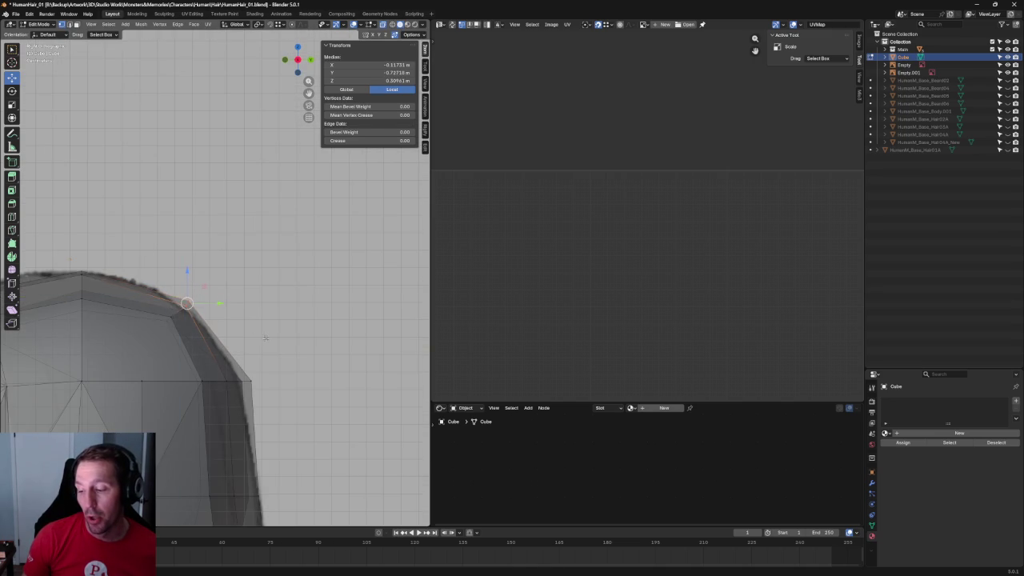
Select the cap's top vertex and trial a Z move, cancelling it without changes.
key("alt+a")
middle_click_drag(206, 285, 219, 319)
left_click(171, 276)
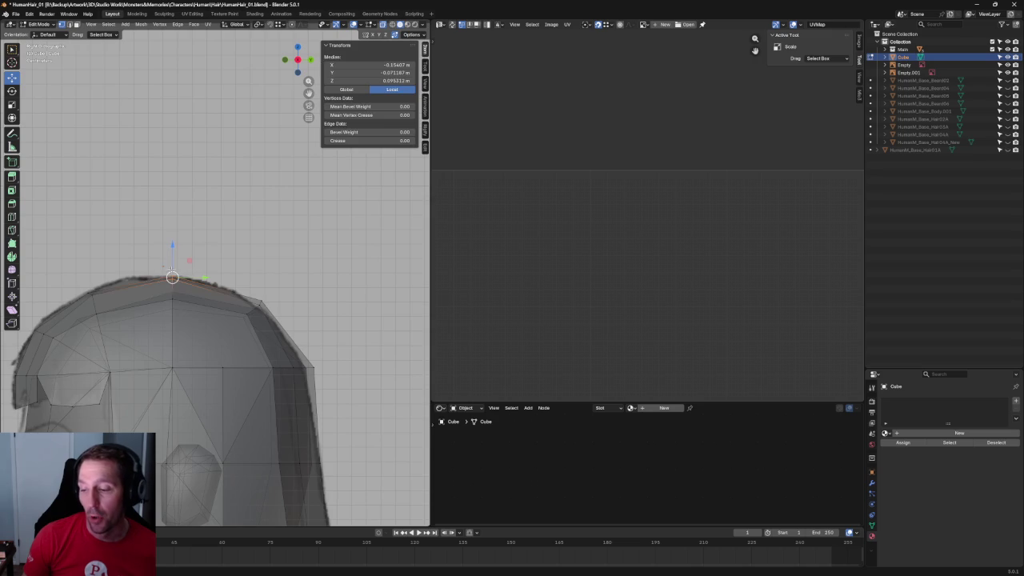
key("g")
key("z")
key("Escape")
left_click(175, 256)
key("g")
key("z")
key("shift+x")
key("Escape")
key("alt+a")
scroll(105, 272, "down", 5)
Return to the right side view and pick a vertex on the cap's front edge, cancelling its Y move.
key("grave")
left_click(174, 307)
key("grave")
left_click(221, 316)
scroll(221, 325, "up", 2)
scroll(221, 325, "up", 3)
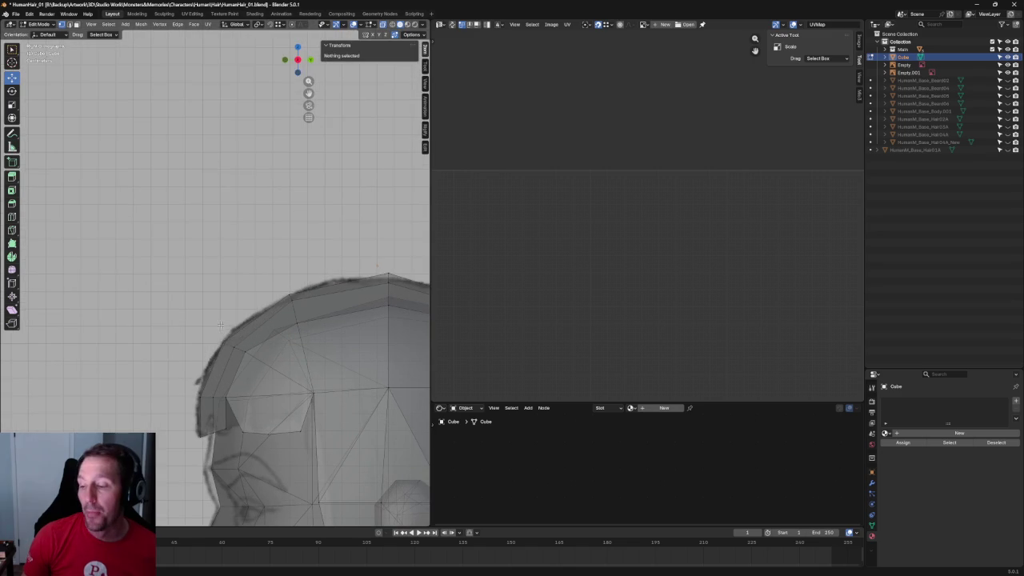
left_click(230, 344)
key("g")
key("y")
key("Escape")
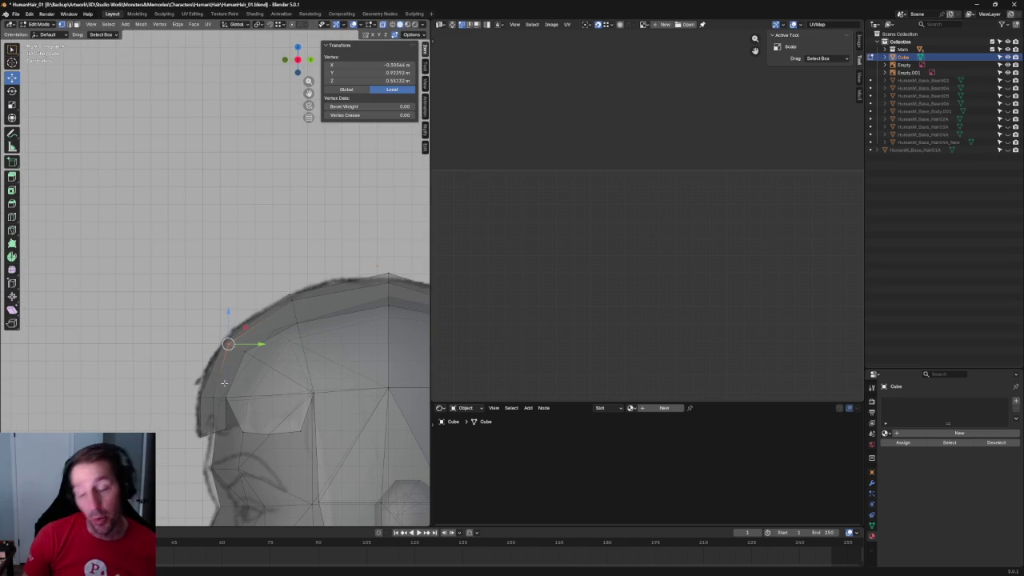
Select the fringe's front edge loop and move it along Y to follow the side sketch.
left_click(216, 386, "alt")
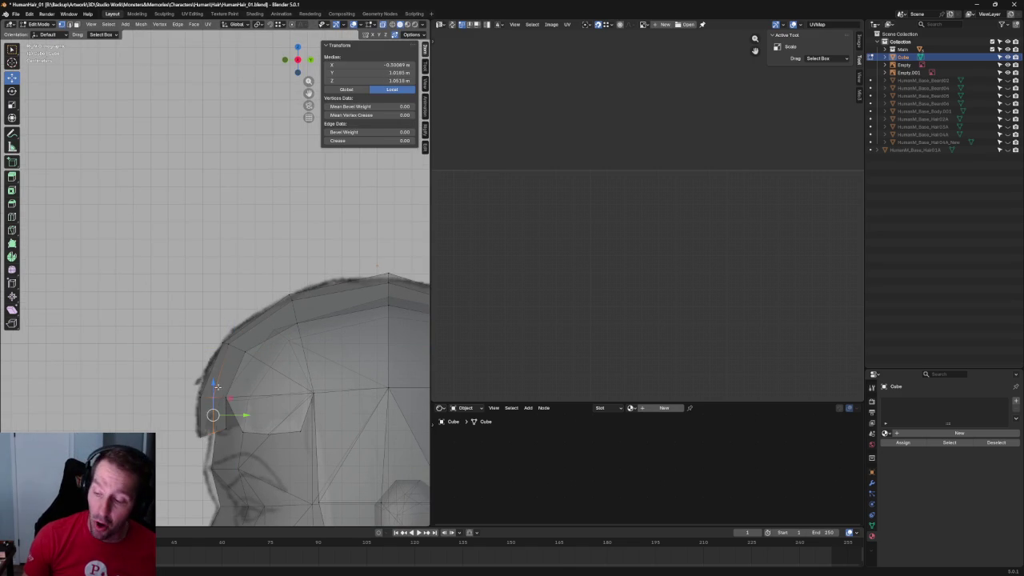
left_click(186, 382)
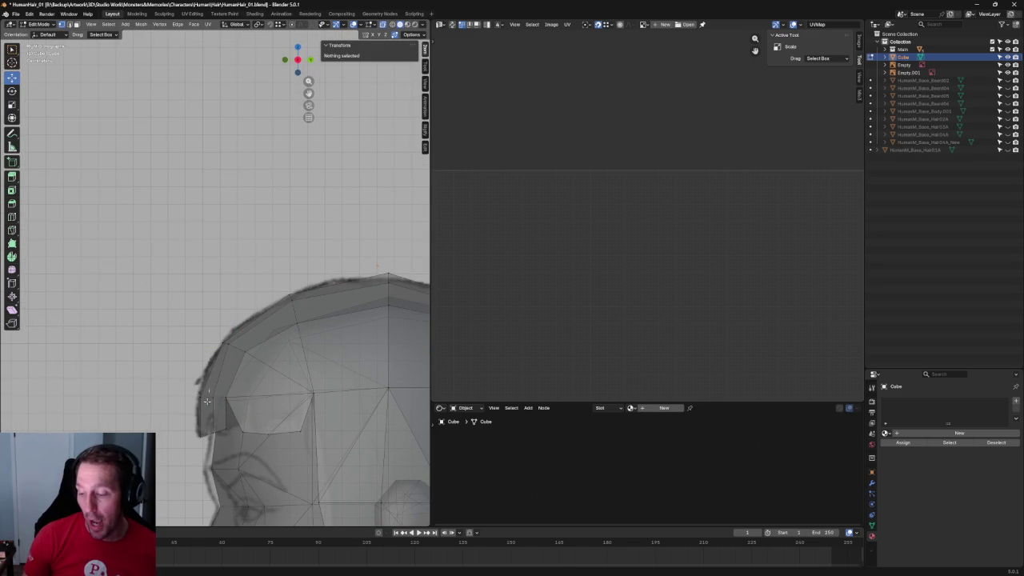
left_click(211, 408, "alt")
key("g")
key("y")
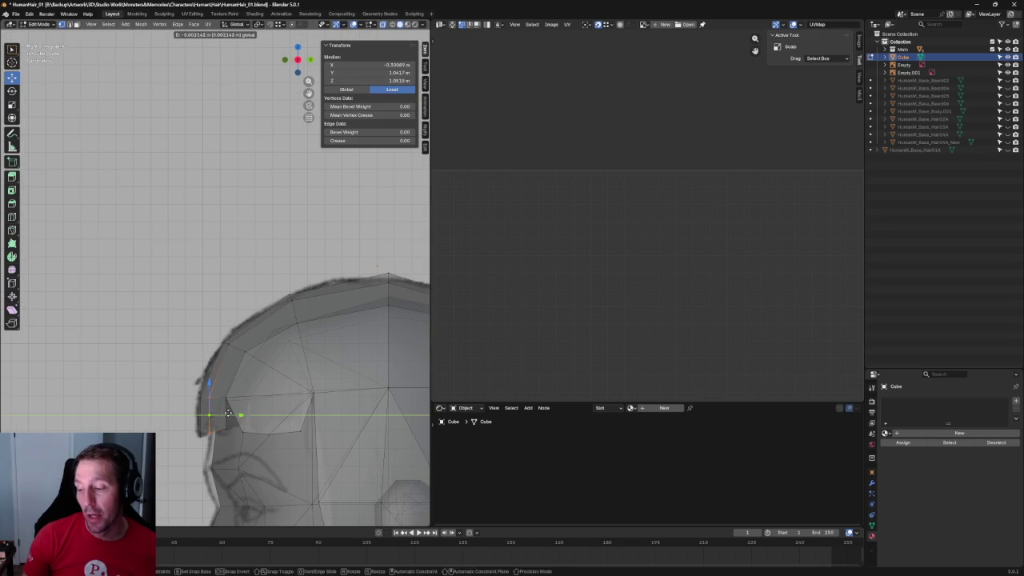
left_click(228, 413)
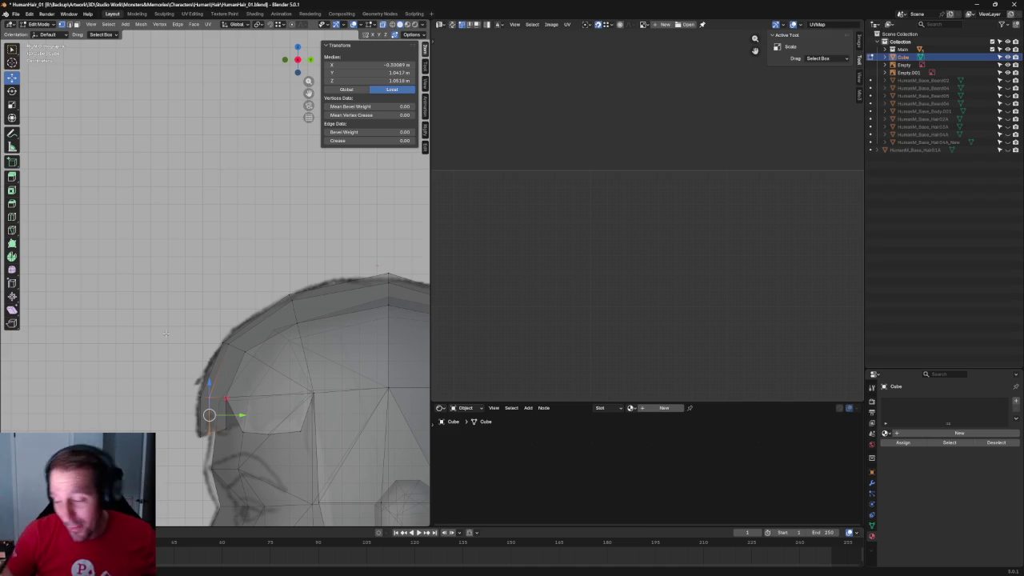
scroll(166, 333, "down", 3)
Connect two vertices on the hair's top edge with a new edge.
middle_click_drag(166, 333, 283, 266, "shift")
scroll(280, 276, "up", 2)
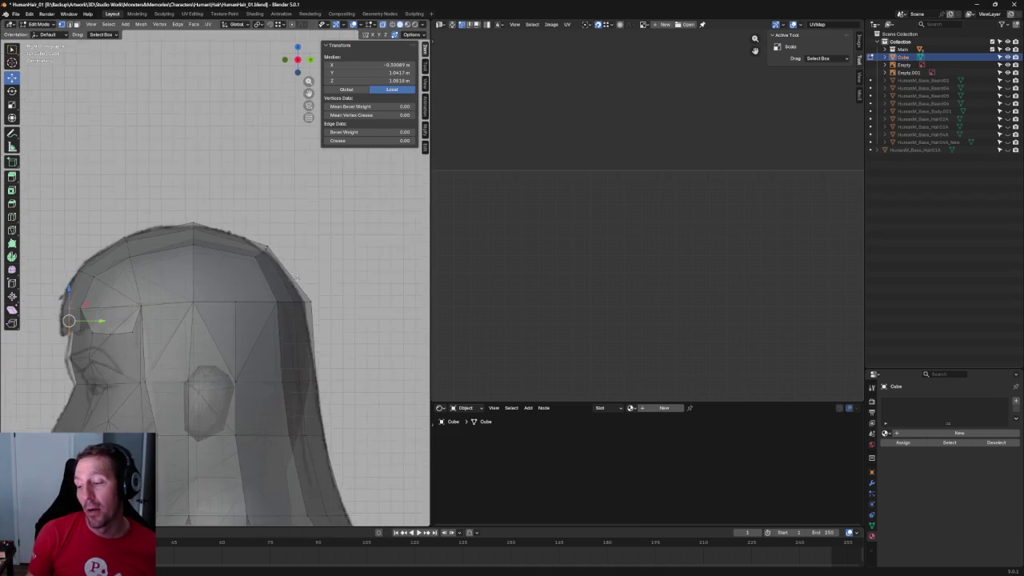
scroll(273, 299, "up", 1)
left_click(269, 257)
left_click(264, 251)
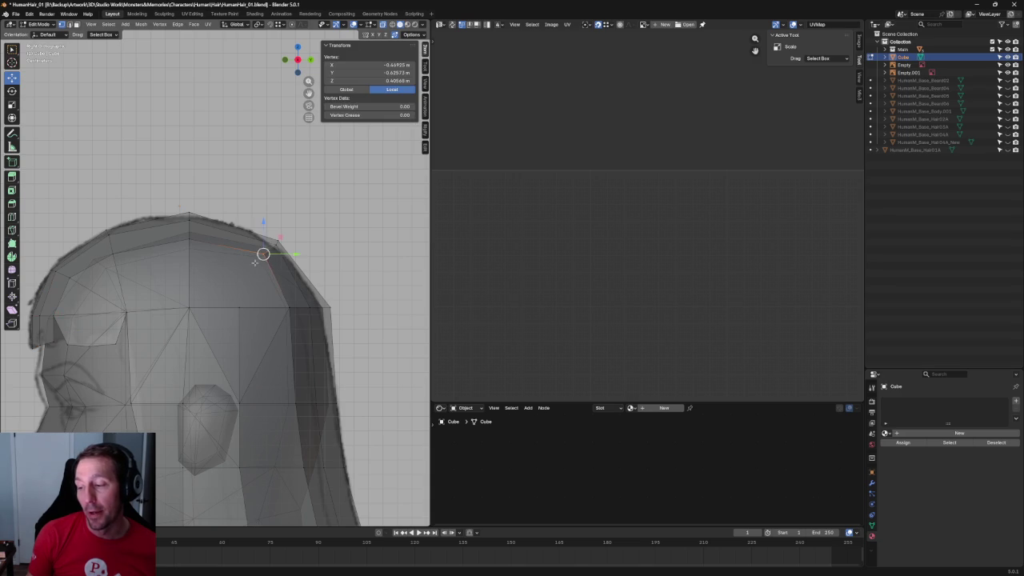
left_click(177, 249, "shift")
key("j")
right_click(208, 269)
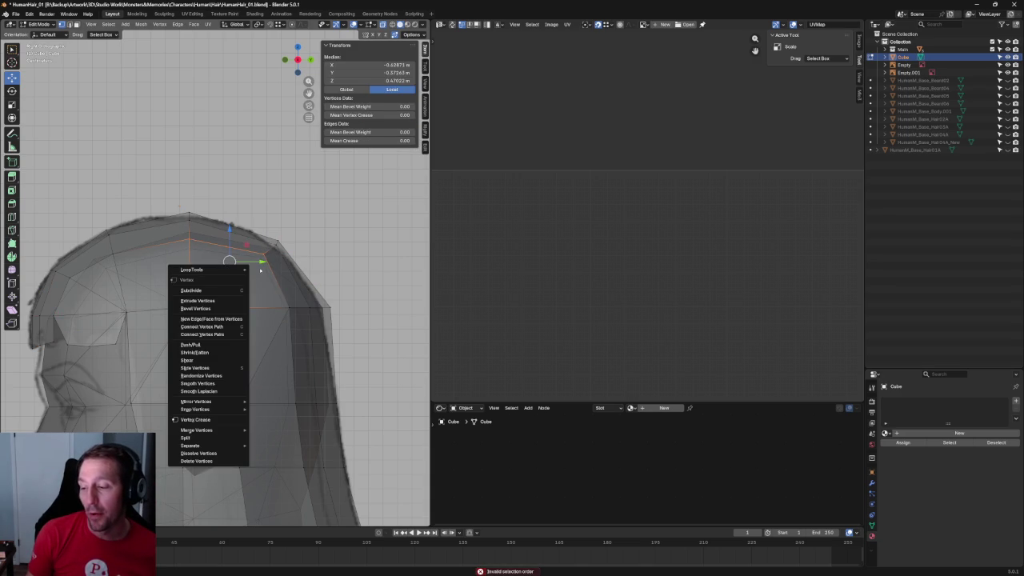
right_click(208, 272)
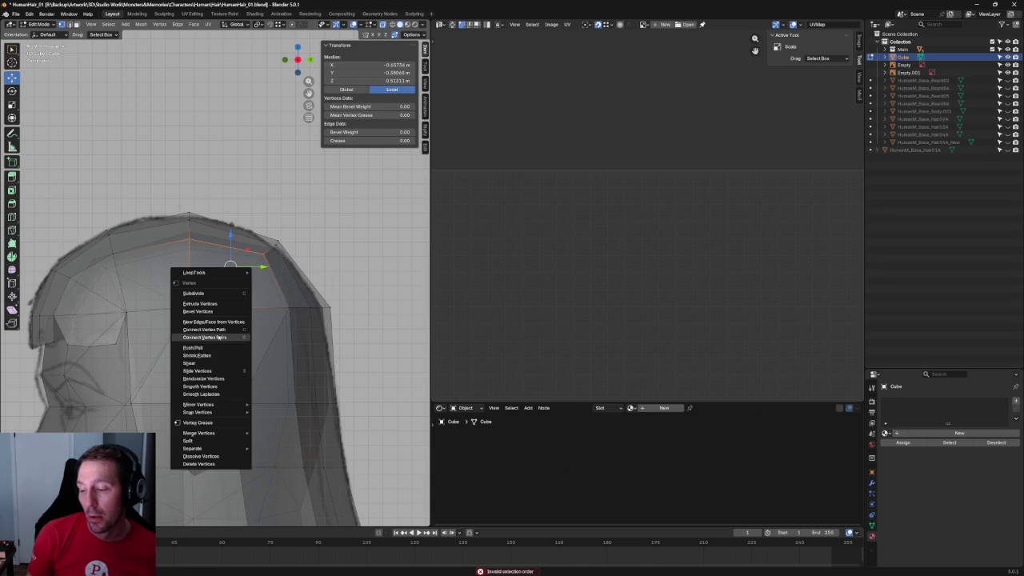
left_click(240, 328)
Slide the hair's back corner vertex along its edge.
left_click(333, 303)
scroll(333, 303, "down", 8)
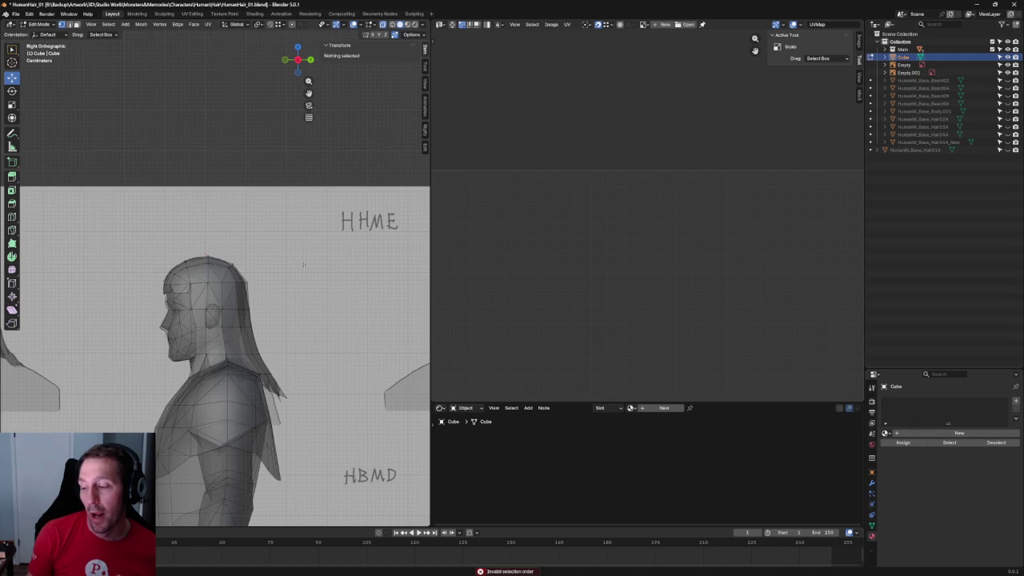
scroll(303, 264, "up", 6)
scroll(294, 286, "up", 4)
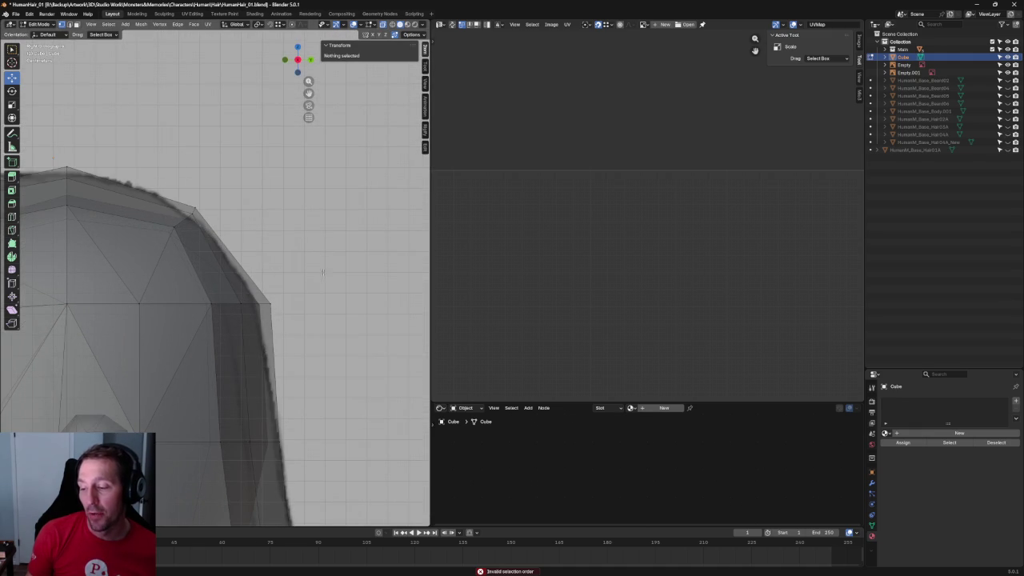
scroll(322, 272, "up", 2)
left_click_drag(294, 282, 265, 359)
left_click(294, 317)
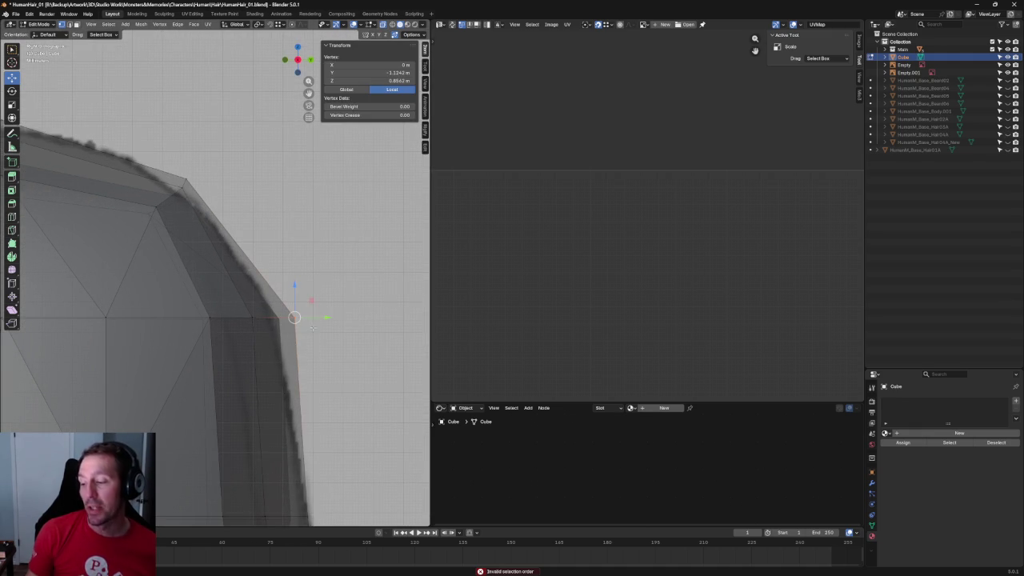
key("g")
left_click(281, 313)
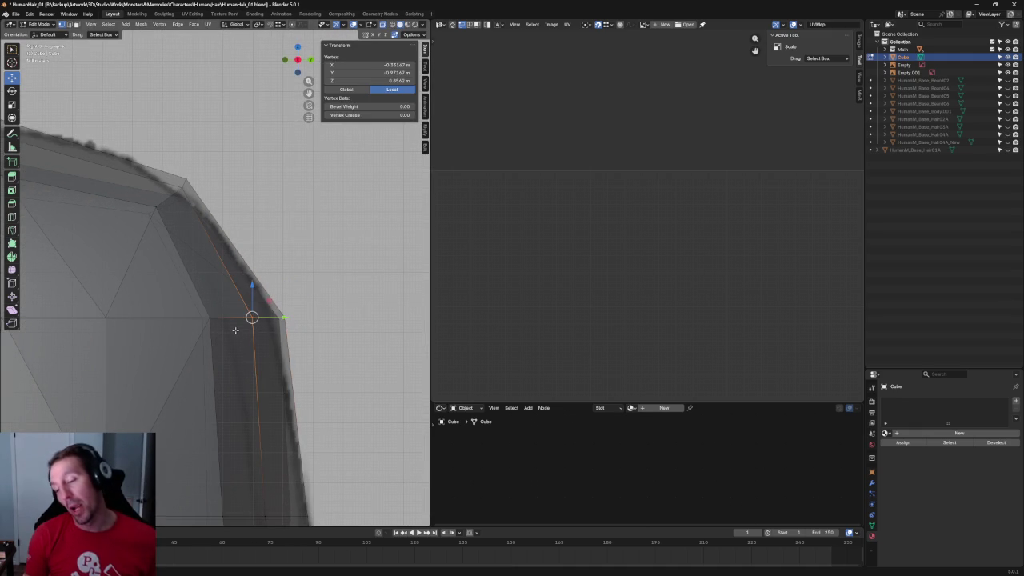
Move the vertical edge loop on the hair front-to-back along Y.
left_click(258, 314, "alt")
key("g")
key("y")
left_click(261, 318)
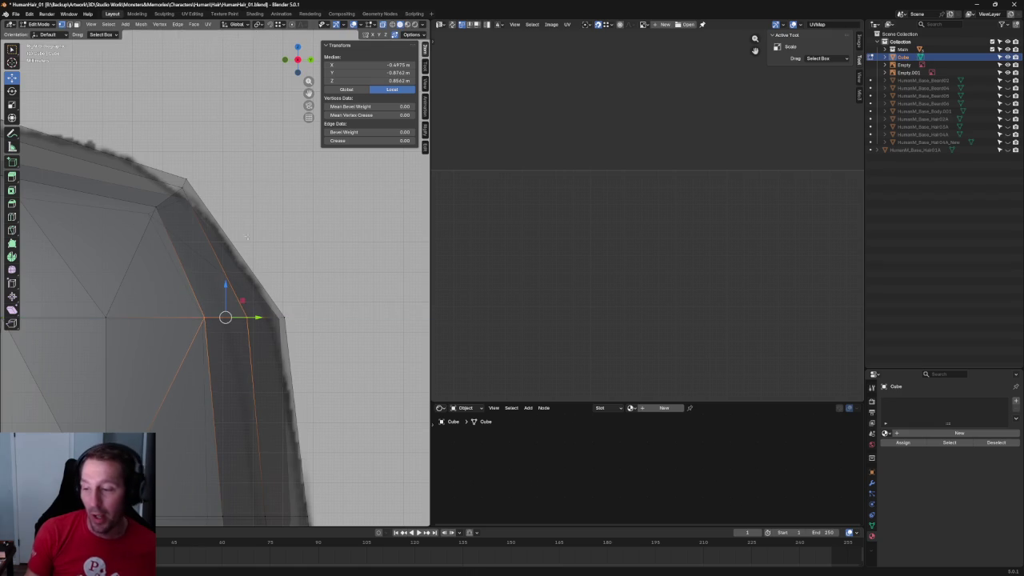
middle_click_drag(261, 318, 258, 309)
left_click(258, 310)
key("KP_3")
In right side view, select the hair's neck edge loop and frame it.
left_click(276, 319)
scroll(276, 319, "down", 5)
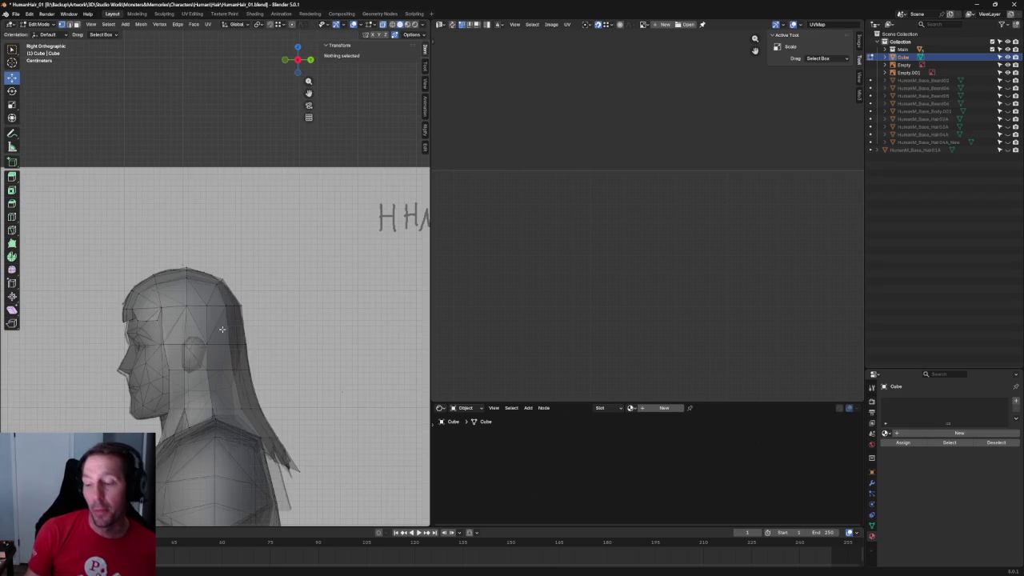
scroll(239, 324, "down", 4)
mouse_move(239, 324)
middle_mouse_down()
mouse_move(296, 327)
mouse_move(233, 332)
mouse_move(261, 359)
mouse_move(296, 361)
middle_mouse_up()
key("KP_3")
scroll(233, 332, "up", 3)
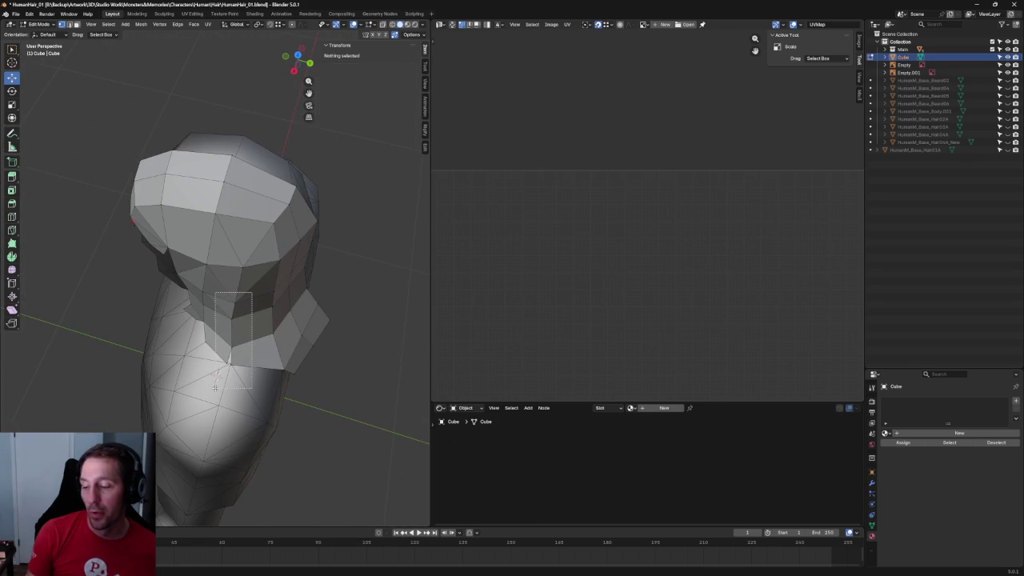
left_click(255, 300, "alt")
key("KP_3")
key("KP_Decimal")
scroll(239, 197, "up", 3)
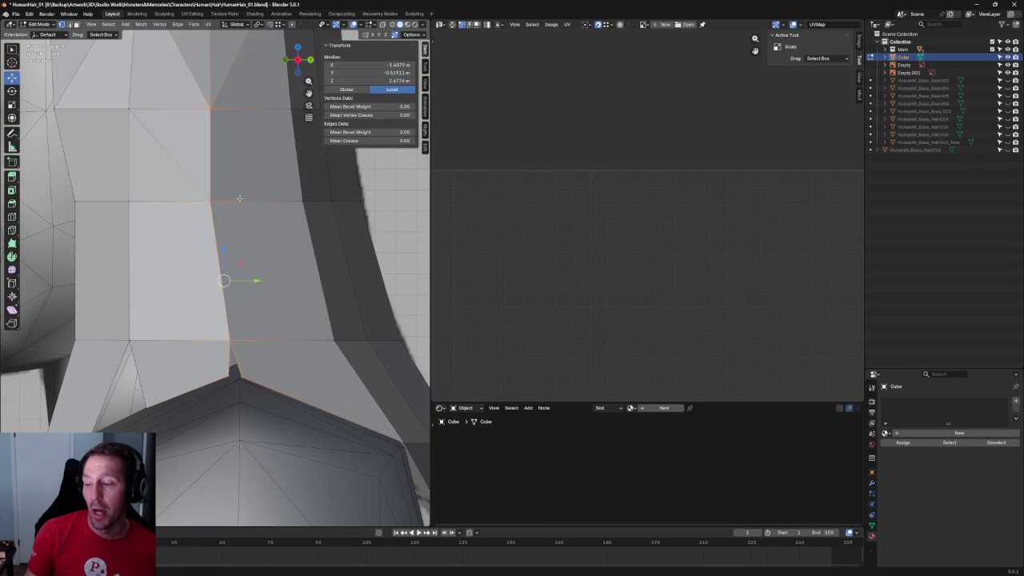
scroll(230, 188, "down", 2)
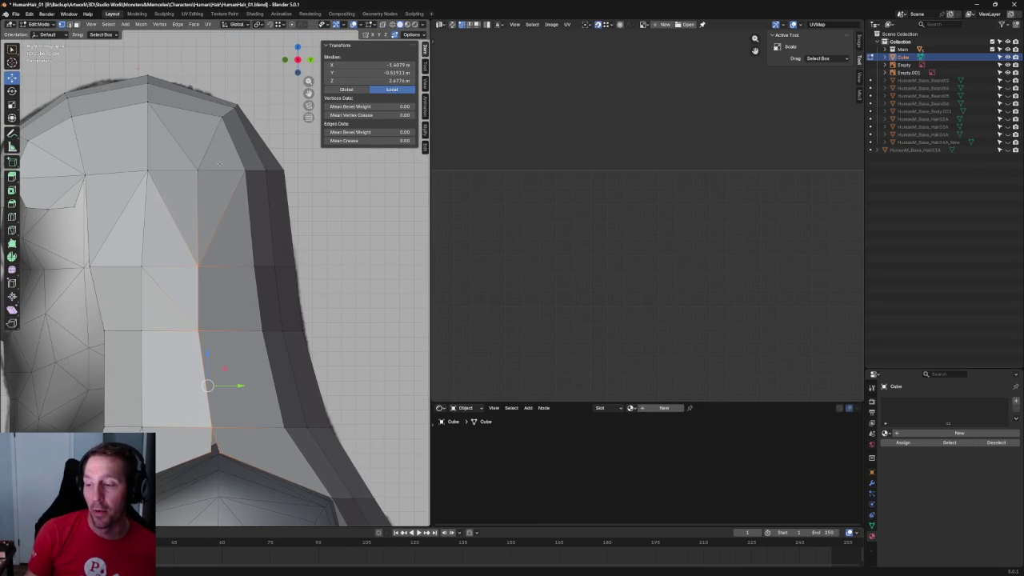
In X-ray, pull the neck strip's vertical edges in along Y toward the neck.
left_click_drag(177, 346, 182, 336)
key("alt+z")
key("g")
key("y")
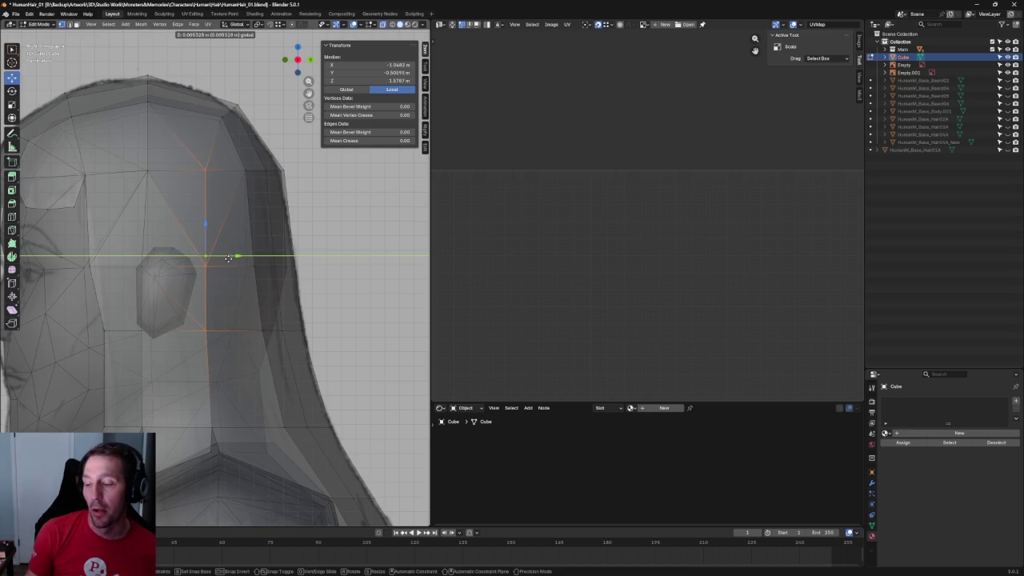
left_click(228, 258)
left_click_drag(184, 485, 245, 374, "shift")
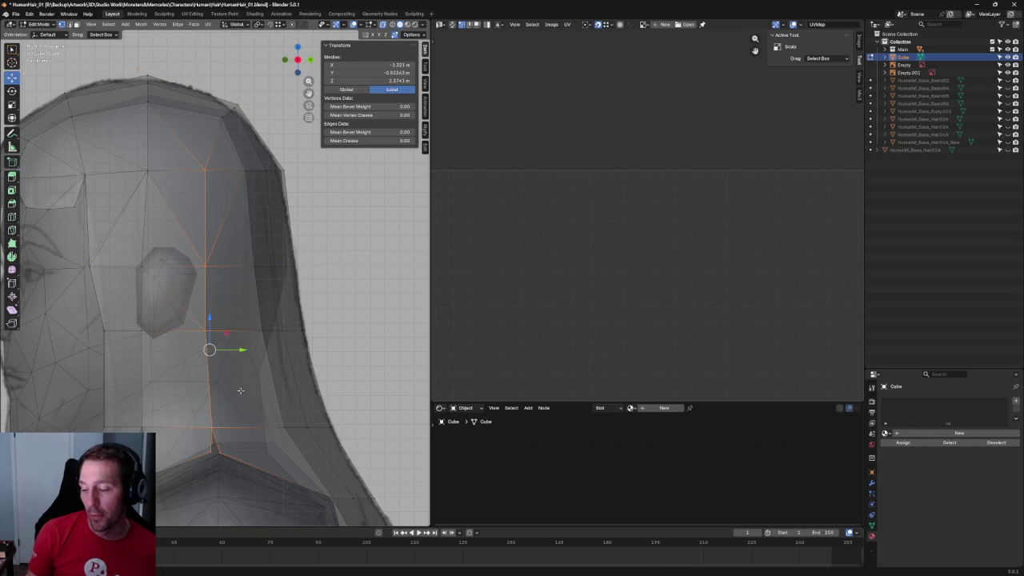
key("g")
left_click(242, 352)
key("g")
key("y")
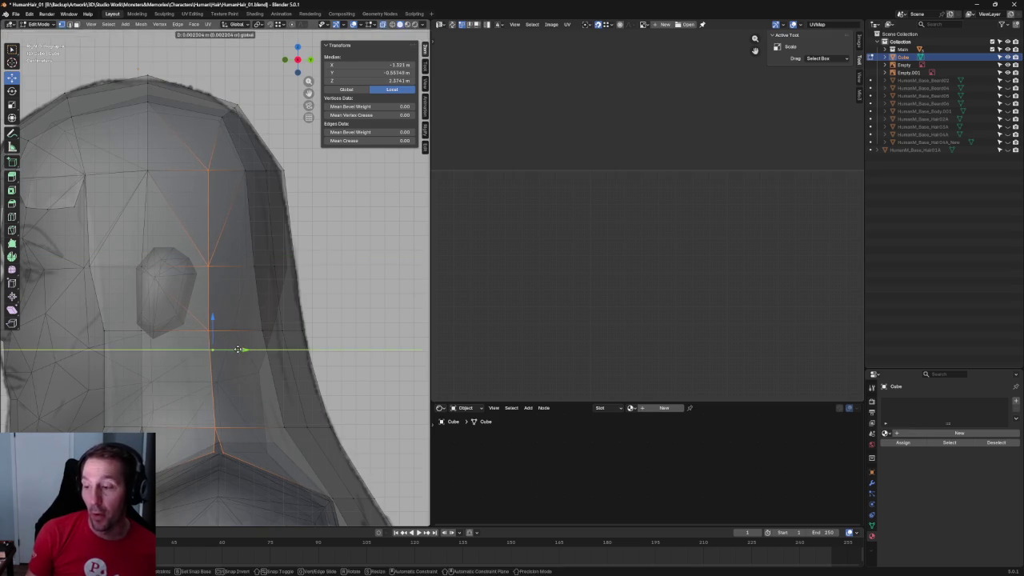
left_click(237, 349)
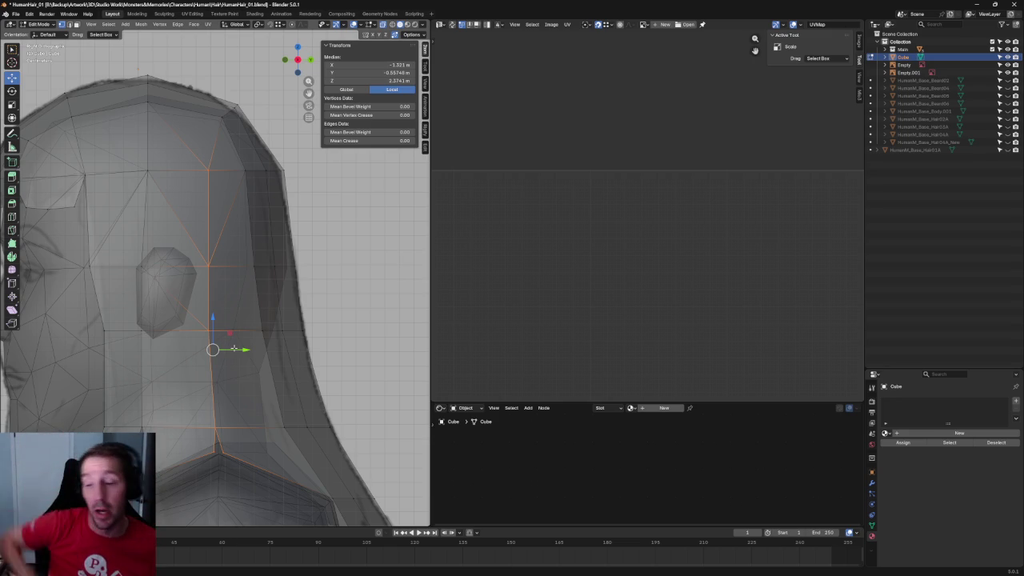
Move a vertex on the side of the face in along Y.
middle_click_drag(234, 349, 260, 325, "shift")
scroll(260, 325, "up", 3)
left_click(244, 361)
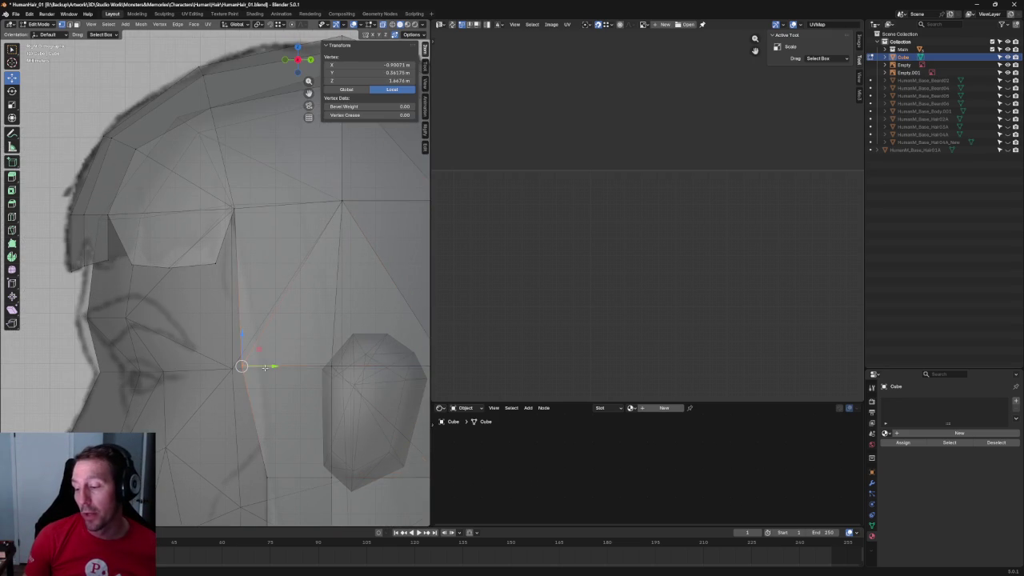
key("g")
key("y")
left_click(282, 364)
left_click(266, 311)
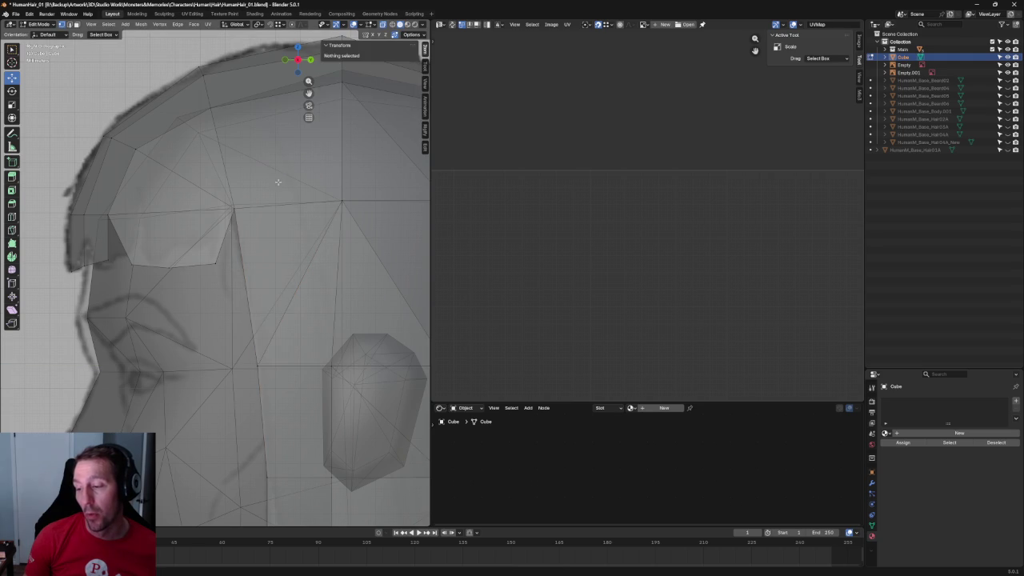
Shift a front hairline vertex along Y, then raise it along Z to 1.1923 m.
left_click(232, 211)
key("g")
key("y")
left_click(228, 226)
key("KP_1")
key("g")
key("z")
left_click(199, 294)
Restore solid shading and check the hair from orbit, side and top views.
scroll(230, 314, "down", 3)
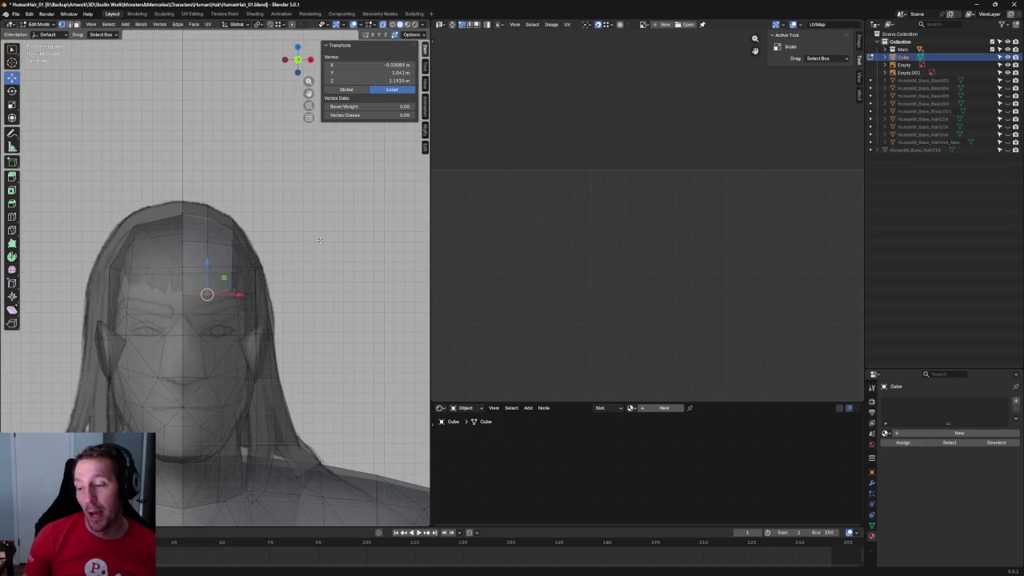
key("alt+z")
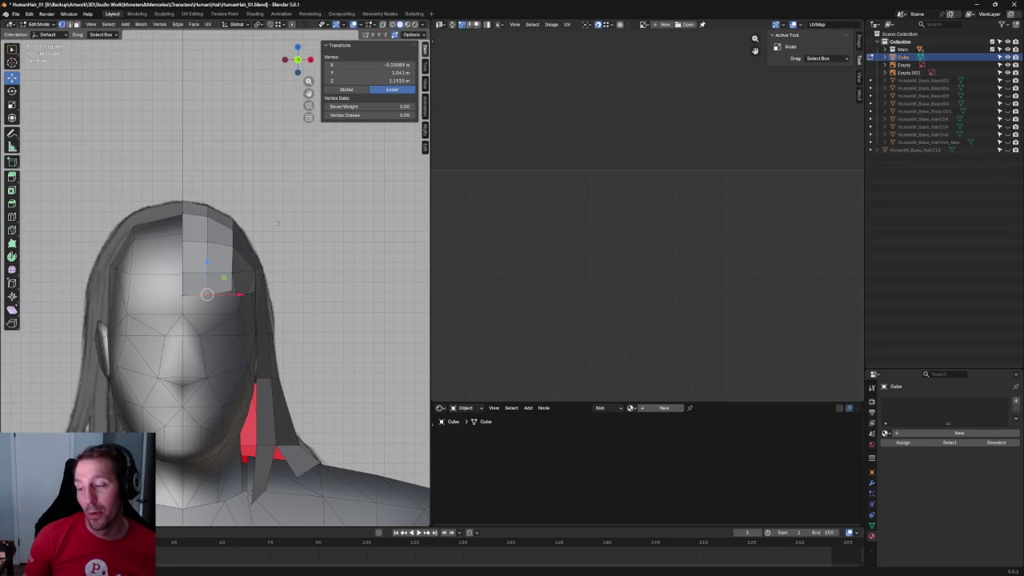
mouse_move(276, 223)
middle_mouse_down()
mouse_move(270, 240)
mouse_move(85, 240)
mouse_move(104, 244)
mouse_move(101, 305)
middle_mouse_up()
key("shift+space")
key("t")
key("KP_3")
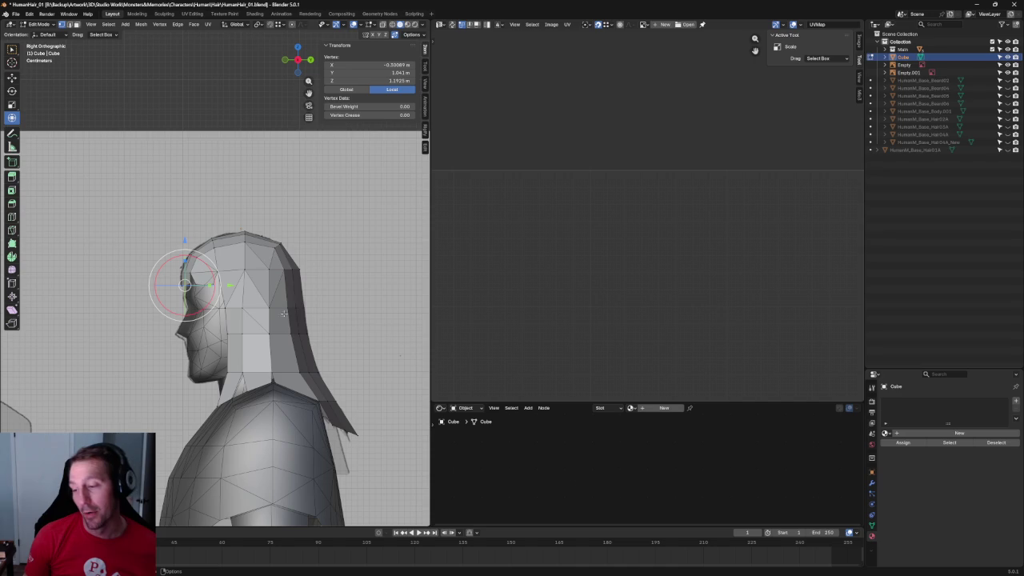
key("KP_7")
In X-ray top view, box-select the hair cap vertices and pull them along Y.
scroll(292, 258, "up", 3)
key("alt+z")
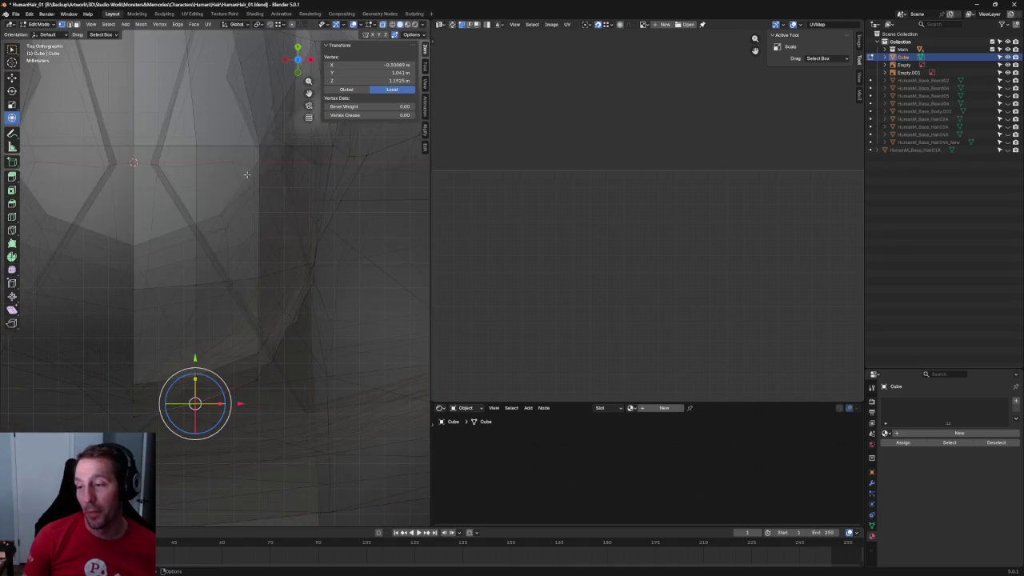
scroll(281, 325, "up", 3)
scroll(274, 285, "up", 2)
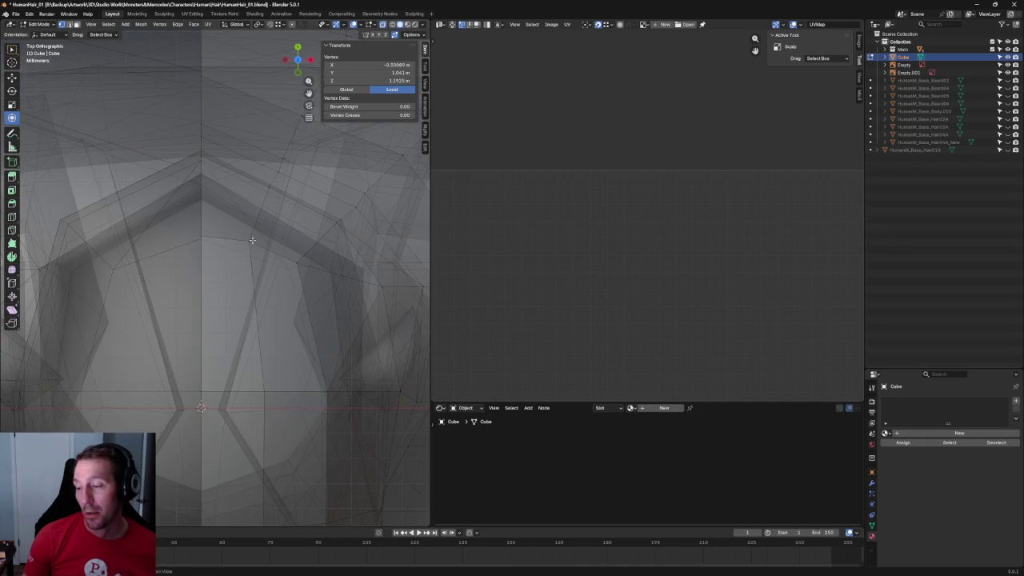
scroll(292, 214, "down", 3)
scroll(272, 192, "down", 2)
left_click_drag(255, 135, 181, 308)
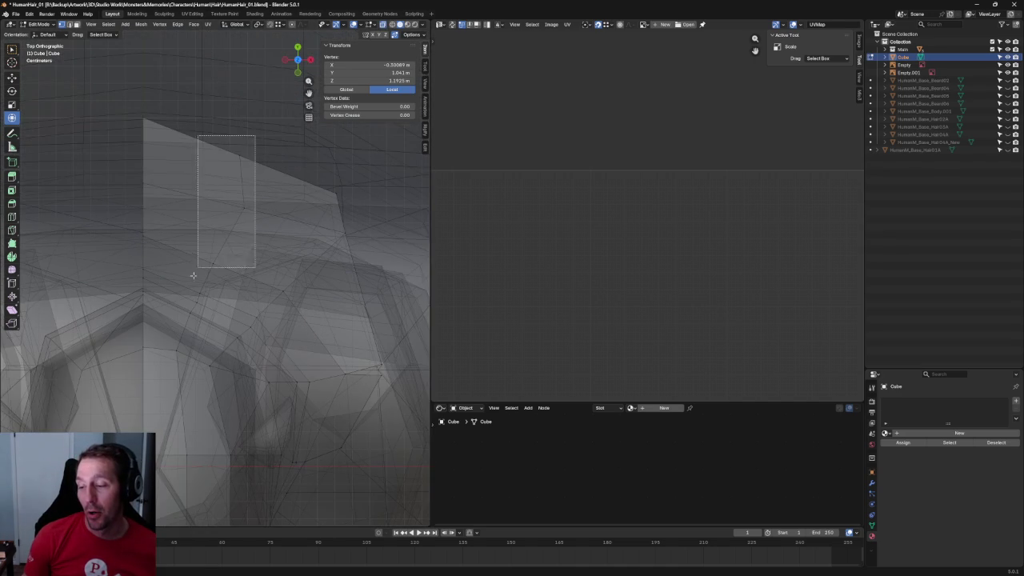
key("shift+space")
key("g")
left_click_drag(213, 228, 216, 227)
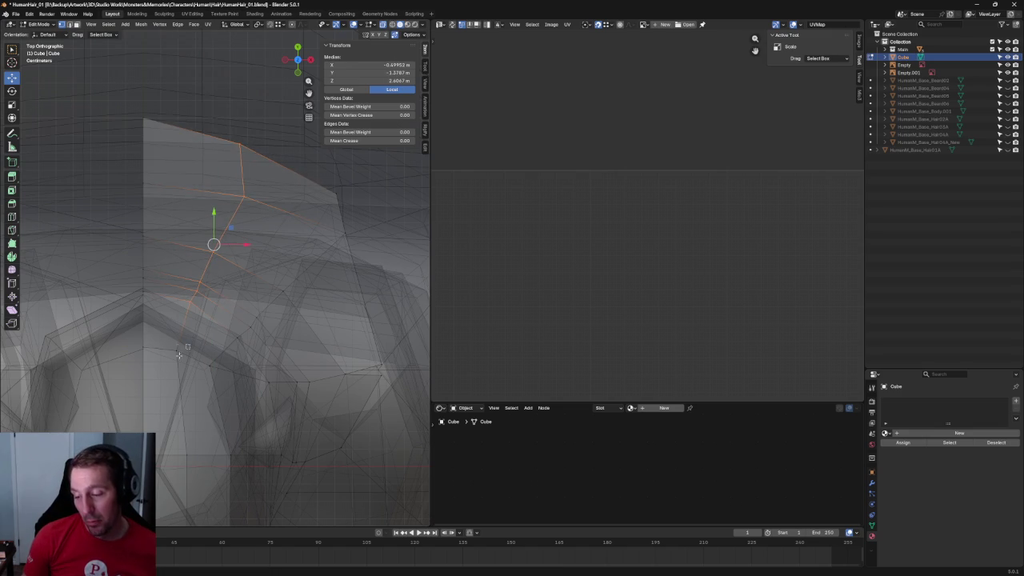
Nudge single outline vertices along X to tighten the crown.
left_click(181, 351)
left_click_drag(198, 350, 205, 349)
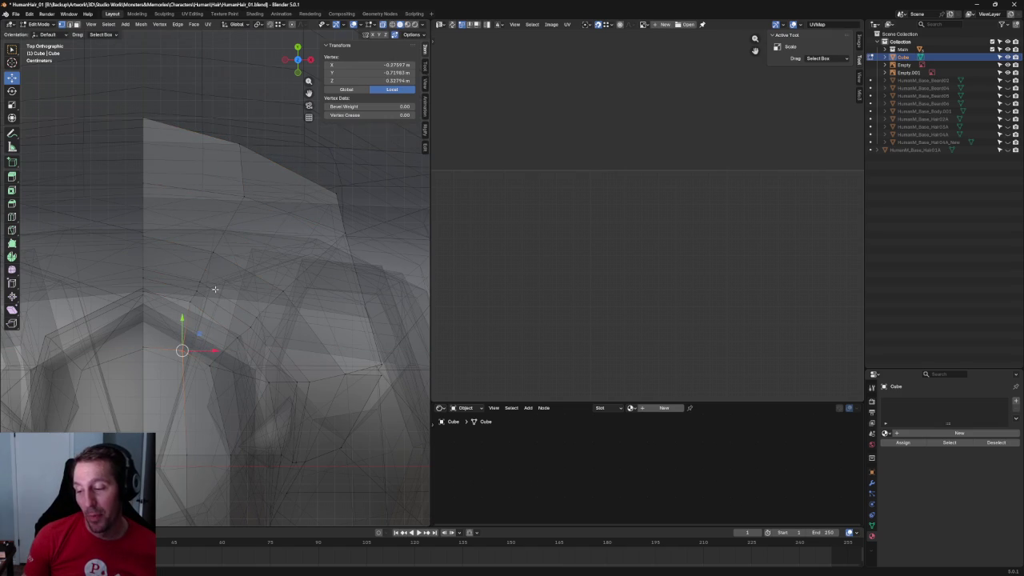
left_click_drag(209, 306, 213, 308)
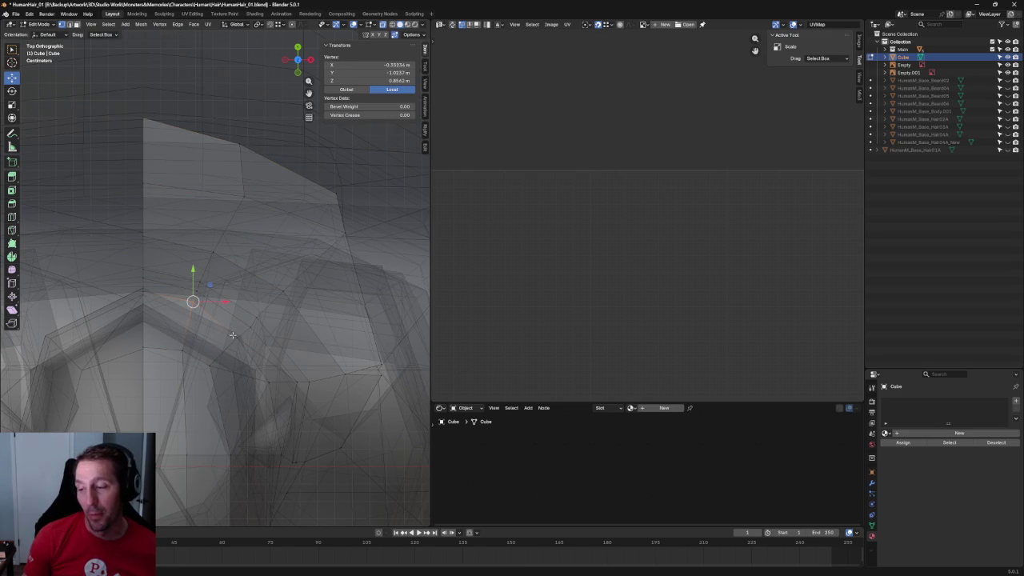
key("alt+z")
left_click_drag(261, 145, 285, 163)
scroll(285, 163, "down", 8)
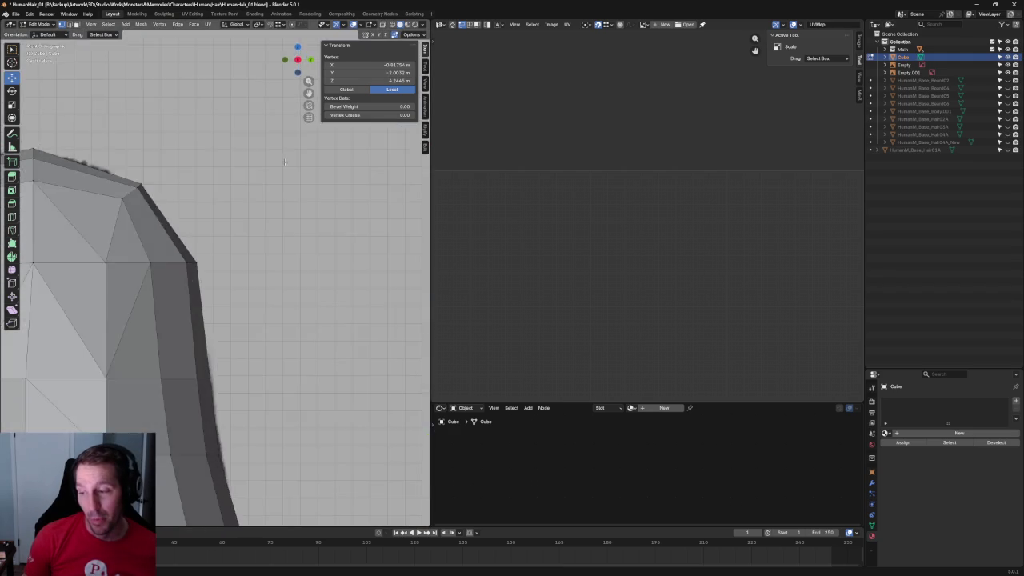
Pull the back strip's tip vertex inward along Y.
scroll(273, 178, "up", 3)
scroll(287, 337, "up", 3)
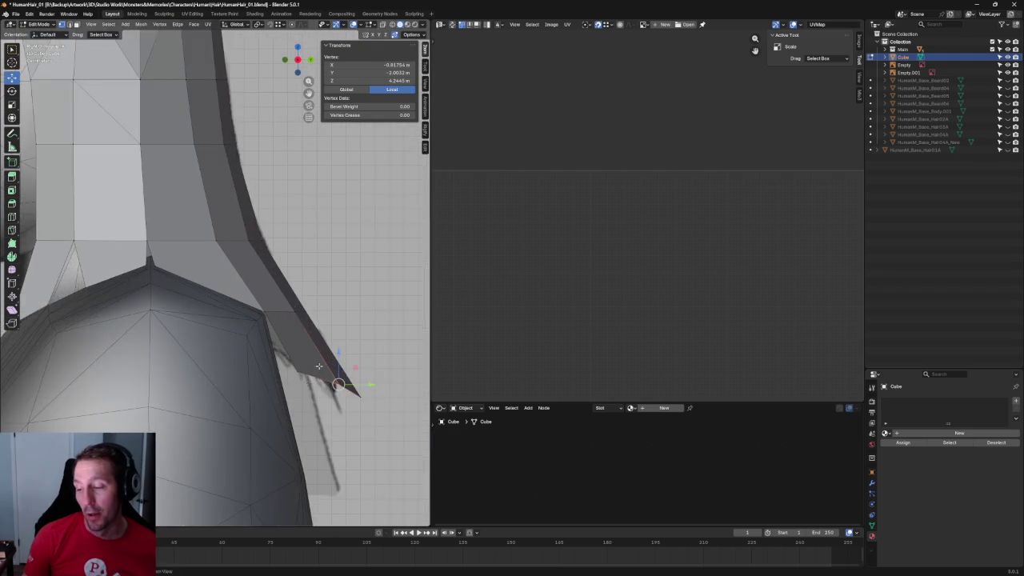
scroll(275, 360, "up", 2)
key("g")
key("y")
left_click(270, 360)
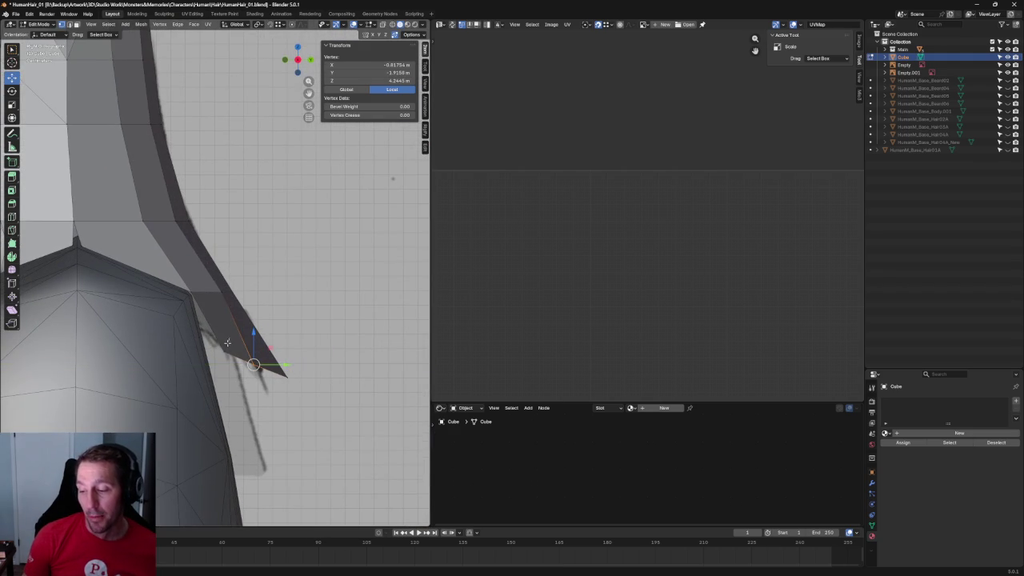
key("g")
key("y")
left_click(208, 352)
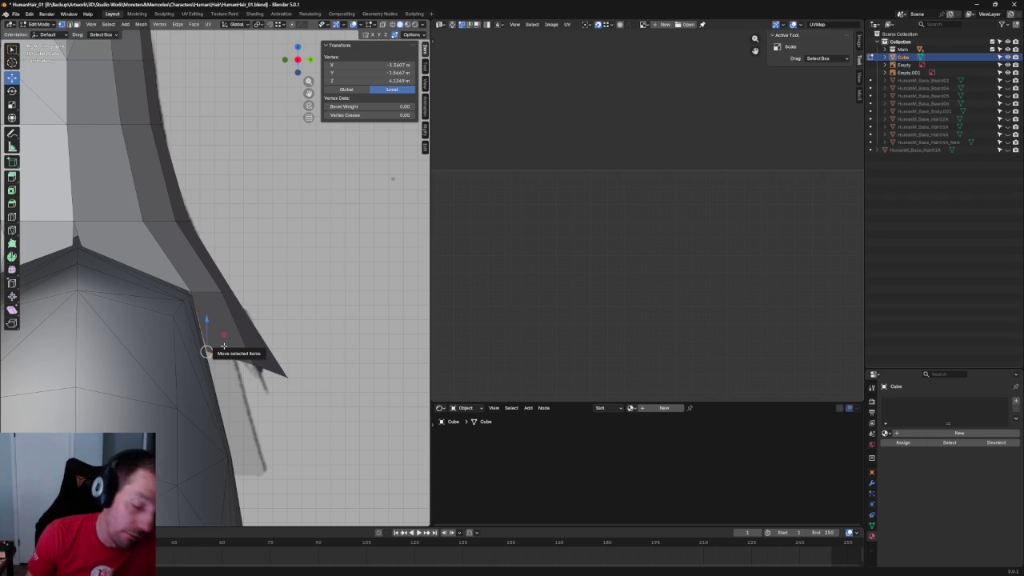
In X-ray, box-select the edges at the strip tip and shift them along Y.
scroll(217, 247, "up", 3)
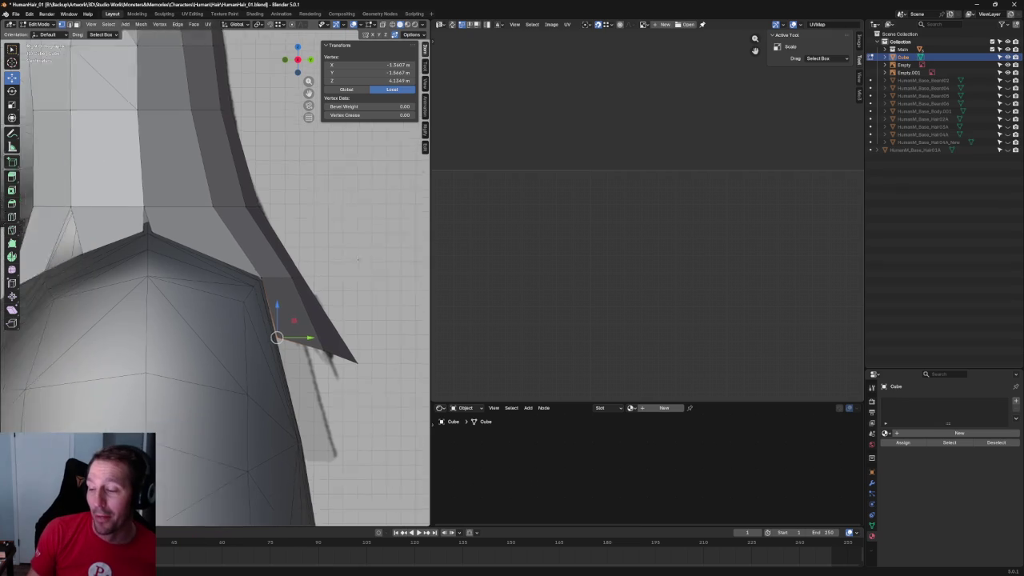
key("alt+z")
left_click_drag(306, 237, 111, 305)
key("alt+z")
left_click_drag(200, 274, 188, 245)
key("alt+z")
key("alt+z")
scroll(192, 256, "down", 3)
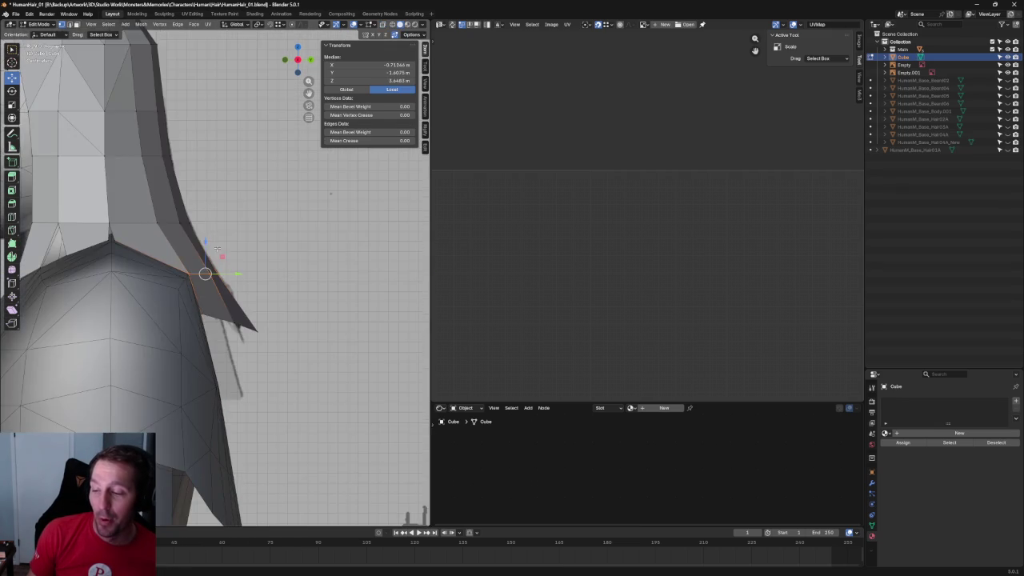
Orbit around the hair and select the vertex where neck meets shoulder.
middle_click_drag(228, 231, 197, 320)
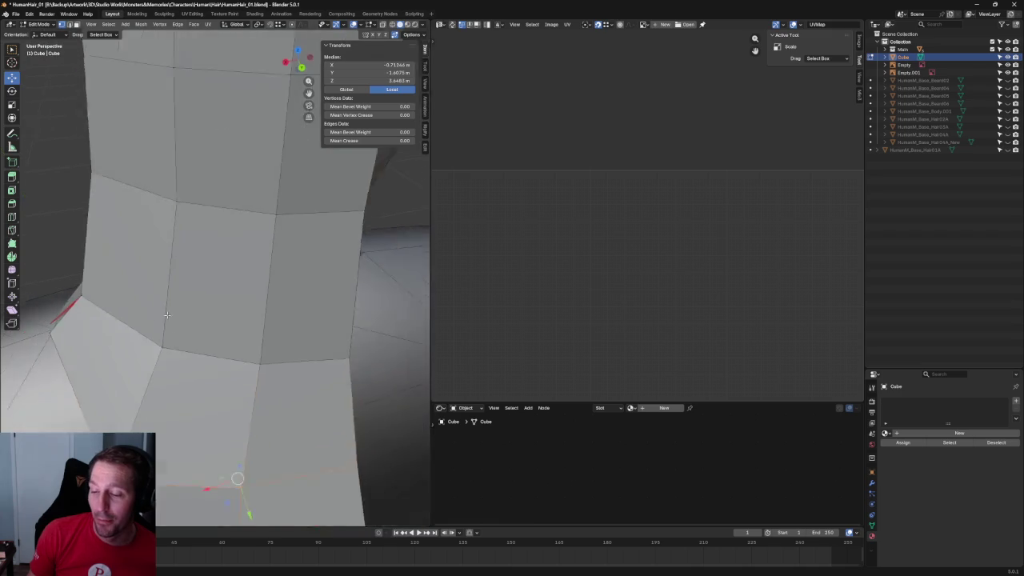
left_click(187, 313)
mouse_move(106, 328)
middle_mouse_down()
mouse_move(188, 324)
mouse_move(240, 359)
mouse_move(343, 302)
mouse_move(85, 288)
mouse_move(252, 299)
mouse_move(249, 317)
mouse_move(263, 336)
mouse_move(236, 328)
middle_mouse_up()
scroll(141, 278, "down", 3)
scroll(249, 317, "up", 4)
key("alt+z")
left_click(237, 328)
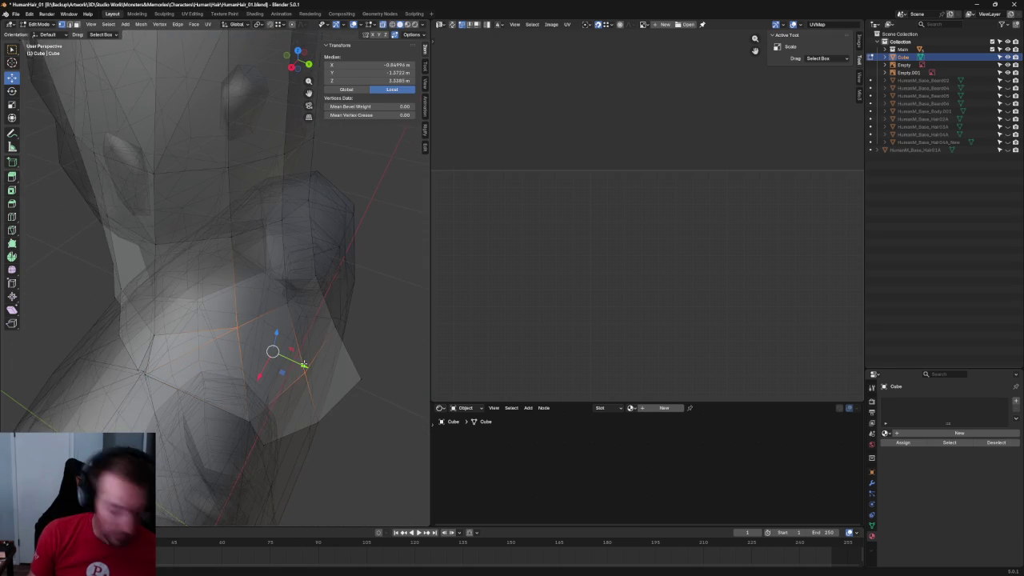
In right side view, slide the neck-edge vertex of the back flap along Y.
left_click(279, 354, "shift")
middle_click_drag(279, 354, 272, 328)
key("KP_3")
scroll(292, 323, "up", 3)
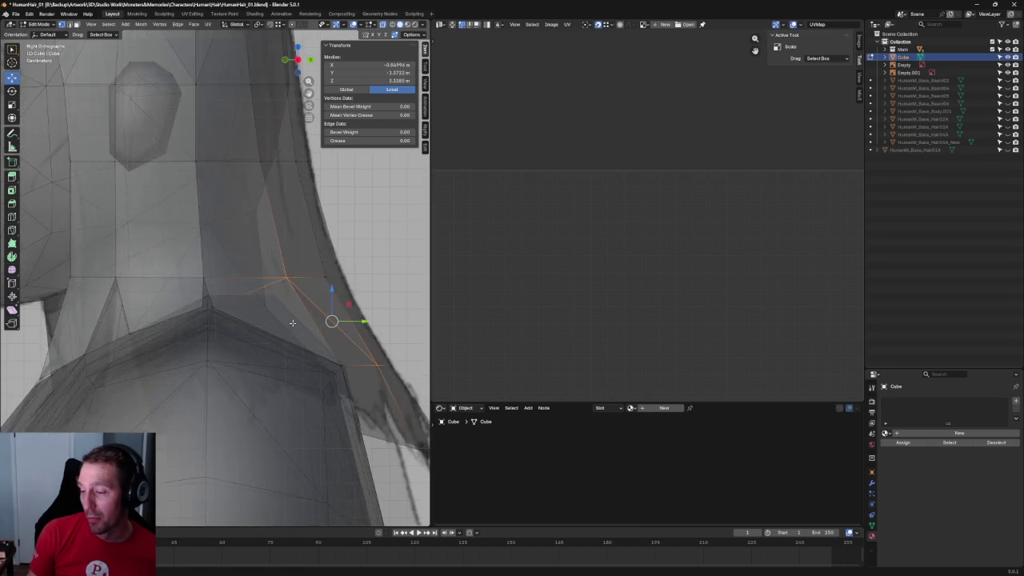
key("alt+z")
left_click(292, 278)
key("g")
key("y")
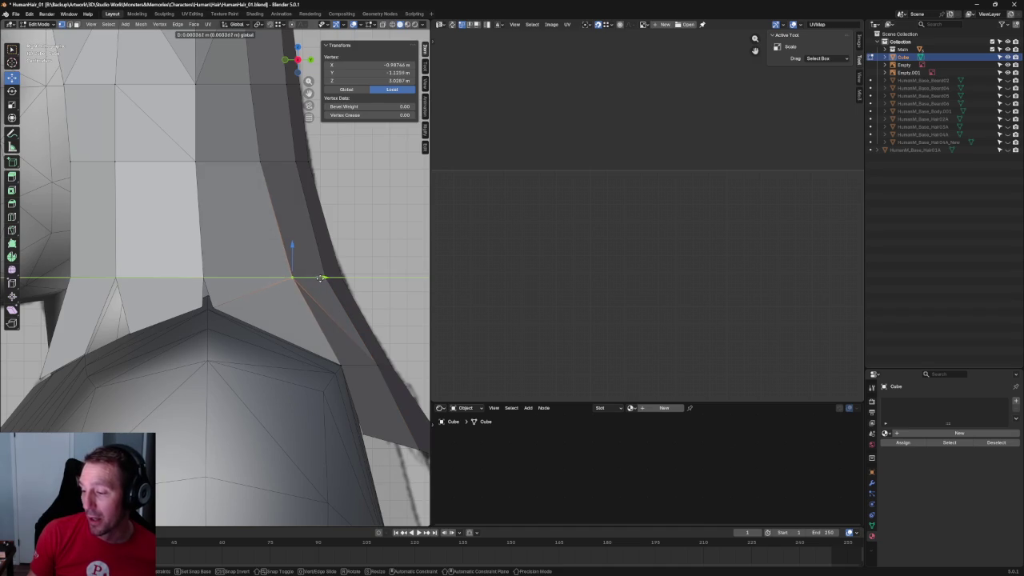
left_click(320, 277)
With X-ray on, pull that same vertex further along Y.
key("alt+z")
middle_click_drag(303, 320, 266, 259, "shift")
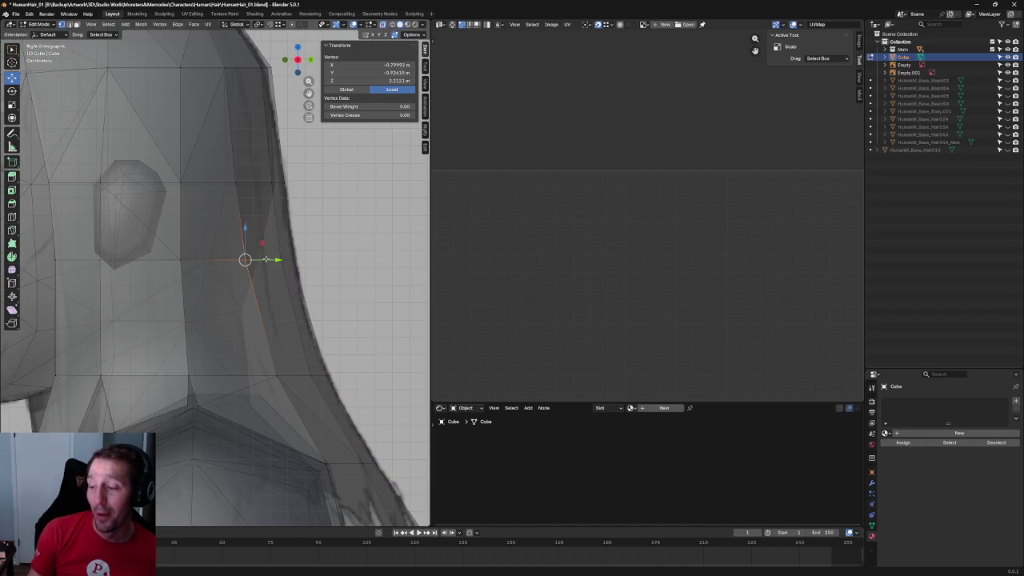
key("g")
key("y")
left_click(274, 260)
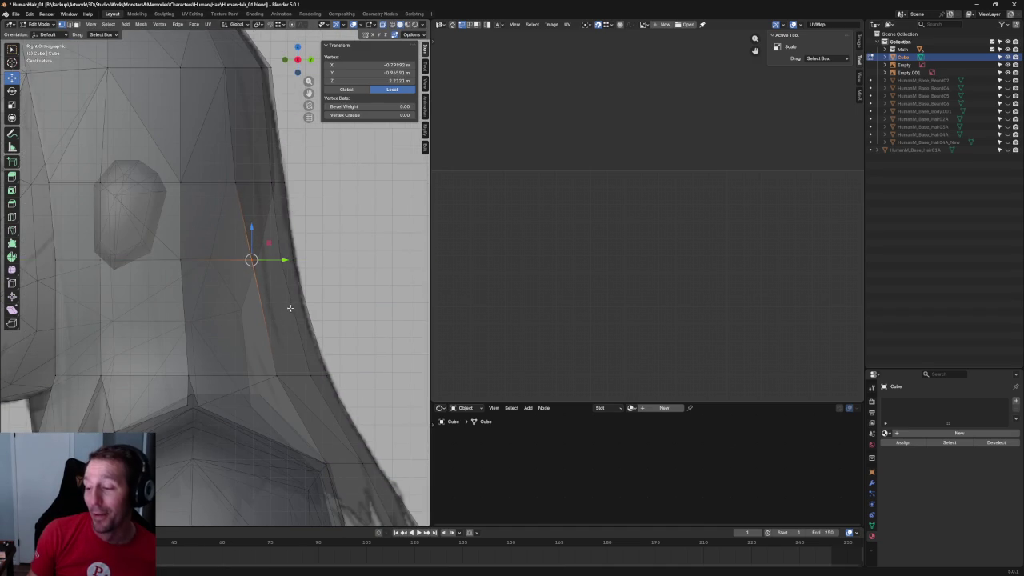
scroll(290, 308, "down", 5)
scroll(221, 236, "up", 5)
Slide the hair vertex behind the ear along Y.
key("alt+a")
left_click(239, 293)
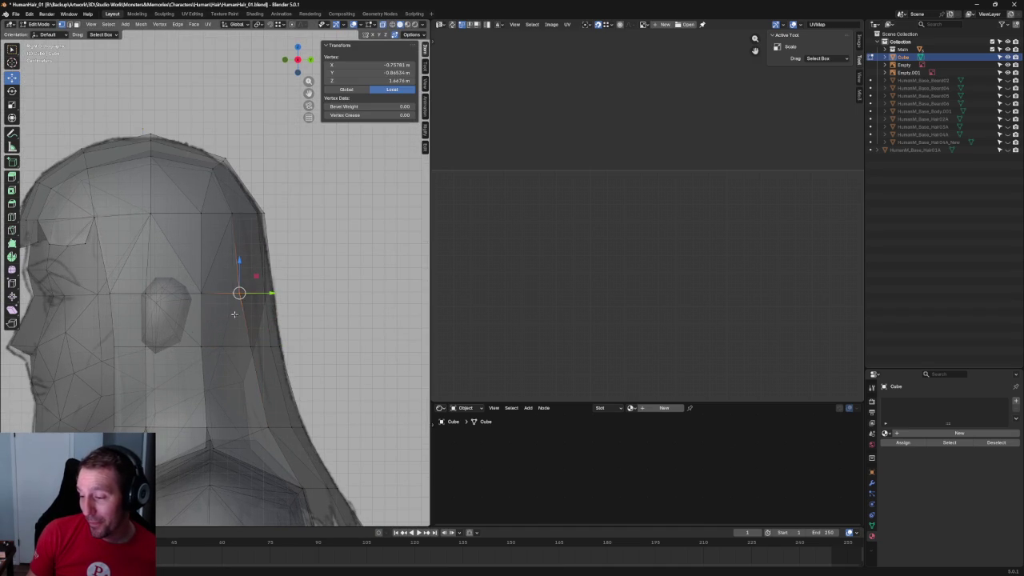
key("g")
key("y")
left_click(271, 294)
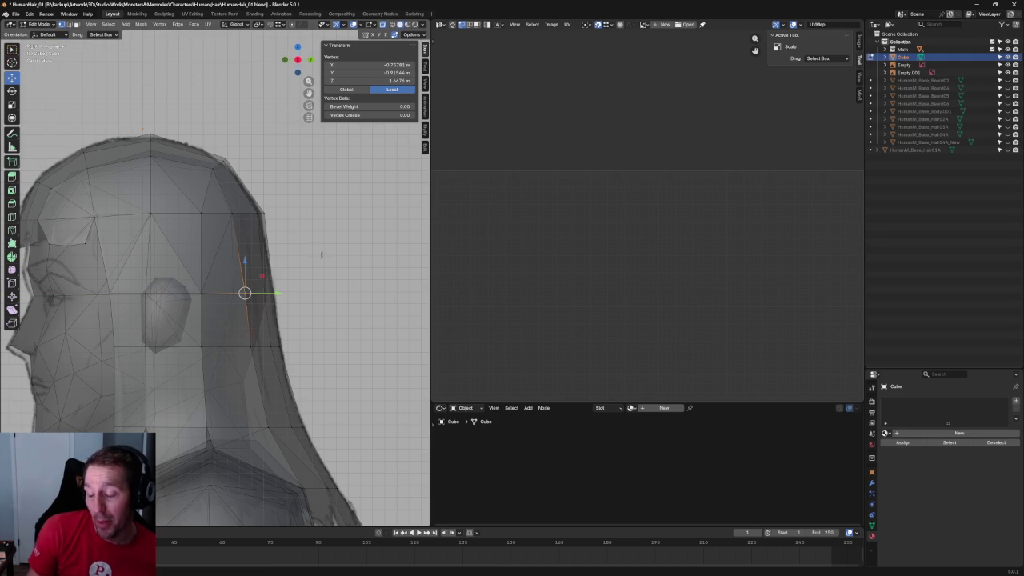
key("alt+a")
Move the hair-flap tip vertex along Y to follow the sketch behind the shoulders.
scroll(321, 254, "down", 5)
key("alt+z")
middle_click_drag(328, 264, 329, 208, "shift")
scroll(338, 258, "up", 4)
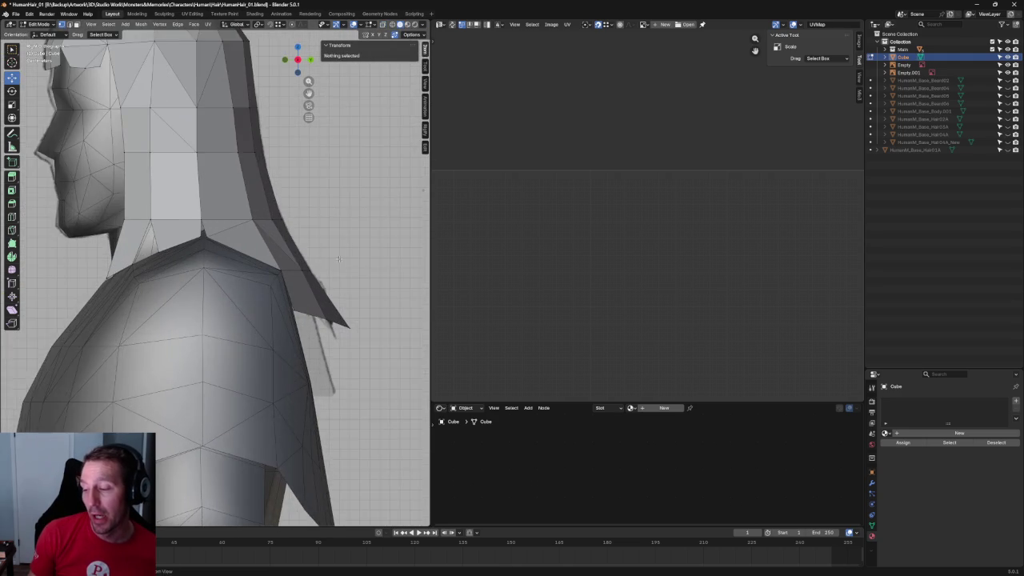
scroll(339, 258, "up", 2)
scroll(320, 272, "down", 2)
scroll(279, 297, "down", 3)
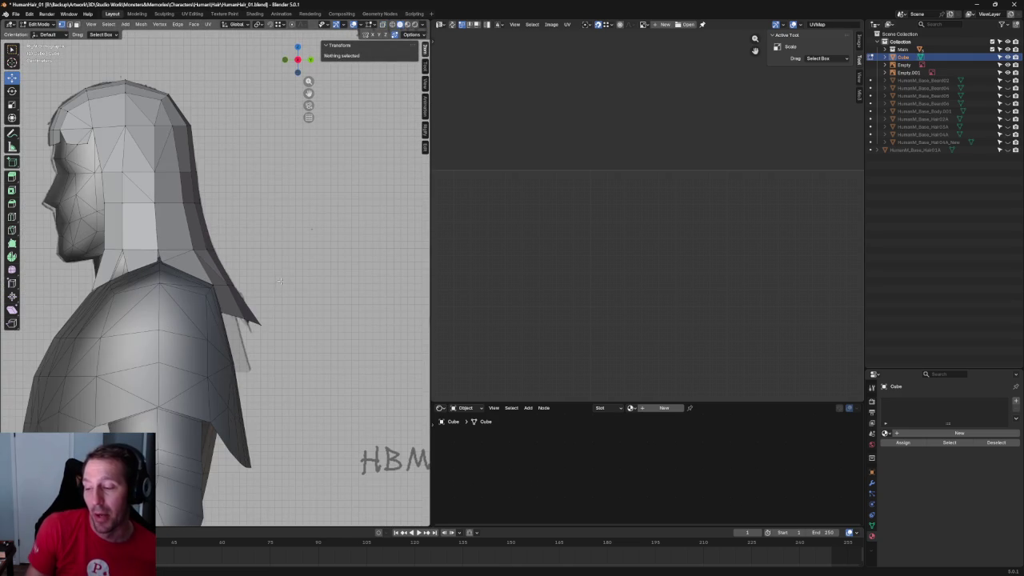
scroll(281, 279, "up", 2)
left_click_drag(289, 381, 278, 374)
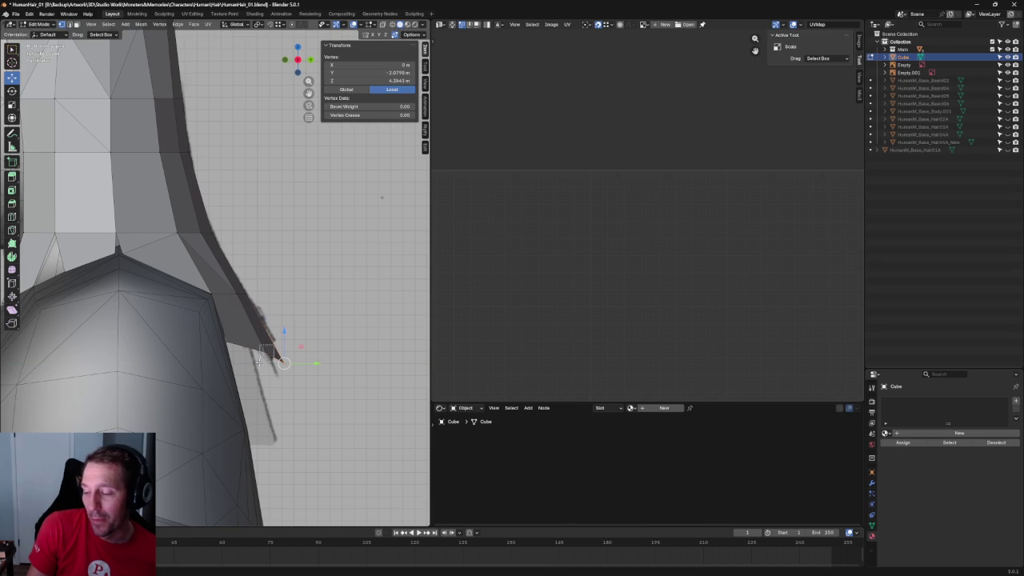
key("g")
key("y")
left_click(269, 352)
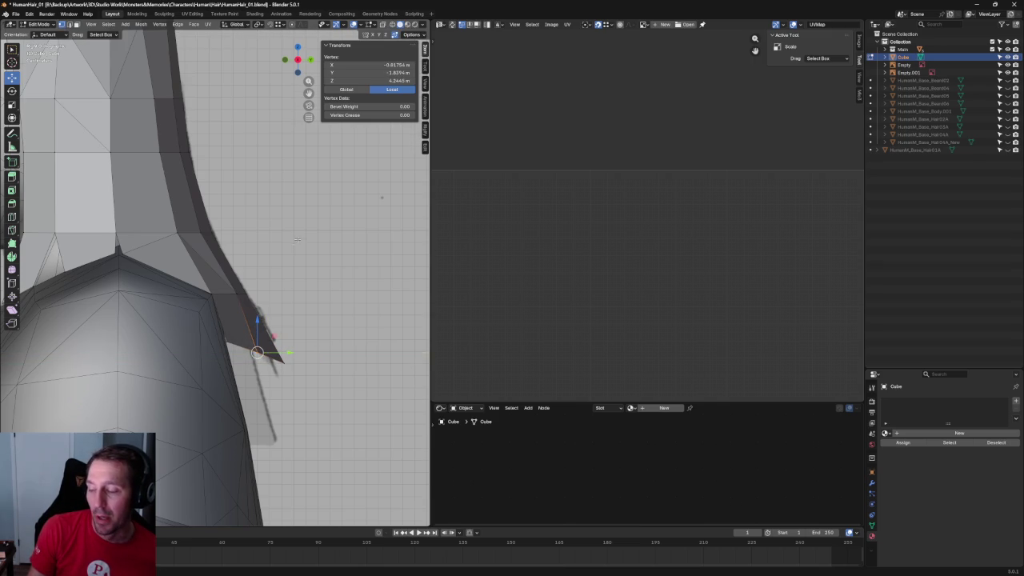
Toggling X-ray, select vertices along the hair flap, then a vertex on the hair cap's edge.
scroll(303, 246, "up", 2)
key("alt+z")
left_click_drag(232, 319, 231, 318)
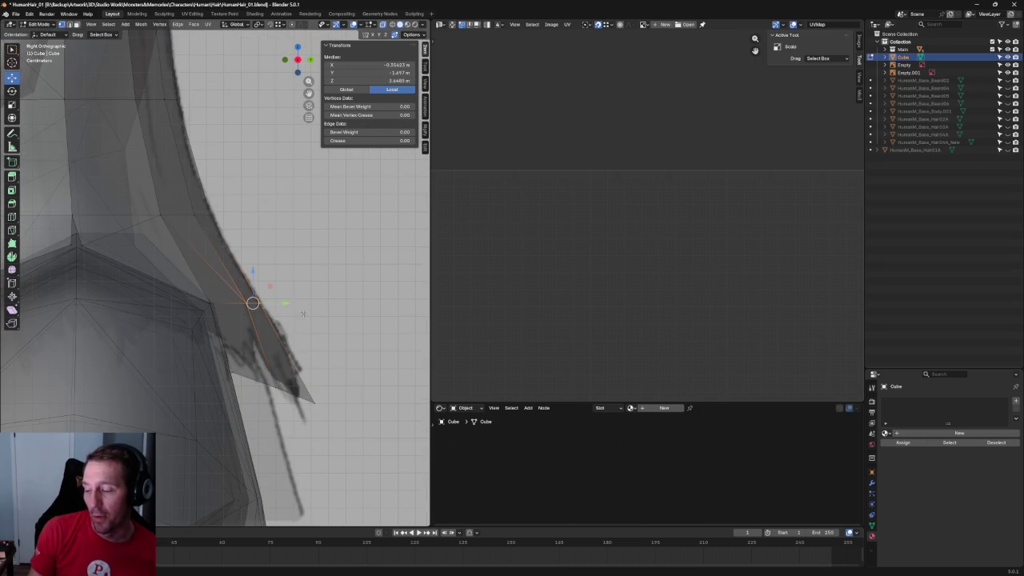
key("alt+z")
scroll(303, 303, "down", 4)
scroll(303, 303, "up", 2)
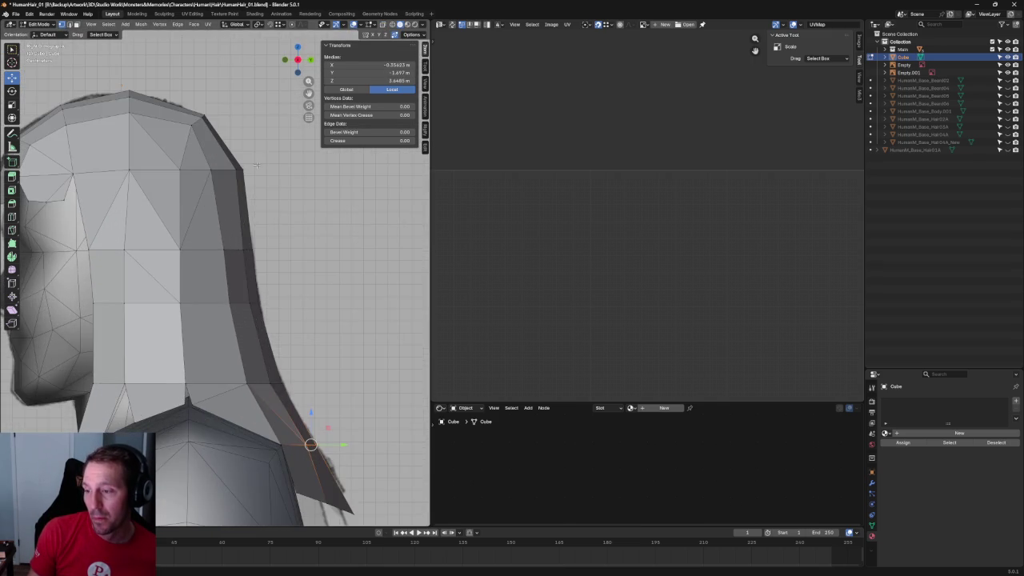
scroll(269, 251, "up", 2)
scroll(269, 251, "up", 2)
left_click(269, 251)
key("alt+z")
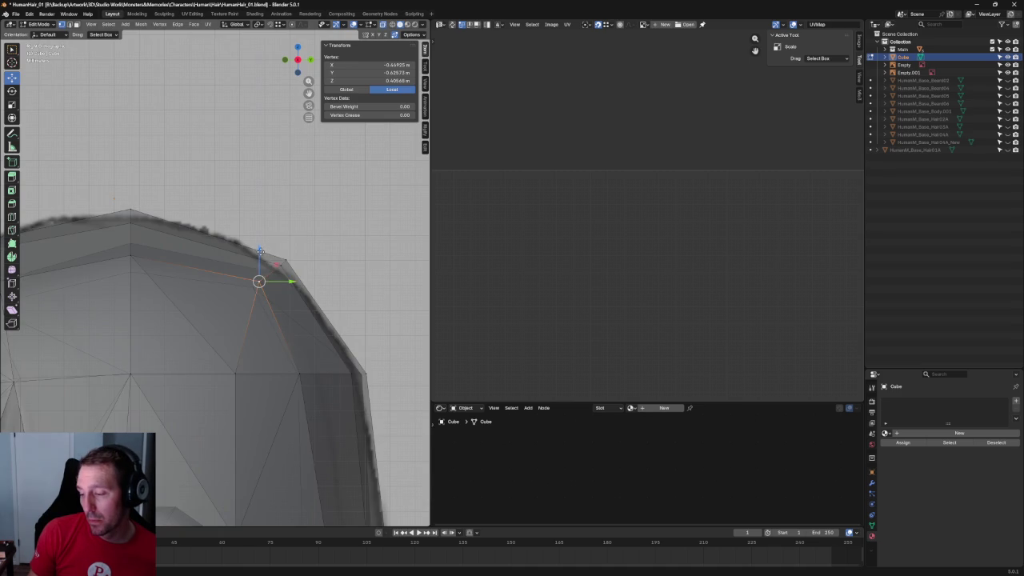
Add the neighbouring cap-edge vertex and move that edge along Y.
key("alt+z")
left_click(296, 272, "shift")
key("alt+z")
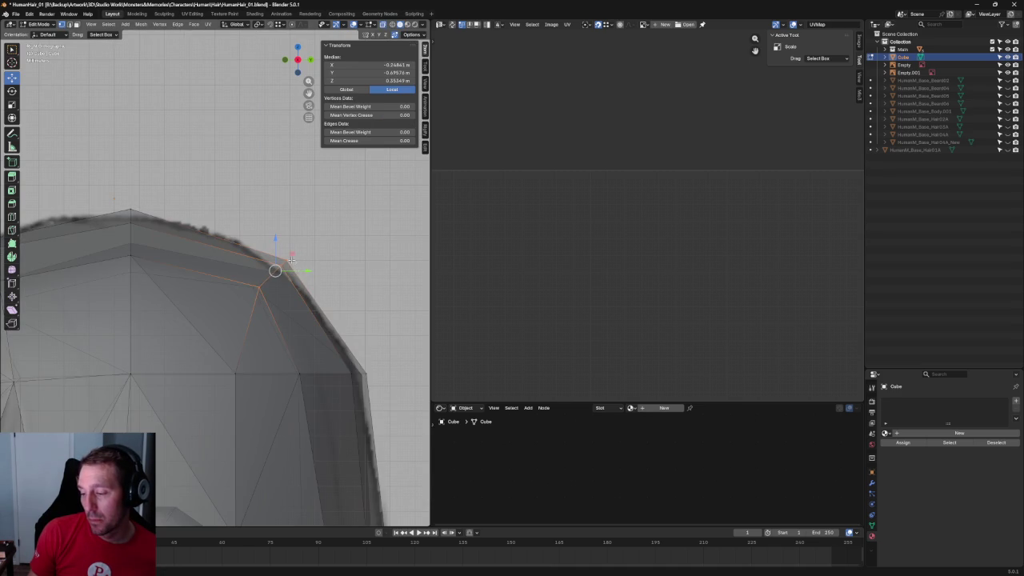
key("g")
key("y")
left_click(270, 267)
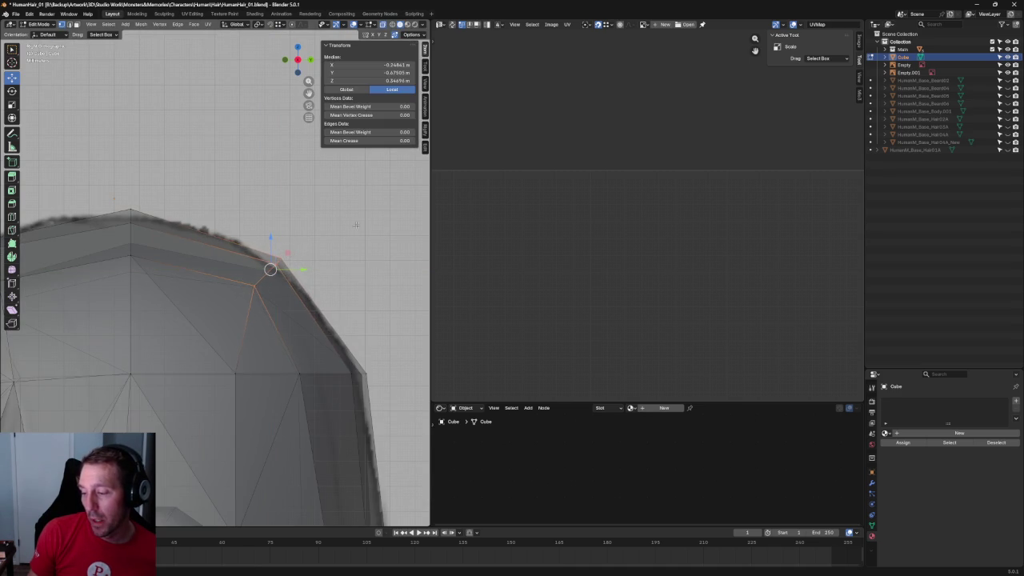
key("alt+a")
Lower the crown vertex at the top of the hair cap slightly.
scroll(335, 277, "down", 5)
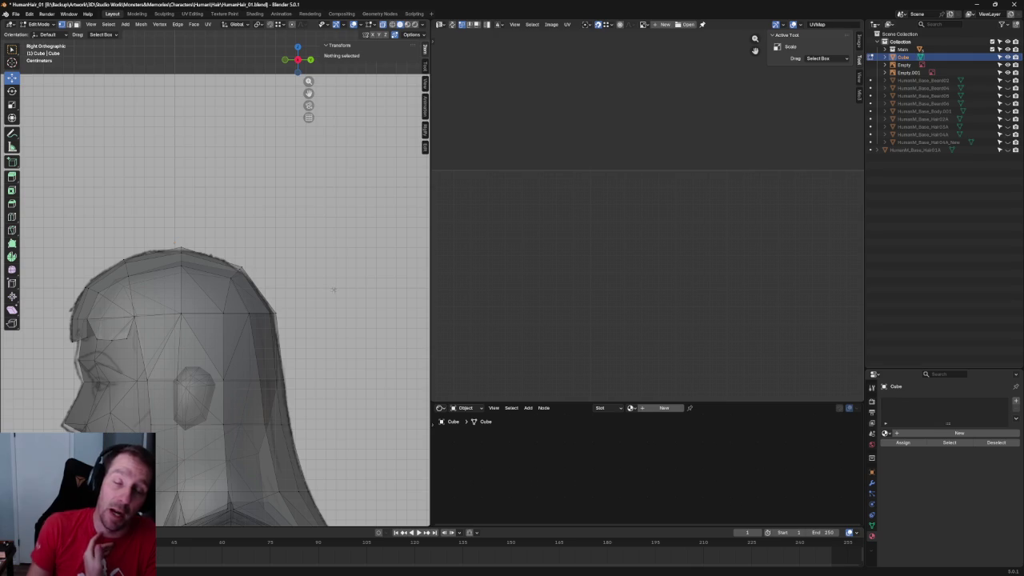
scroll(335, 290, "up", 3)
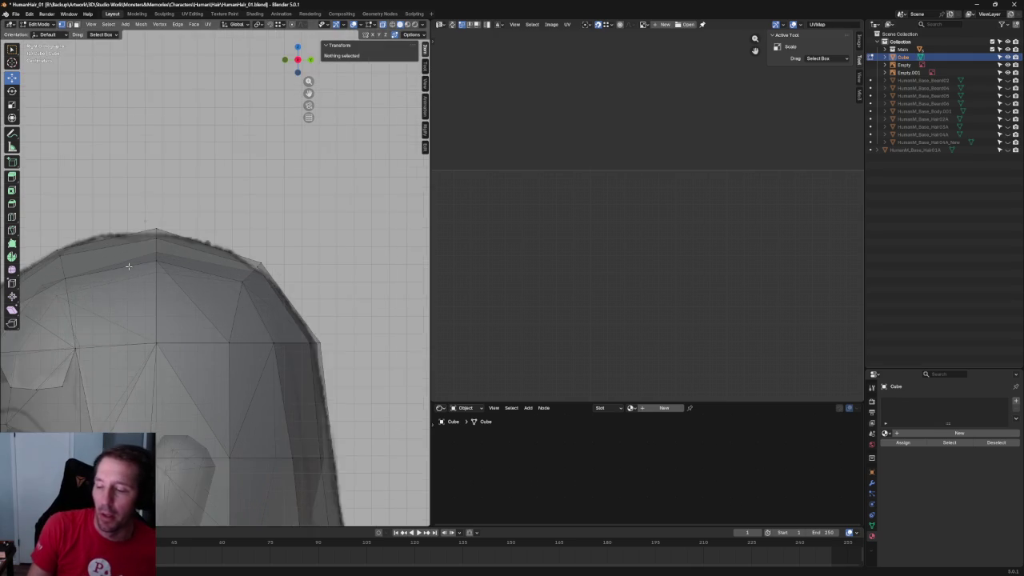
scroll(277, 285, "up", 2)
left_click(200, 296)
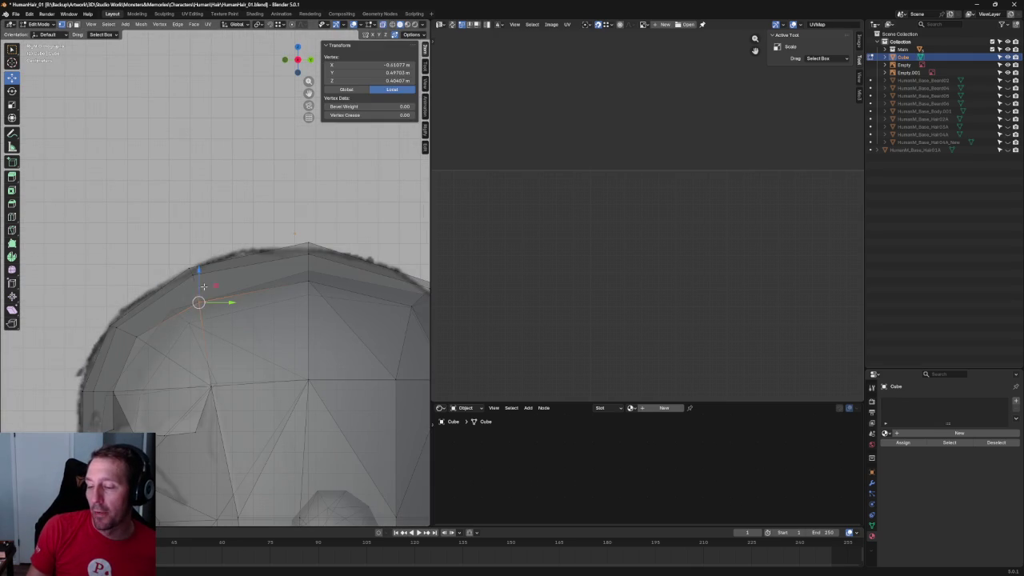
middle_click_drag(205, 277, 308, 284)
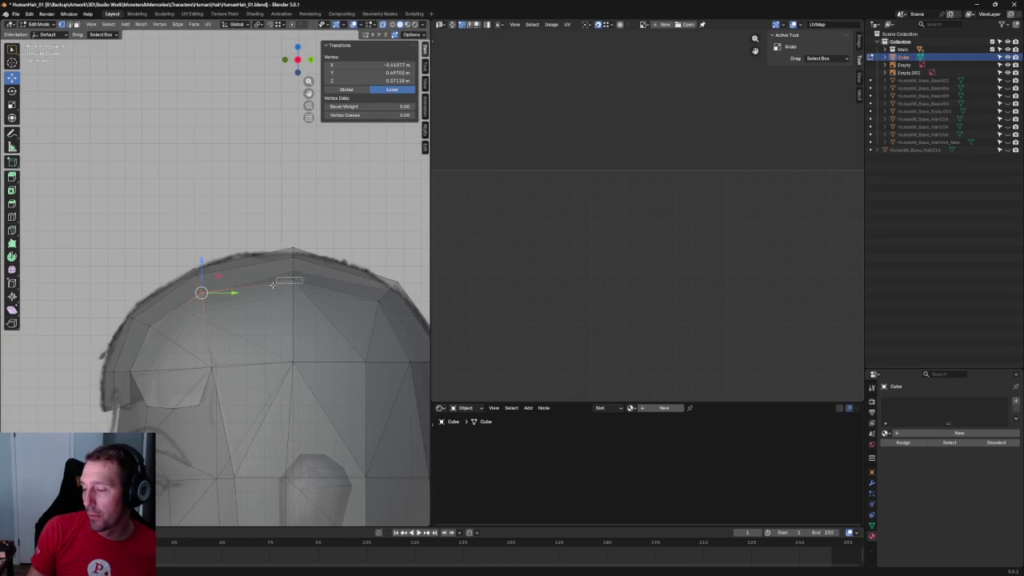
left_click_drag(293, 262, 300, 266)
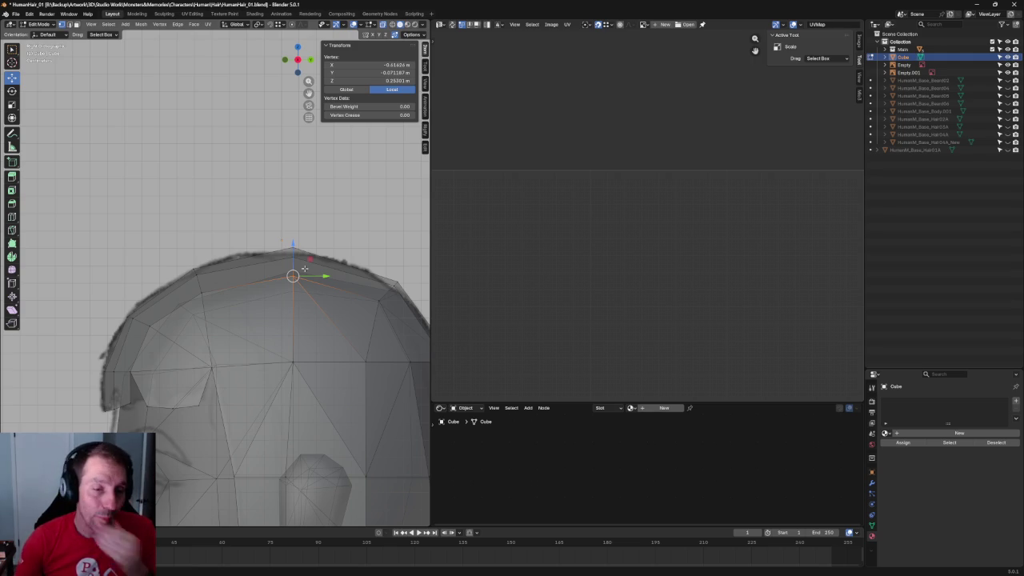
In side view, box-select the centre column over the crown and scale it narrower.
key("KP_3")
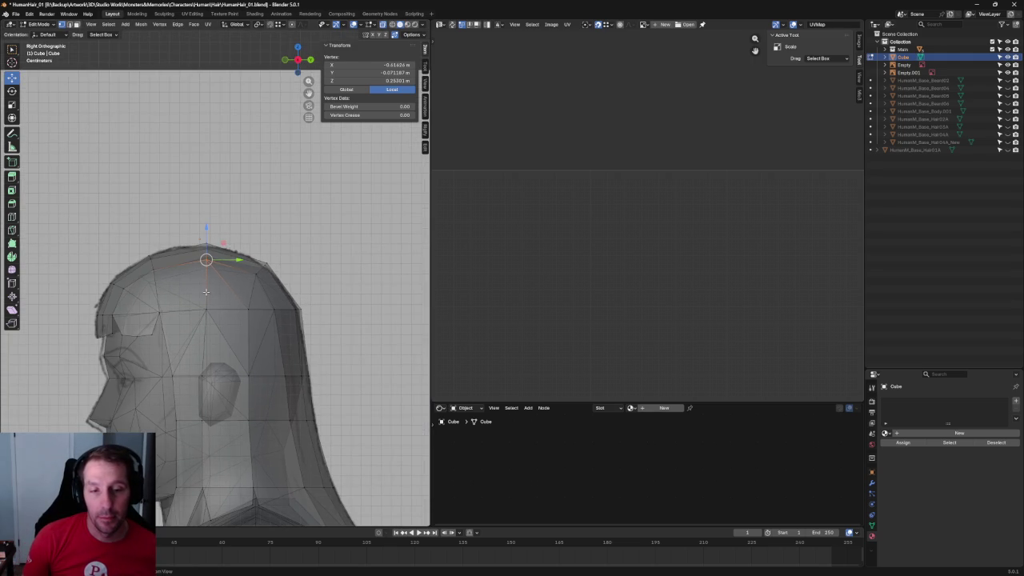
middle_click_drag(206, 291, 265, 297)
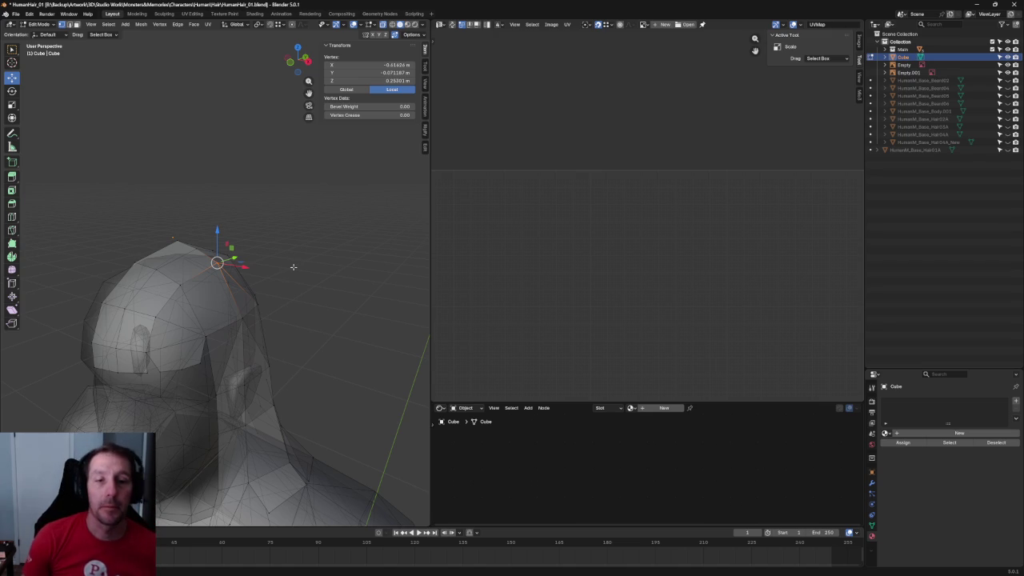
mouse_move(301, 262)
middle_mouse_down()
mouse_move(272, 273)
mouse_move(242, 248)
middle_mouse_up()
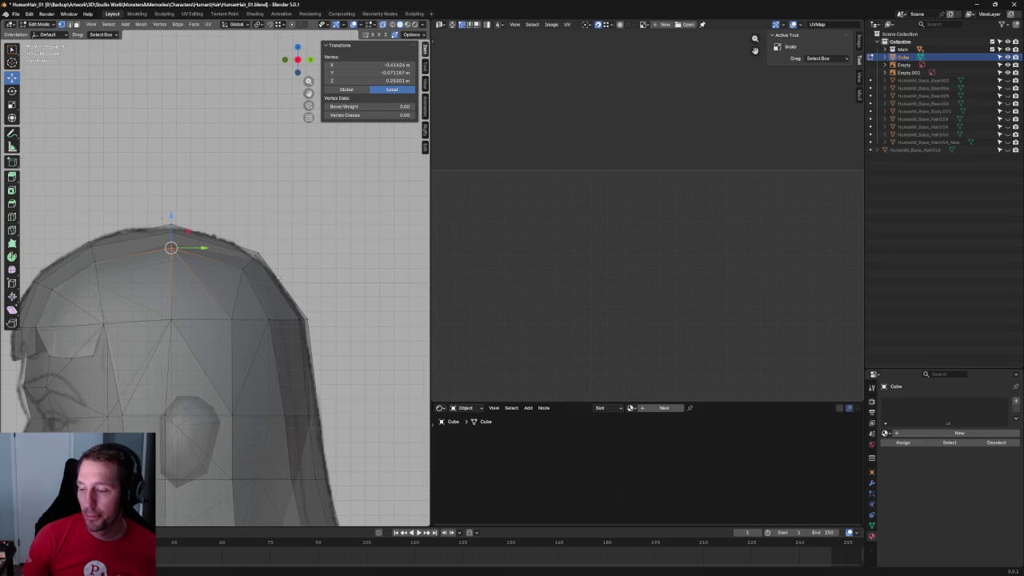
scroll(235, 233, "down", 2)
middle_click_drag(286, 281, 258, 230, "shift")
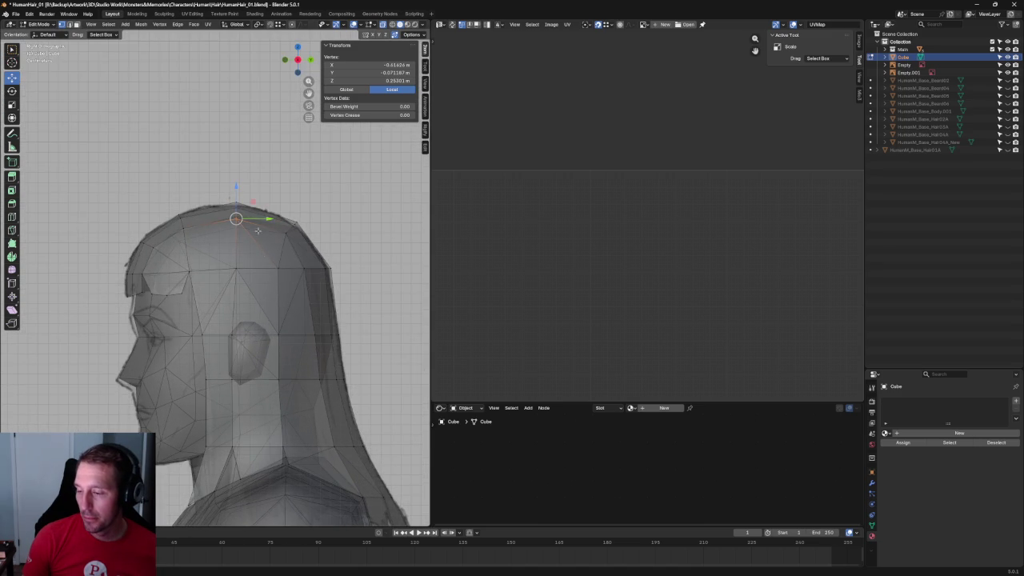
mouse_move(255, 134)
left_mouse_down()
mouse_move(206, 443)
mouse_move(217, 450)
left_mouse_up()
key("shift+space")
key("s")
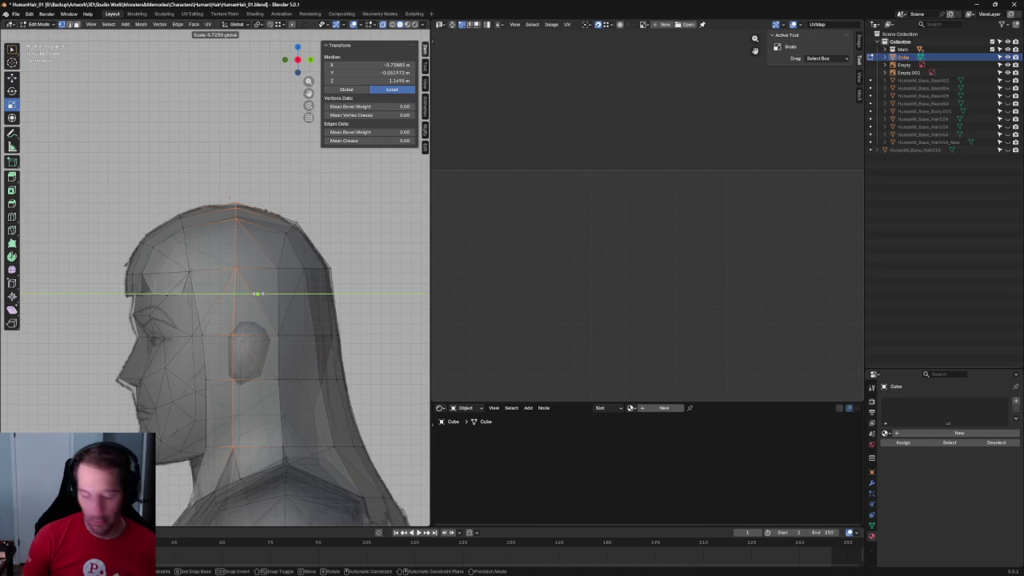
left_click(263, 293)
key("shift+space")
key("g")
left_click(264, 293)
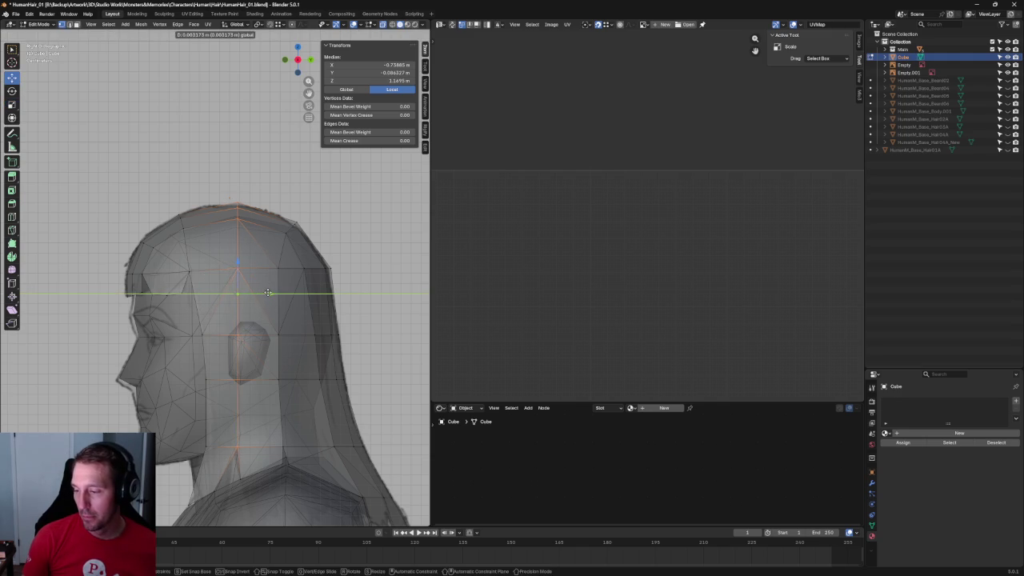
left_click(263, 188)
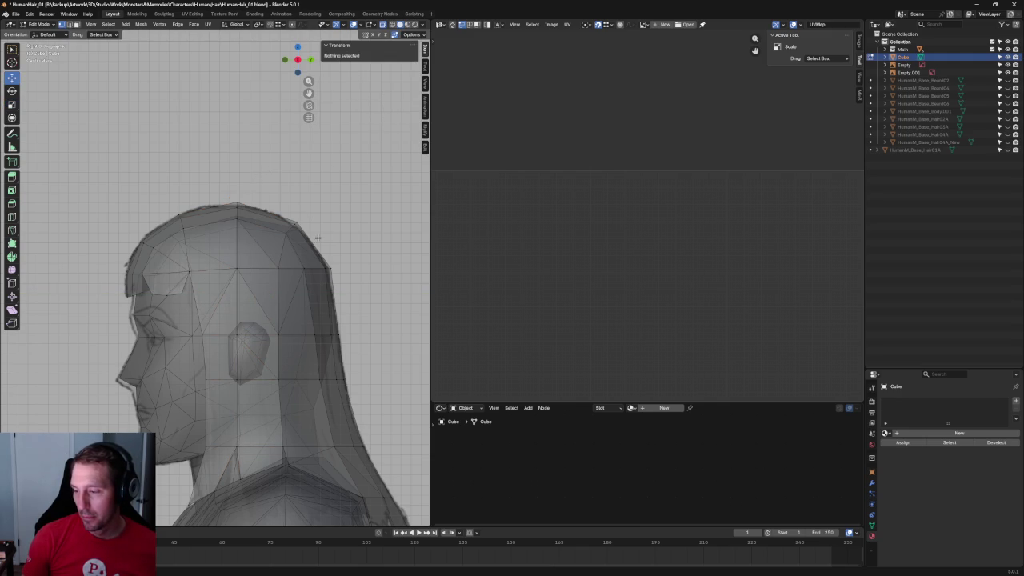
Reposition the fringe vertex near the forehead along Y, redoing the move once.
key("alt+z")
key("alt+z")
key("alt+z")
key("alt+z")
key("alt+z")
key("alt+z")
scroll(152, 313, "up", 5)
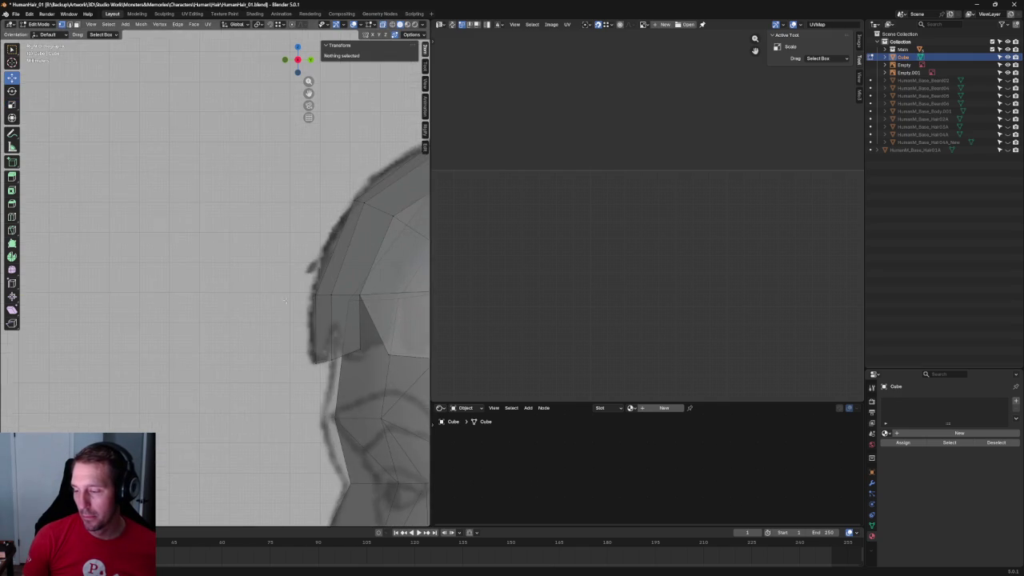
left_click(211, 328)
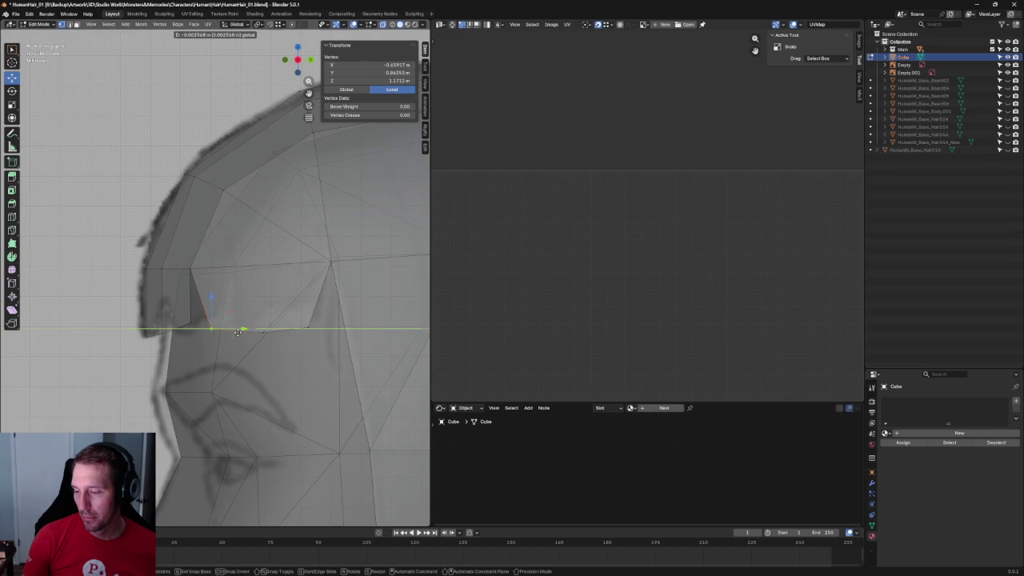
key("g")
key("y")
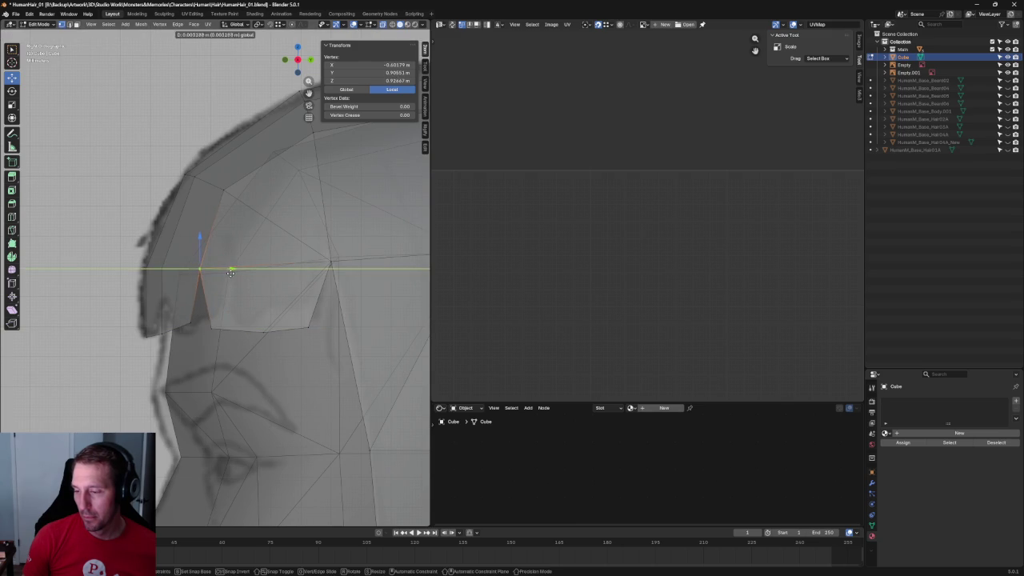
left_click(220, 279)
key("ctrl+z")
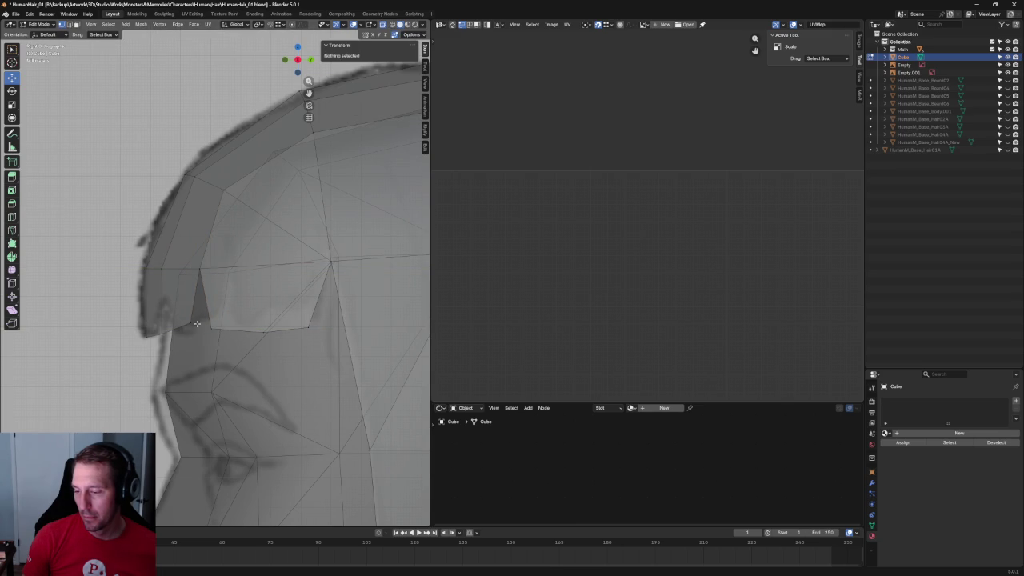
key("g")
key("y")
left_click(216, 322)
key("alt+z")
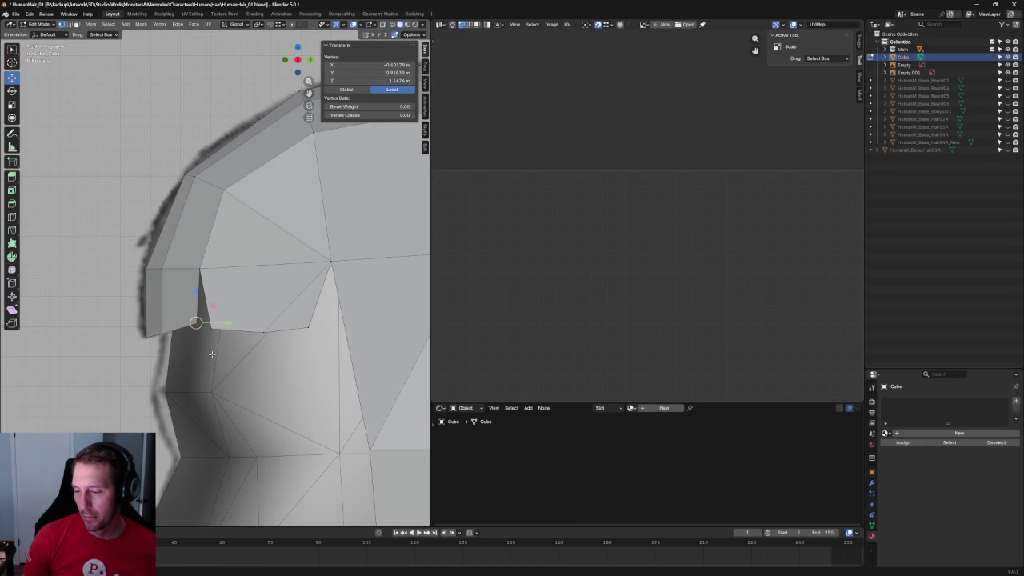
scroll(210, 353, "down", 4)
left_click(274, 196)
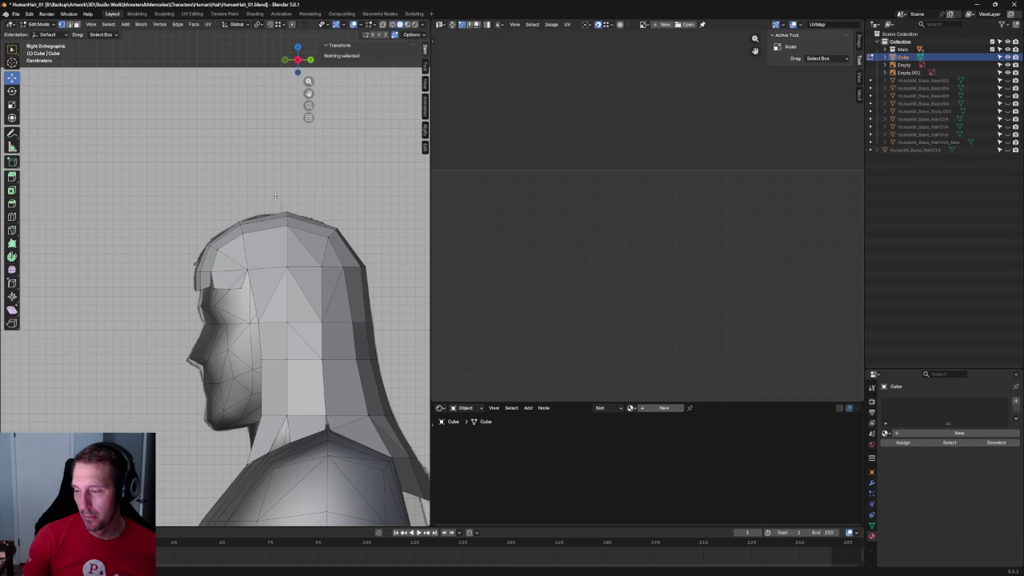
In X-ray side view, pull the hair vertex behind the neck closer along Y.
scroll(292, 215, "up", 2)
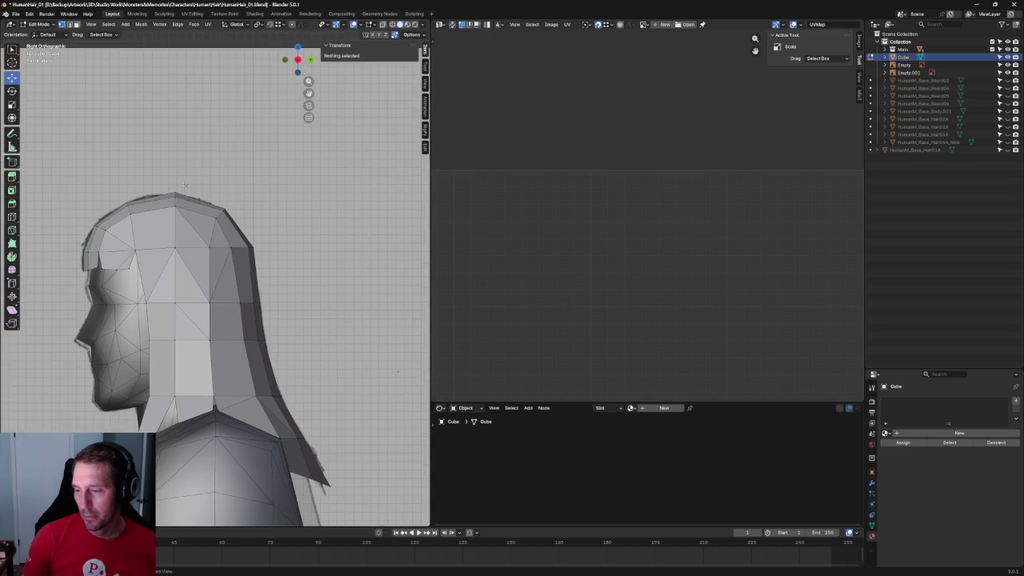
scroll(250, 264, "up", 2)
left_click(215, 253)
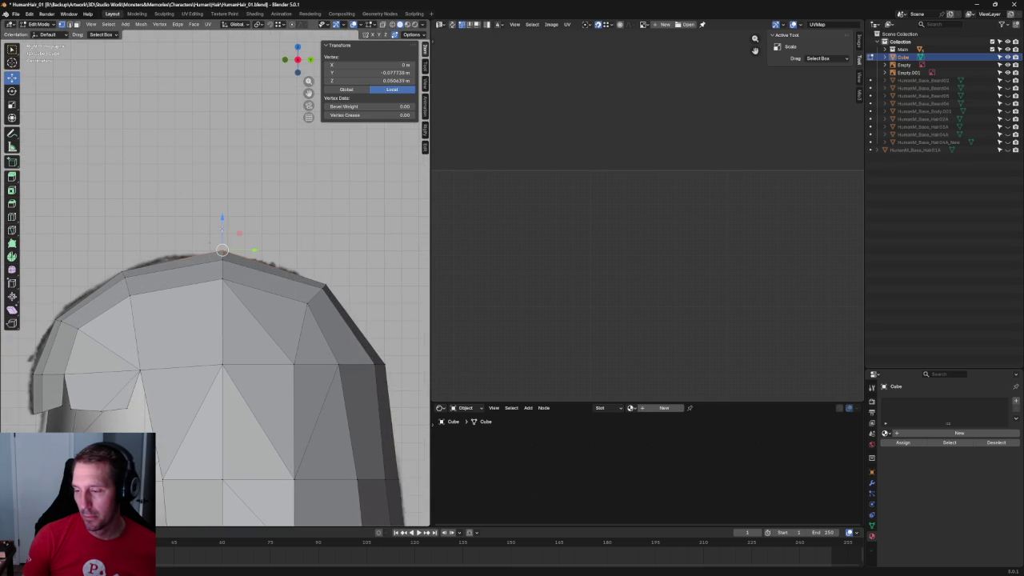
key("KP_3")
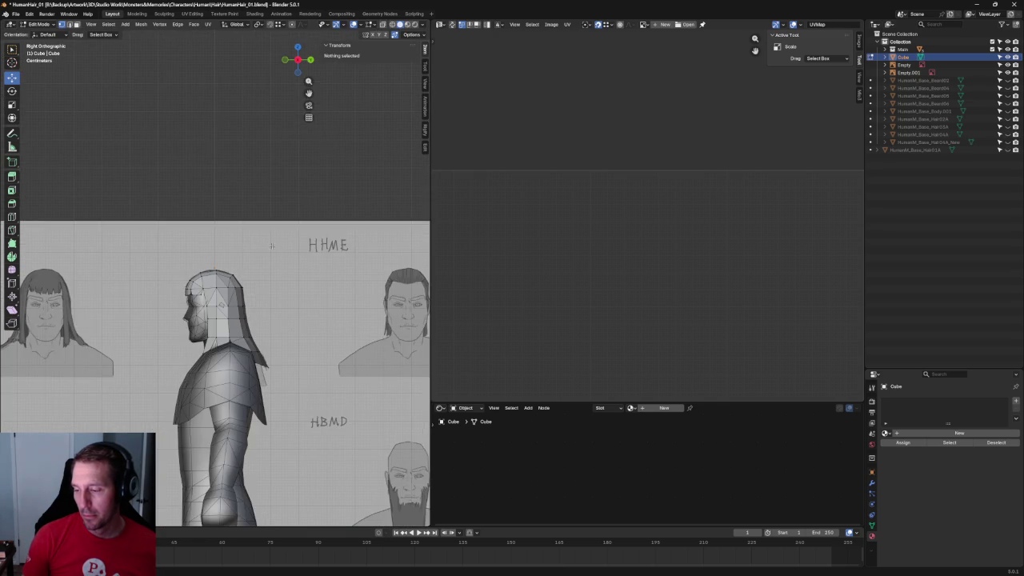
scroll(344, 286, "up", 3)
key("alt+z")
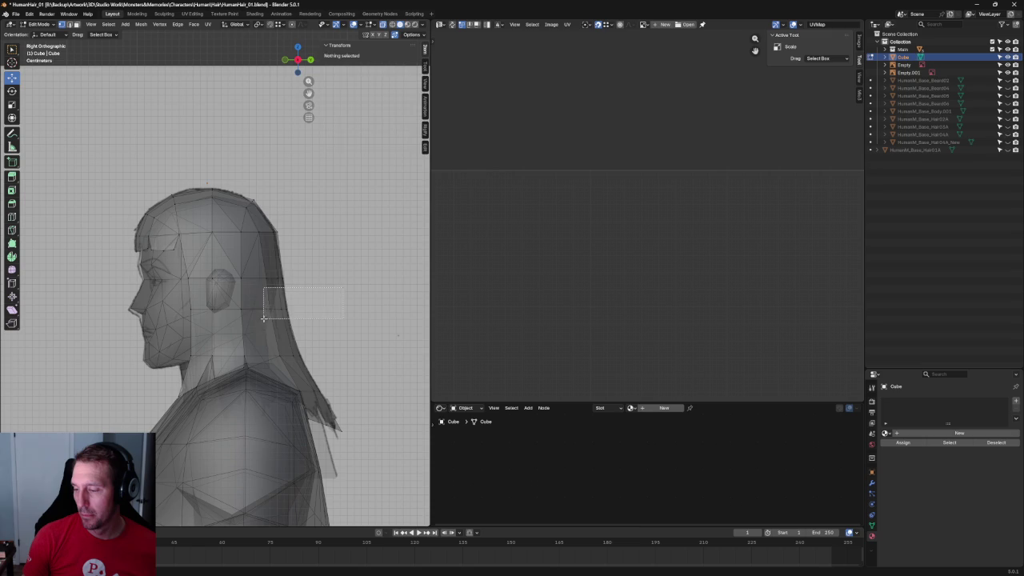
left_click(280, 309)
mouse_move(311, 310)
left_mouse_down()
mouse_move(293, 355)
mouse_move(334, 345)
left_mouse_up()
key("g")
key("y")
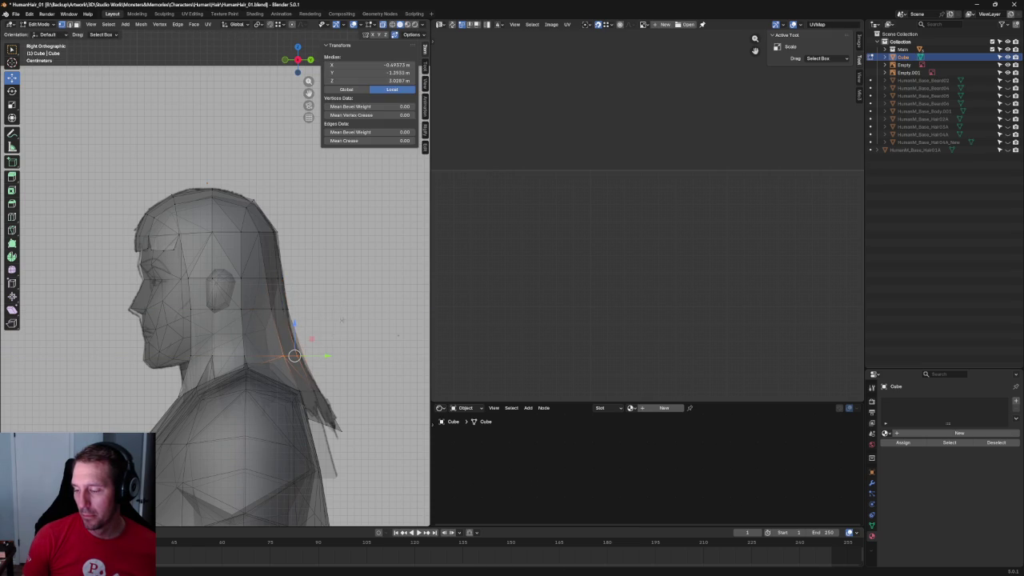
left_click(336, 307)
Move the back strand's tip vertex lower behind the shoulder to form a point.
scroll(336, 306, "down", 3)
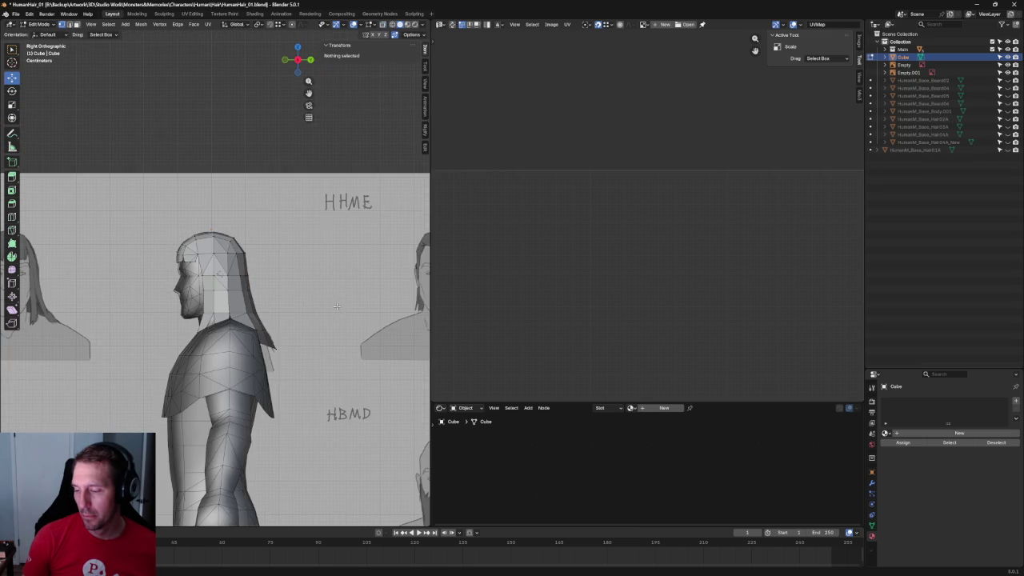
mouse_move(336, 307)
middle_mouse_down()
mouse_move(228, 328)
mouse_move(265, 342)
mouse_move(240, 320)
mouse_move(227, 275)
mouse_move(340, 281)
mouse_move(272, 283)
mouse_move(292, 352)
middle_mouse_up()
scroll(239, 320, "up", 2)
scroll(325, 283, "down", 3)
key("KP_3")
scroll(286, 294, "up", 4)
scroll(287, 294, "up", 2)
left_click(299, 369)
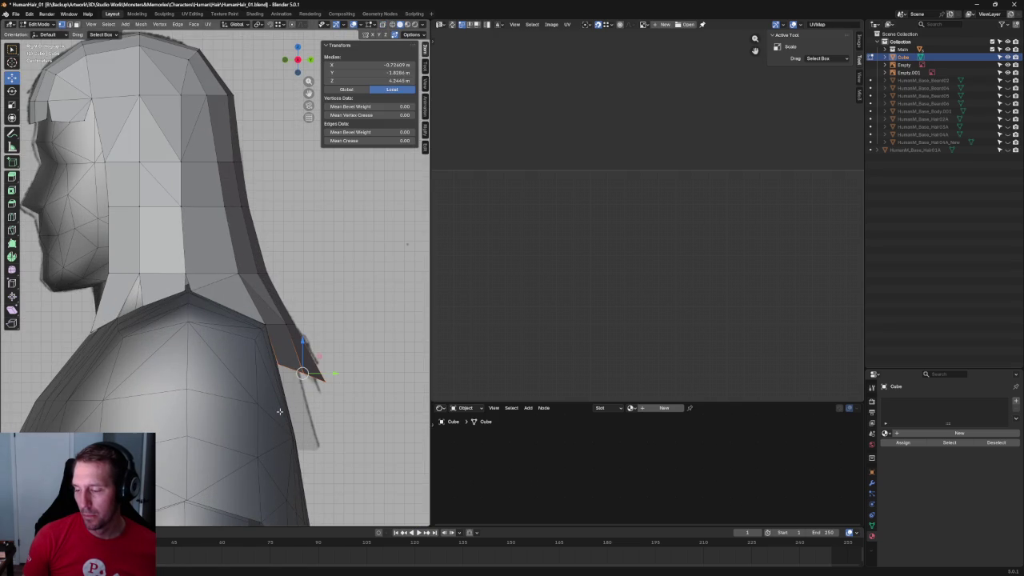
key("g")
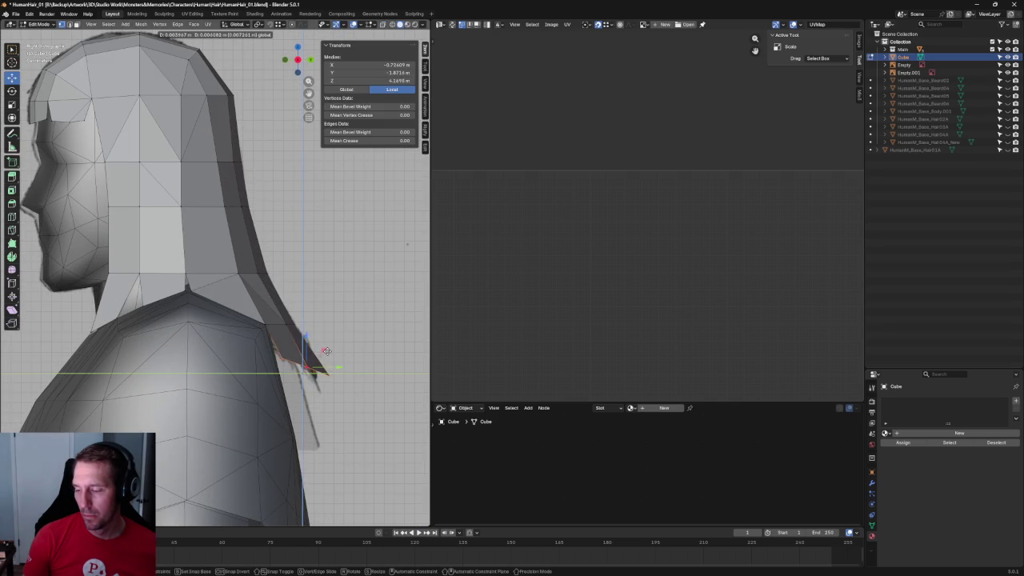
left_click(326, 352)
left_click(335, 315)
Orbit around the character to review the hair in perspective, side and three-quarter views.
scroll(335, 315, "down", 4)
scroll(335, 315, "down", 3)
mouse_move(335, 315)
middle_mouse_down()
mouse_move(260, 322)
mouse_move(320, 304)
mouse_move(288, 304)
middle_mouse_up()
key("KP_3")
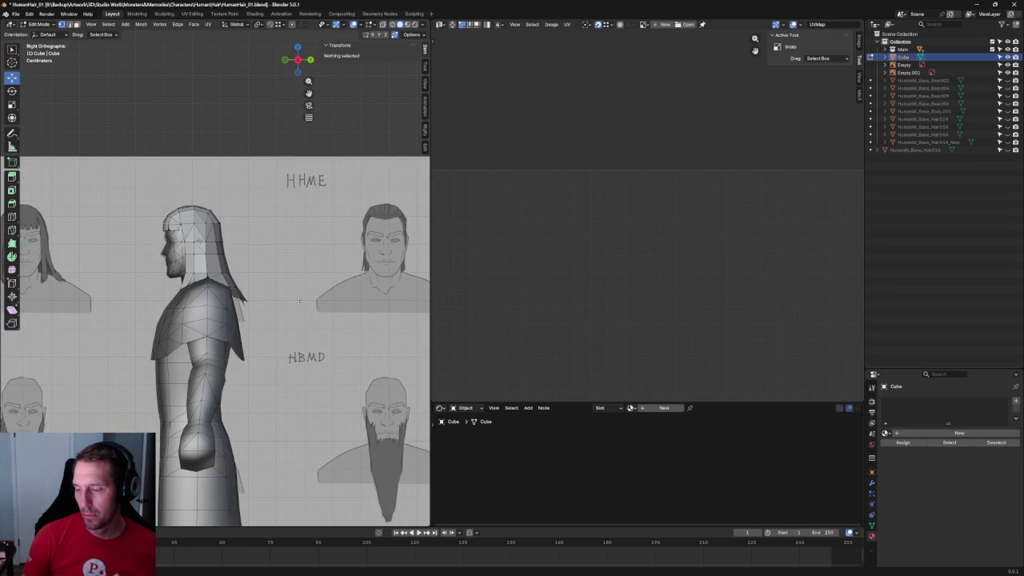
middle_click_drag(231, 282, 240, 257)
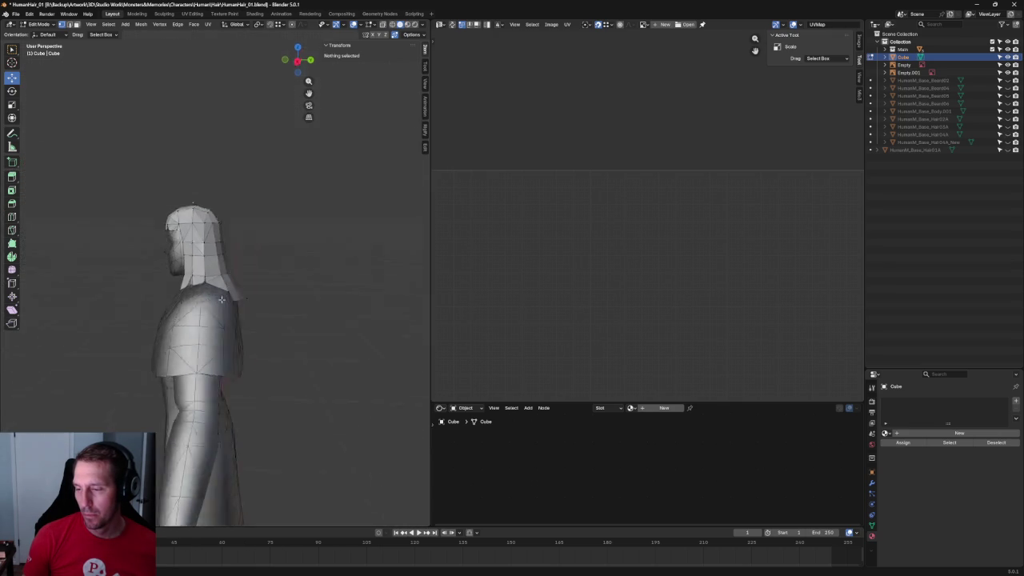
Compare the hair cap against the right-side and front reference sketches.
key("KP_3")
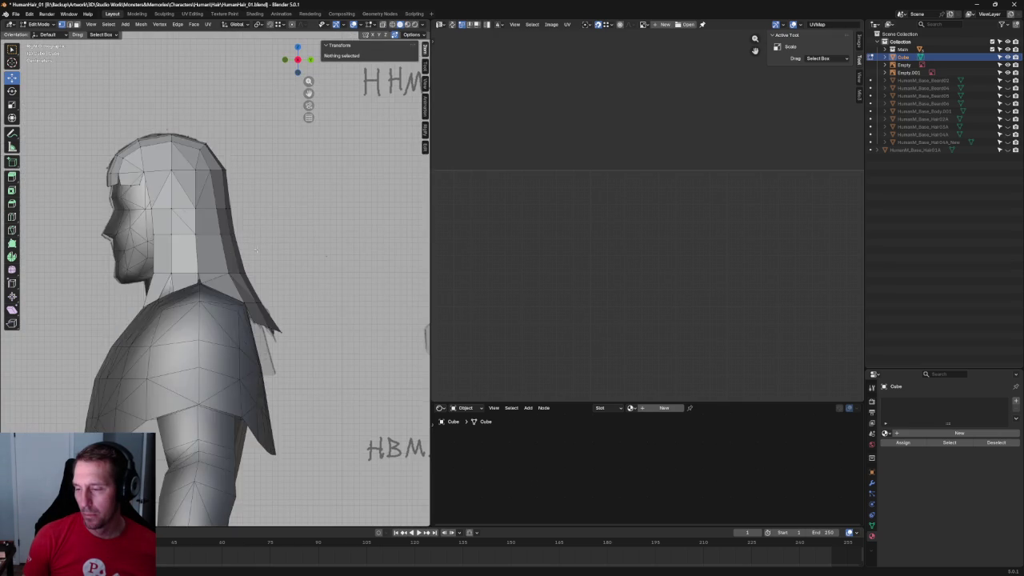
left_click(188, 218)
middle_click_drag(188, 217, 240, 210)
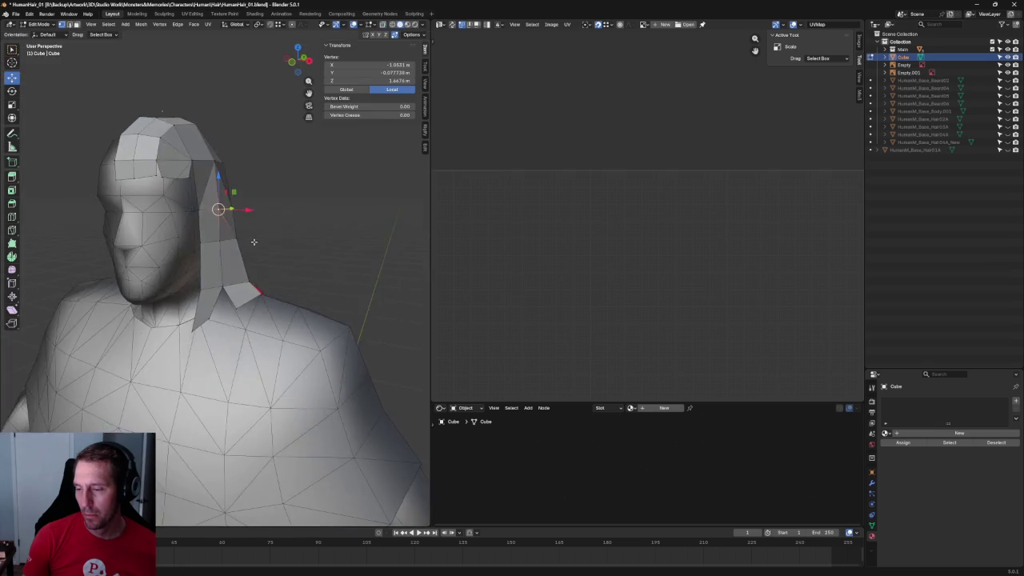
key("KP_1")
scroll(243, 208, "up", 2)
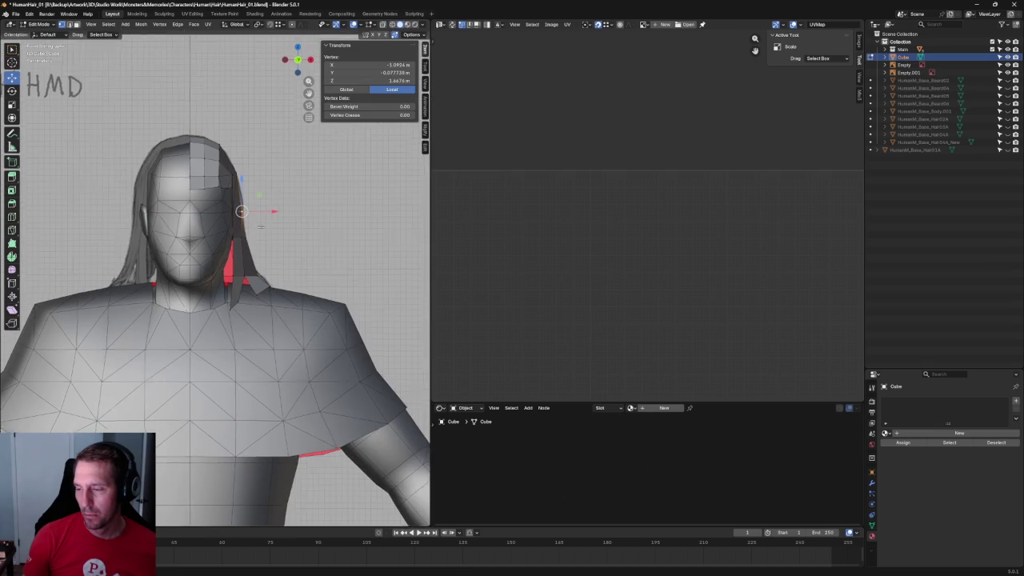
scroll(242, 209, "up", 2)
key("KP_3")
Shift a horizontal edge loop across the cap vertically along Z.
key("alt+z")
left_click(160, 239, "alt")
key("alt+z")
key("g")
key("Escape")
key("g")
key("z")
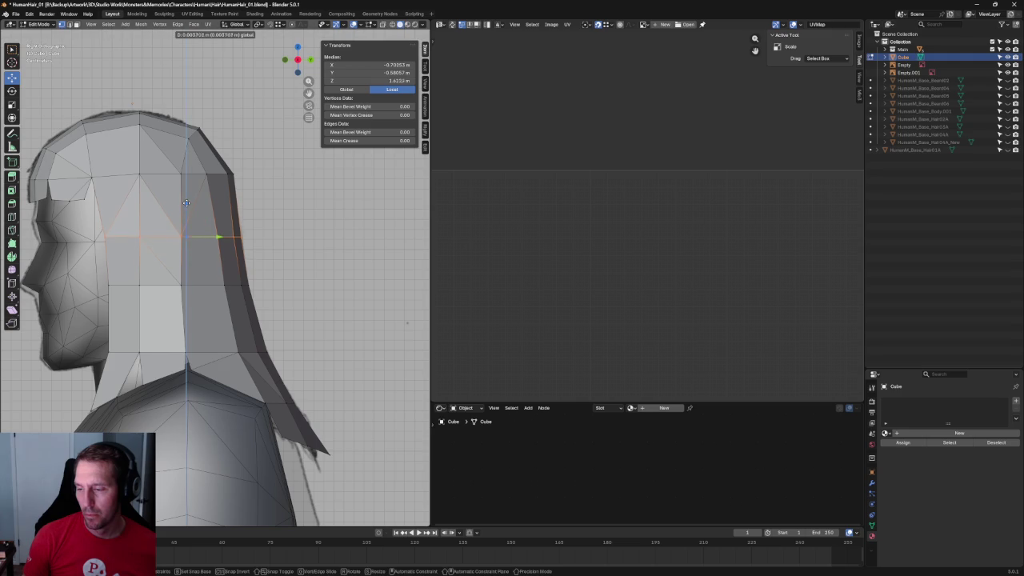
left_click(186, 203)
key("alt+z")
Push a back outline edge along Y to match the side sketch's silhouette.
key("alt+a")
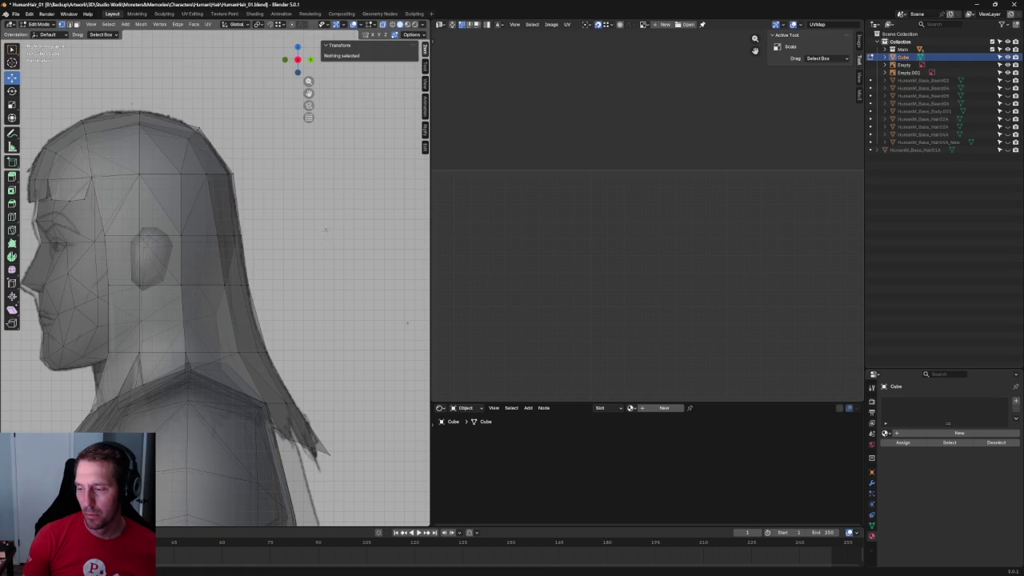
left_click(238, 233)
key("g")
key("y")
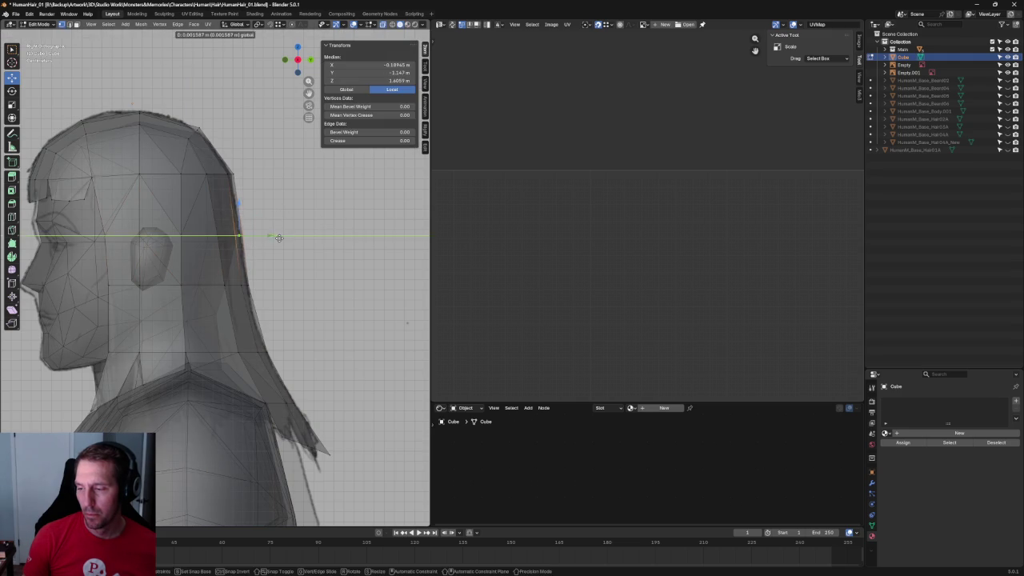
key("Escape")
key("alt+a")
key("alt+z")
left_click(221, 235)
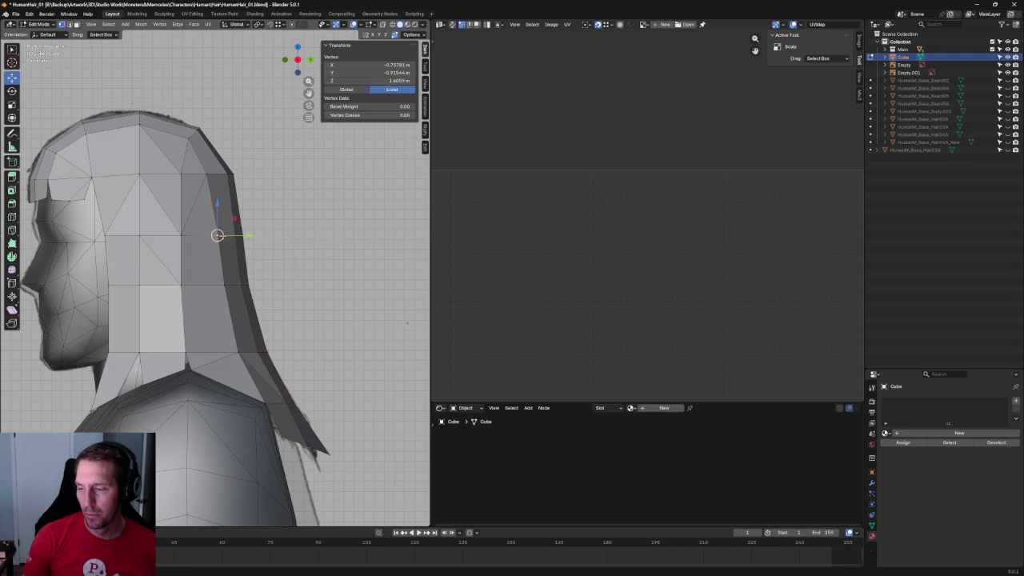
key("alt+a")
Review the reshaped cap from the front in see-through view, then show the modifier settings.
scroll(236, 236, "down", 5)
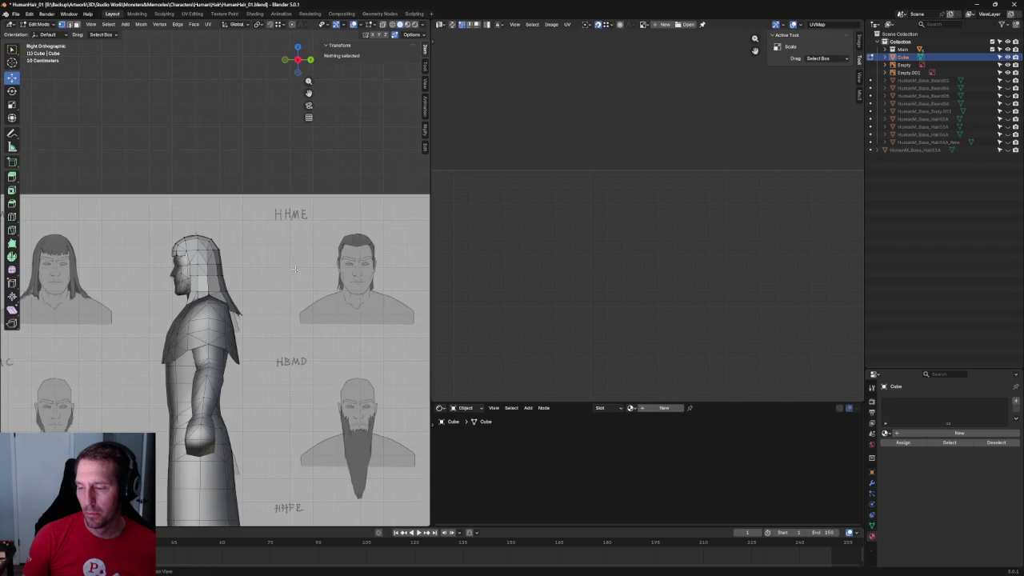
middle_click_drag(236, 236, 417, 297)
key("KP_1")
scroll(233, 259, "up", 4)
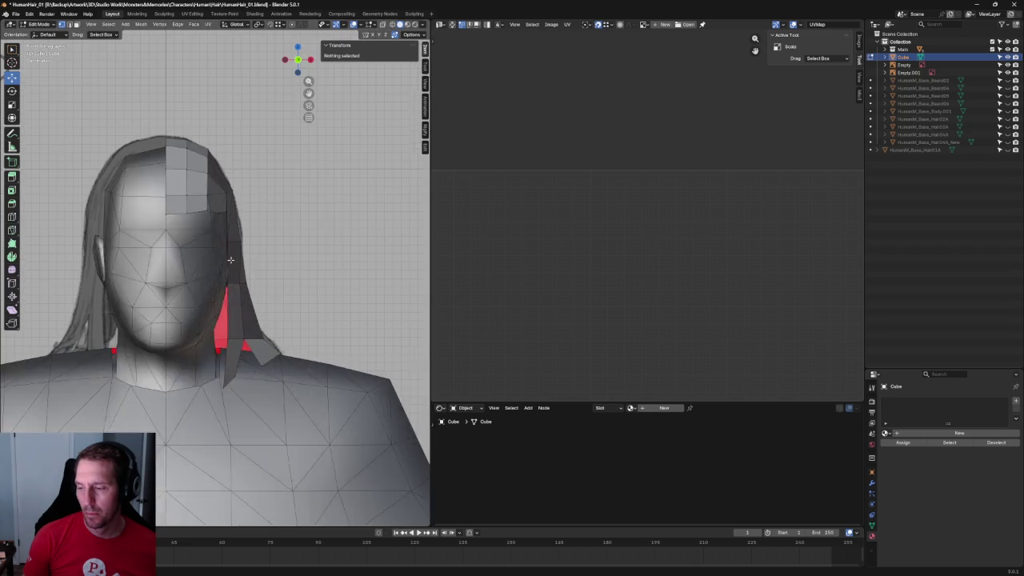
key("alt+z")
scroll(239, 248, "up", 3)
scroll(263, 286, "up", 2)
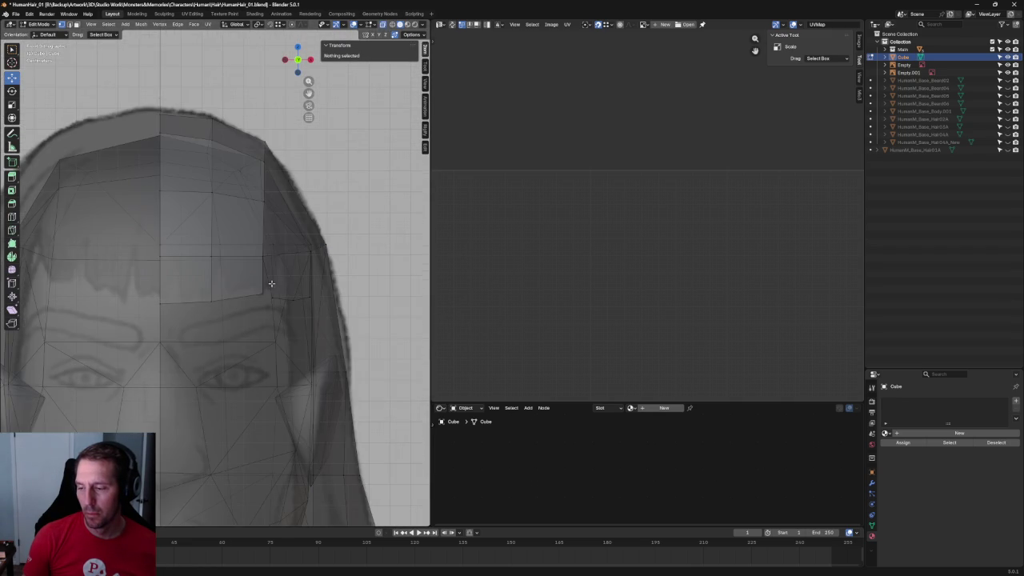
scroll(270, 283, "down", 3)
scroll(272, 279, "down", 2)
key("alt+z")
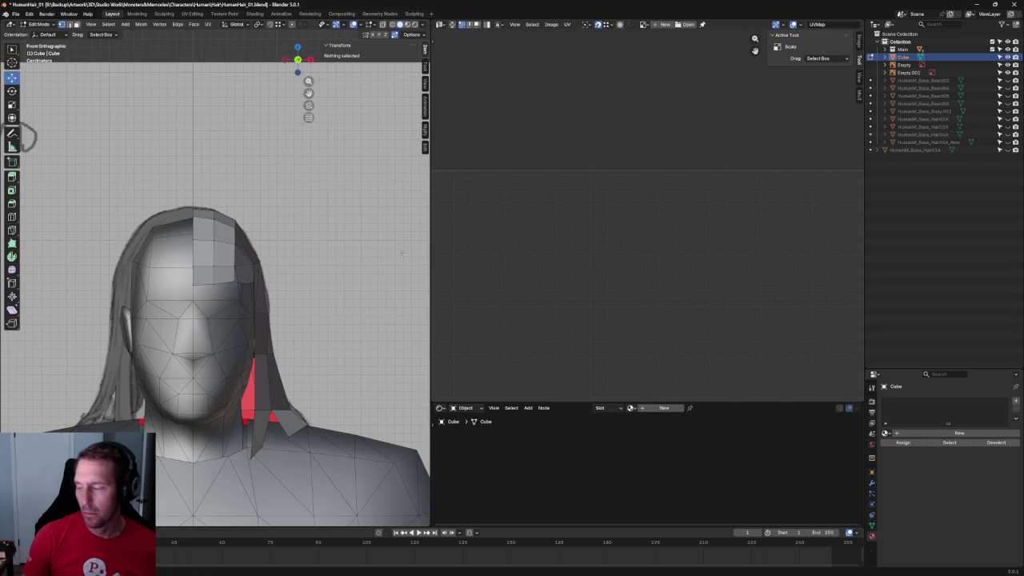
left_click(872, 482)
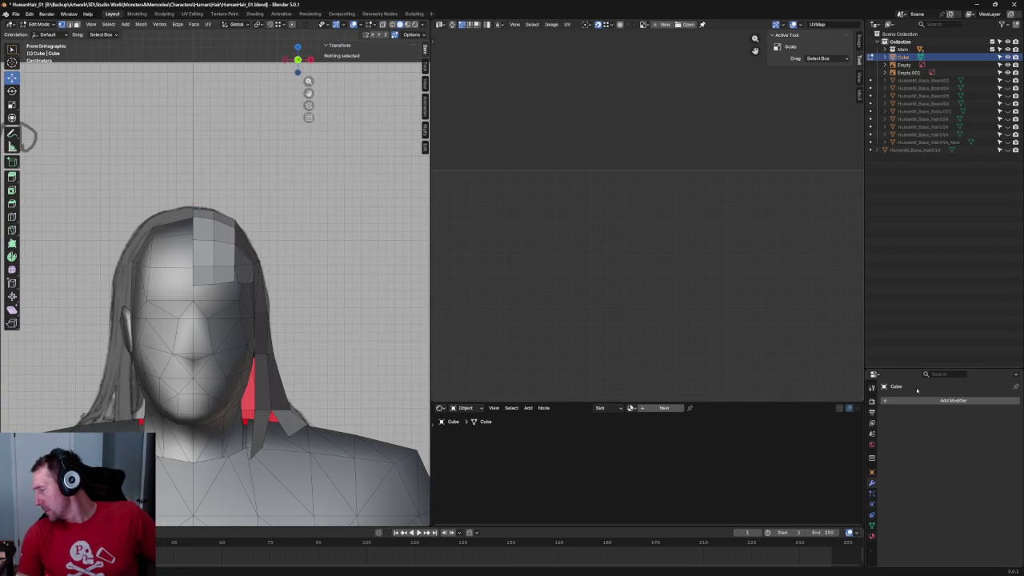
Add a Mirror modifier to the hair mesh so it covers both sides.
left_click(902, 400)
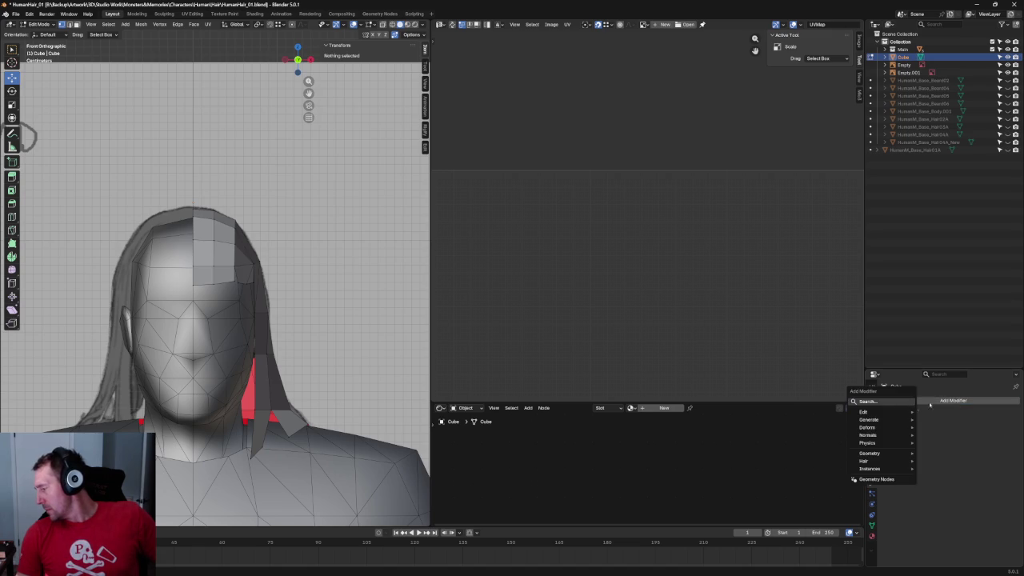
left_click(881, 402)
left_click(874, 422)
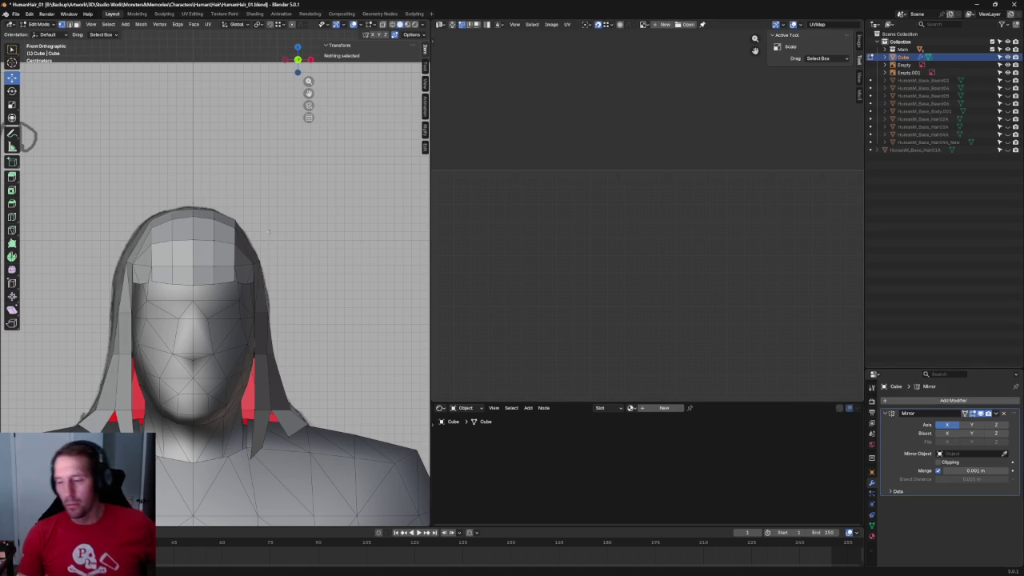
scroll(243, 306, "up", 2)
scroll(264, 272, "up", 1)
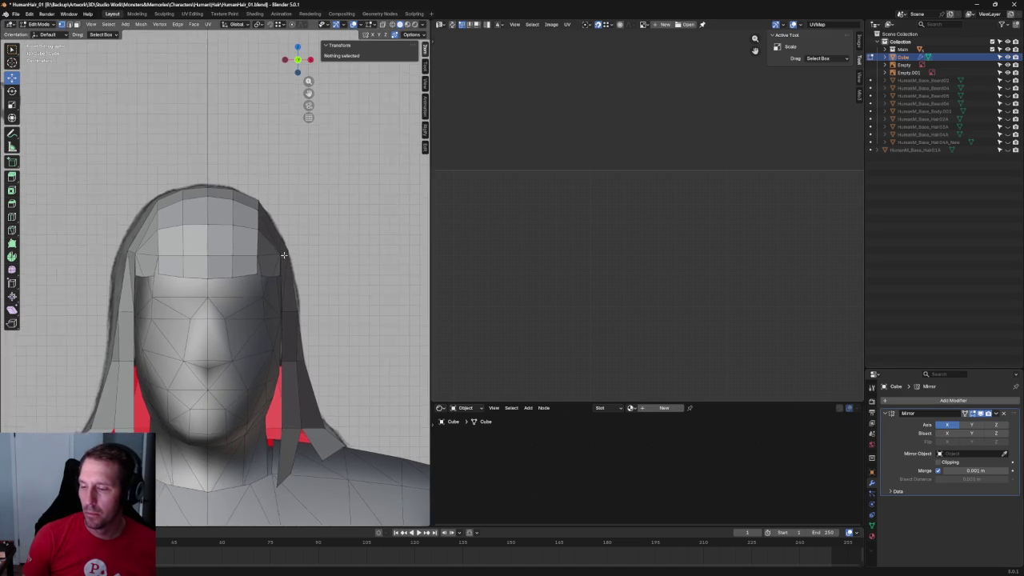
scroll(288, 242, "up", 1)
Slide a vertex on the cap's outer edge outward along X to widen the cap.
left_click(275, 240)
key("alt+z")
key("alt+z")
key("g")
key("x")
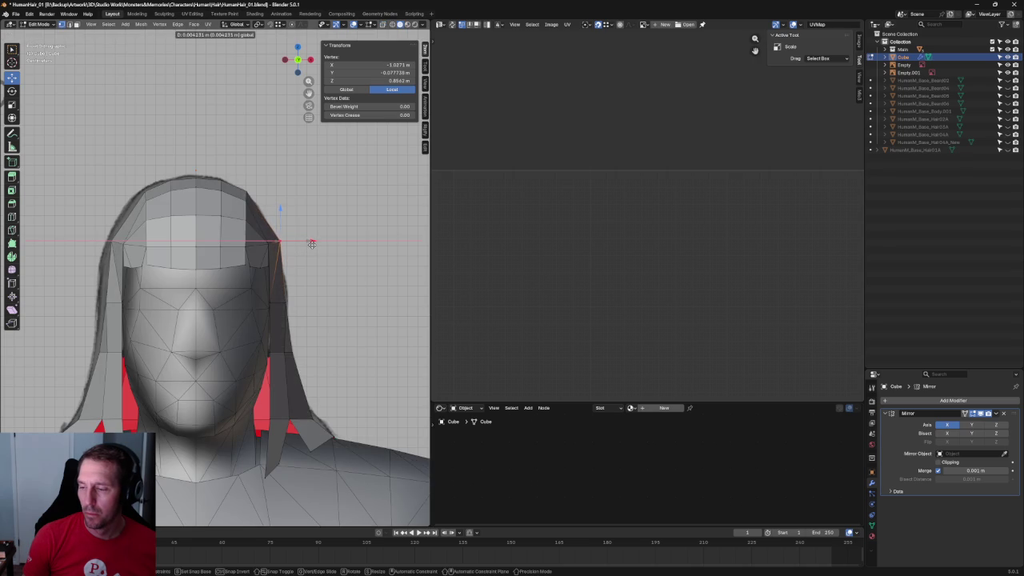
left_click(312, 243)
key("alt+a")
Nudge two upper cap vertices sideways along X to tighten the crown's front silhouette.
key("alt+z")
key("alt+z")
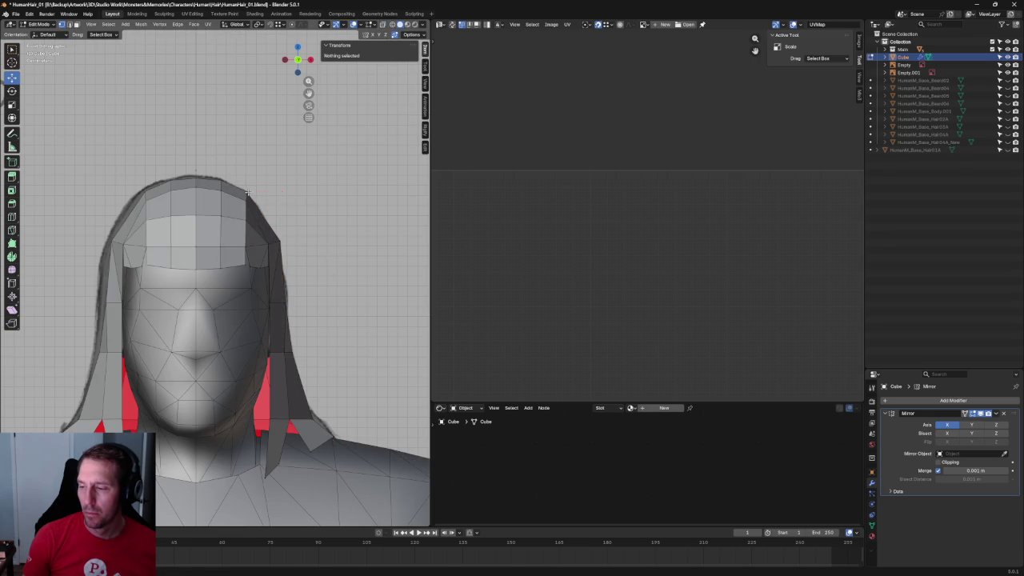
left_click(248, 192)
key("alt+z")
left_click(252, 193)
key("alt+z")
key("alt+a")
left_click(246, 200)
key("alt+z")
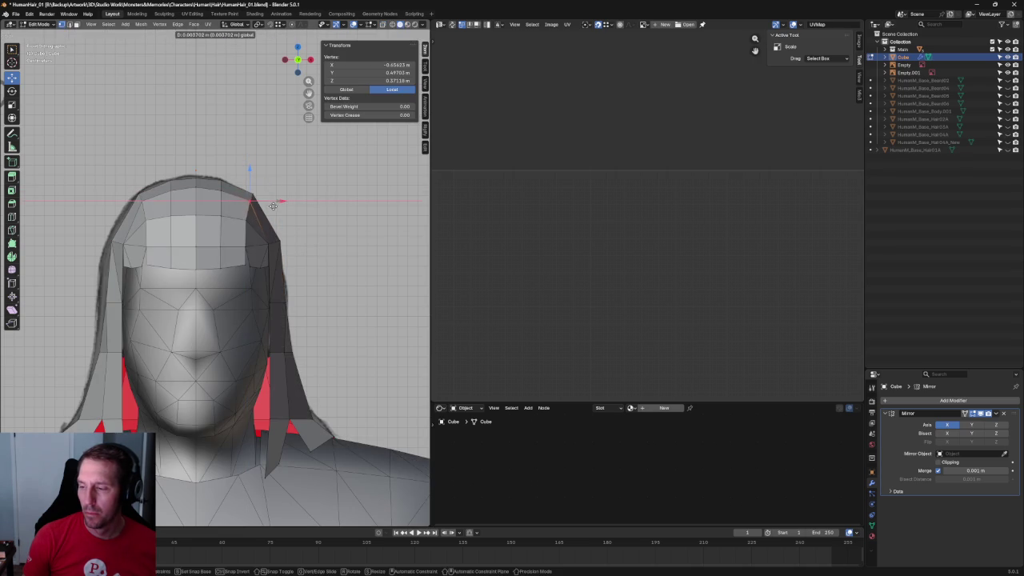
key("alt+z")
key("alt+a")
left_click(247, 219)
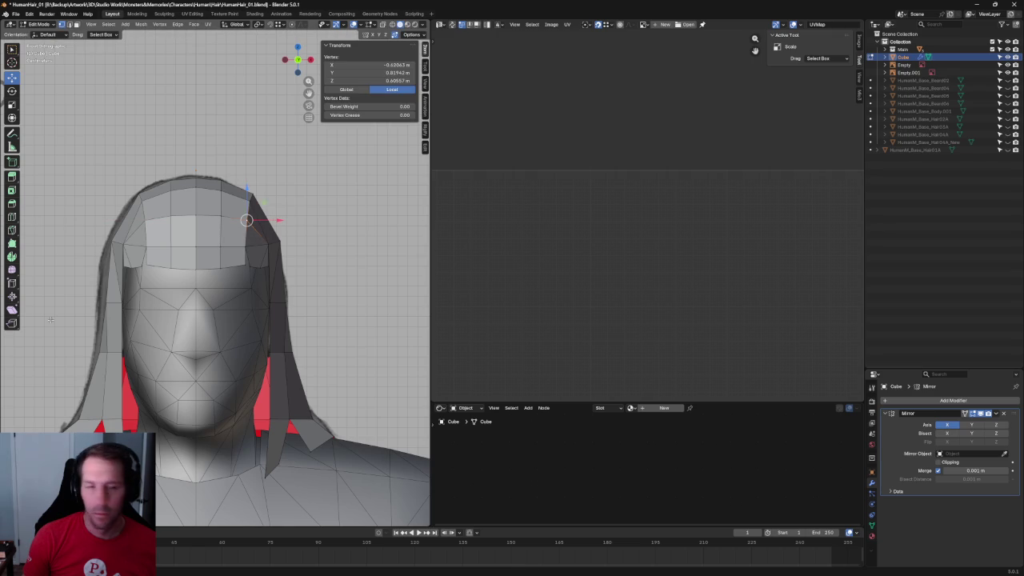
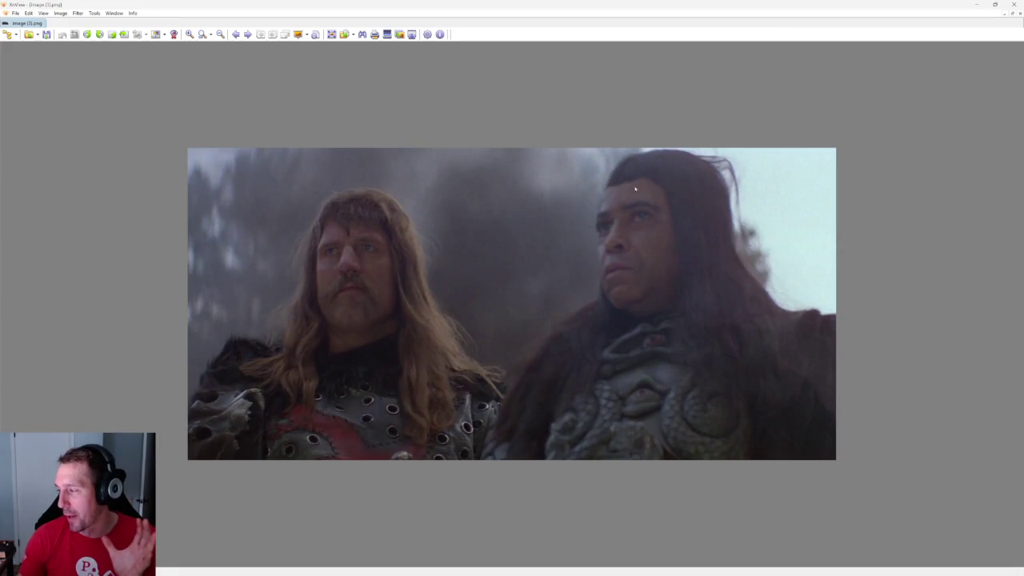
Move the XnView window aside, zoom in on the long-haired warriors still, then close it.
mouse_move(616, 4)
left_mouse_down()
mouse_move(645, 38)
mouse_move(593, 42)
left_mouse_up()
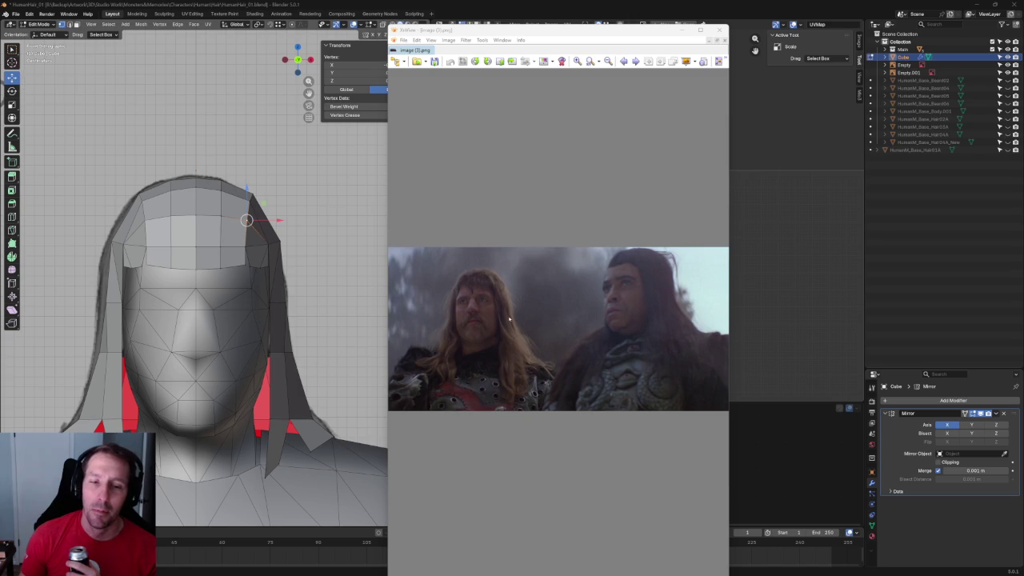
left_click_drag(586, 34, 591, 3)
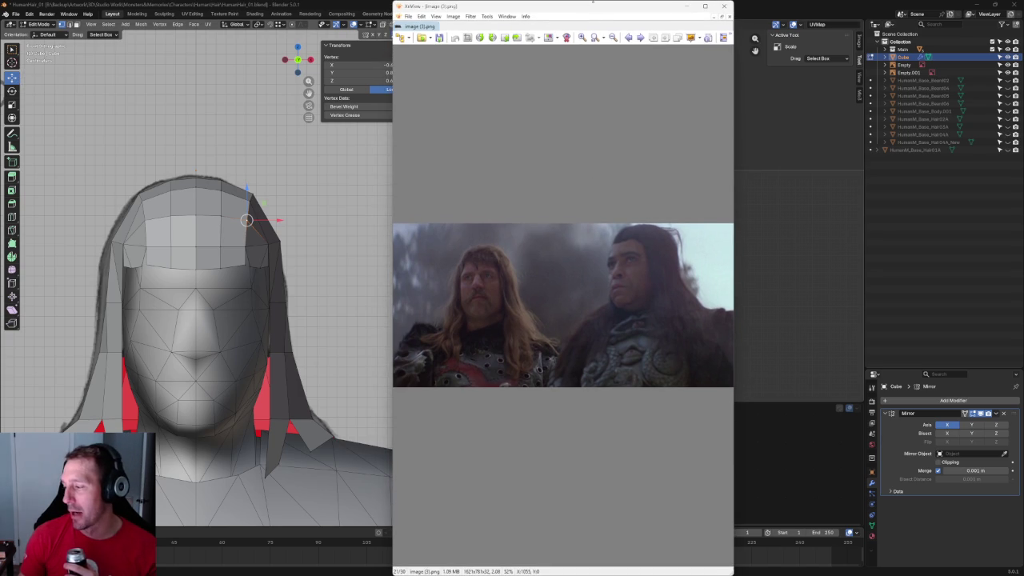
left_click(583, 38)
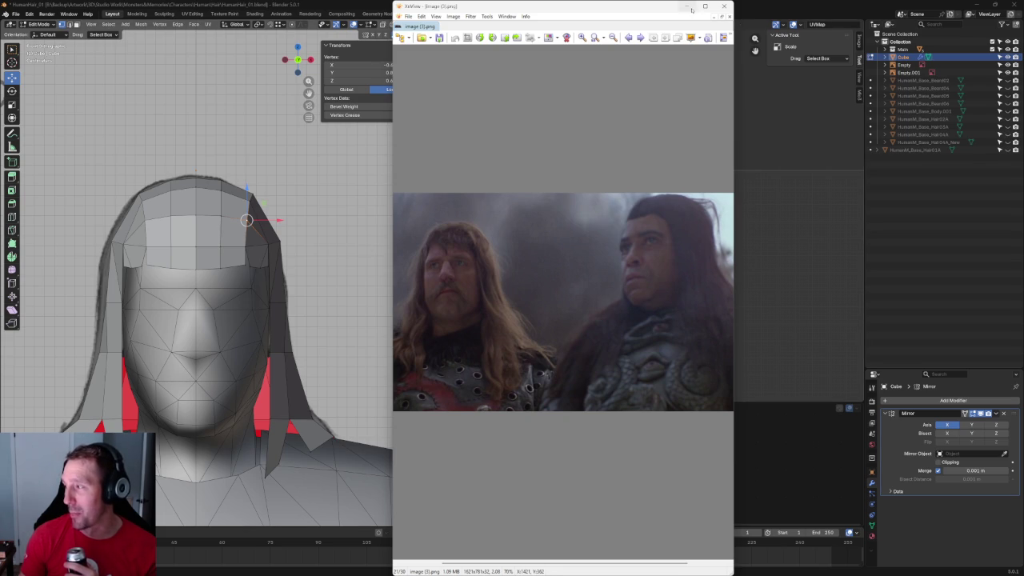
left_click(722, 6)
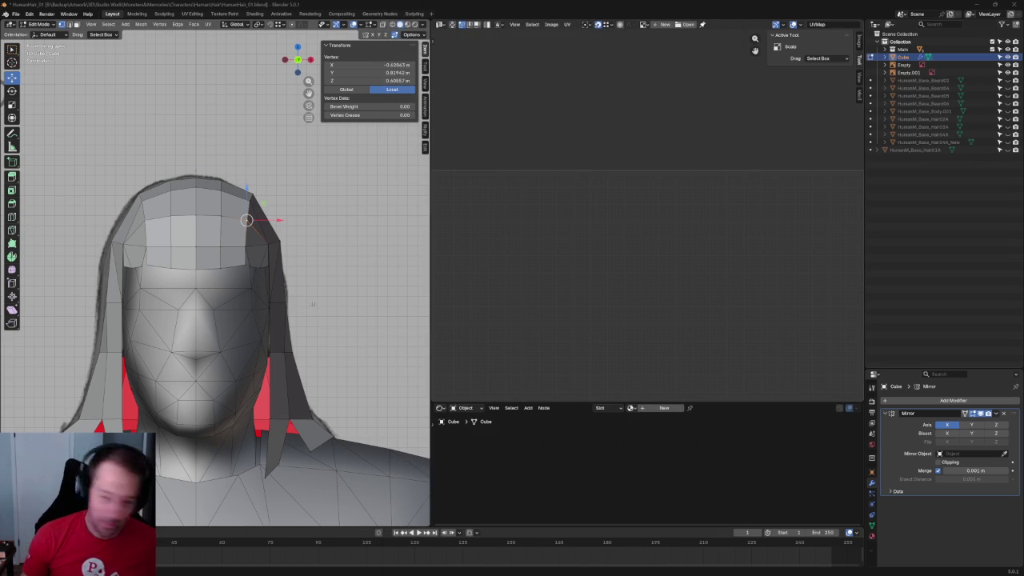
Orbit to the head's side profile and select the top and lower hair vertices at the temple.
key("alt+z")
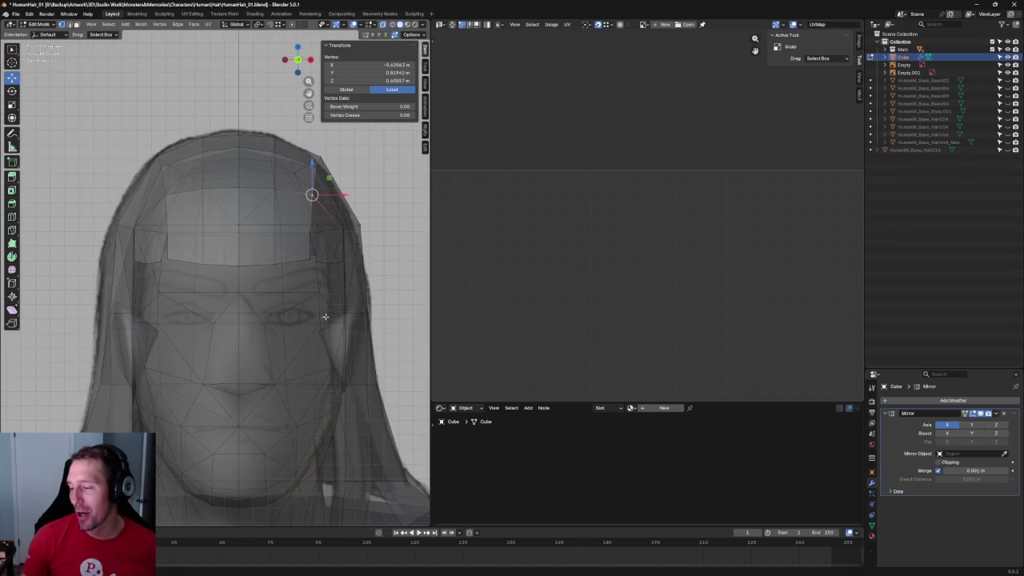
scroll(334, 311, "down", 2)
middle_click_drag(333, 311, 200, 296)
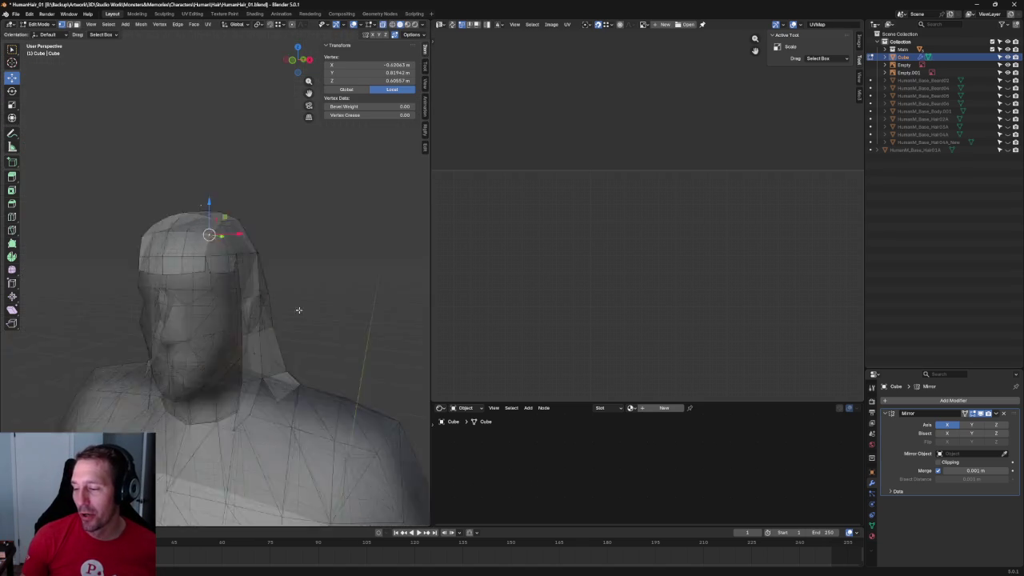
key("alt+z")
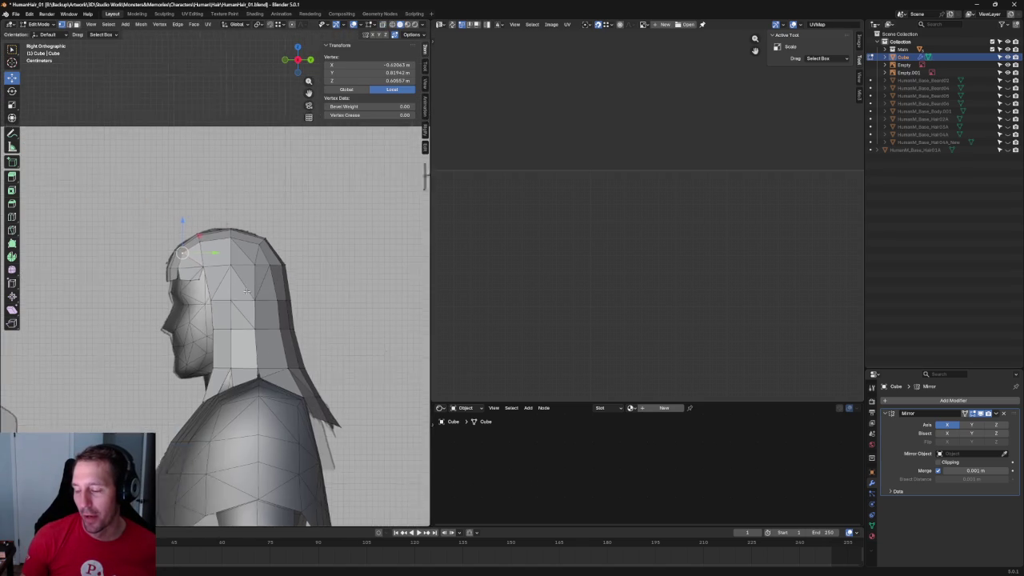
scroll(202, 312, "up", 3)
scroll(206, 338, "up", 2)
left_click(163, 358)
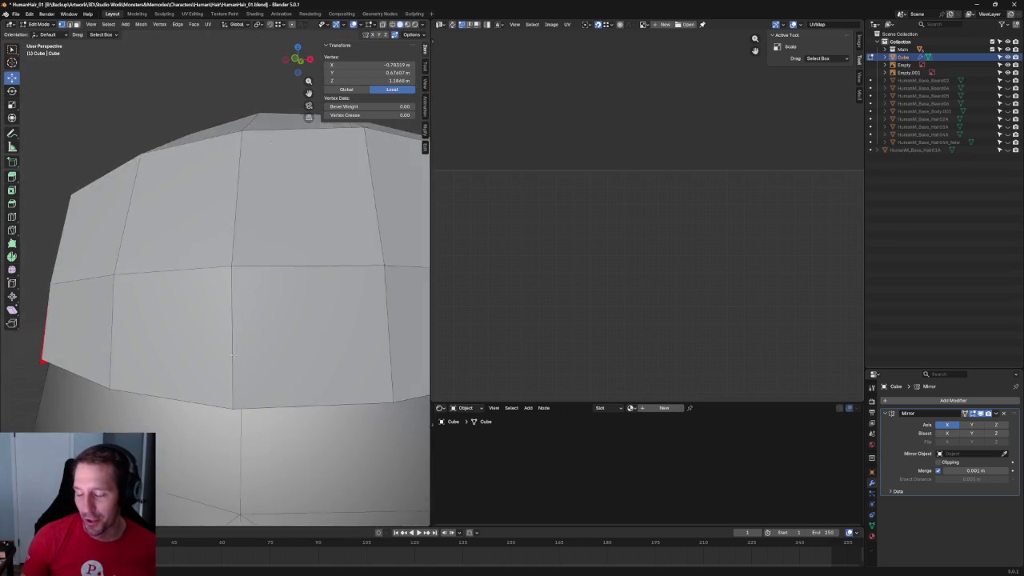
scroll(240, 320, "down", 4)
scroll(276, 340, "up", 4)
scroll(276, 340, "down", 4)
scroll(276, 340, "up", 4)
left_click(264, 318)
left_click(210, 379, "shift")
Select another pair of hair vertices beside the temple, then clear the selection.
scroll(228, 383, "down", 4)
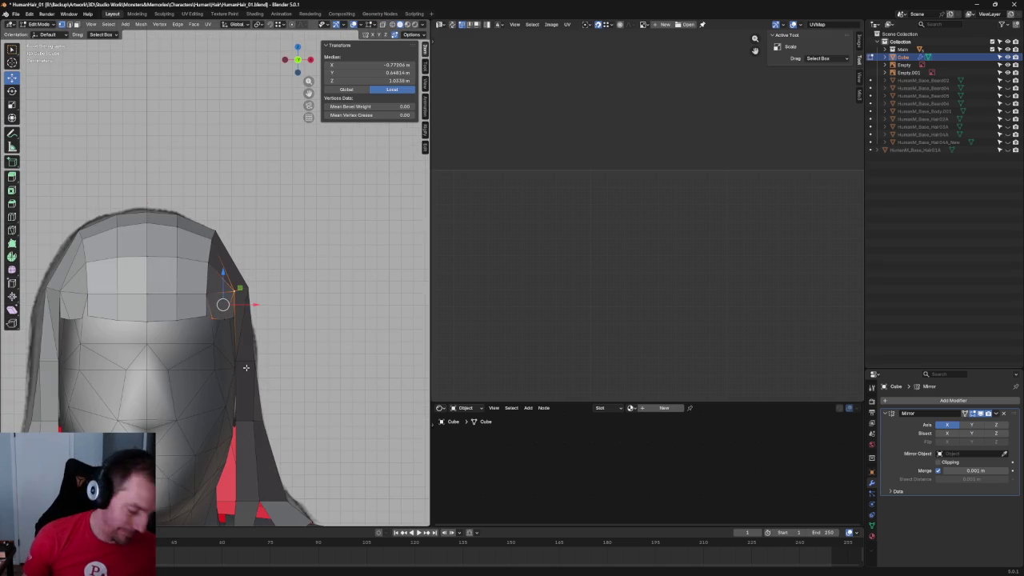
scroll(310, 323, "down", 3)
scroll(310, 323, "up", 4)
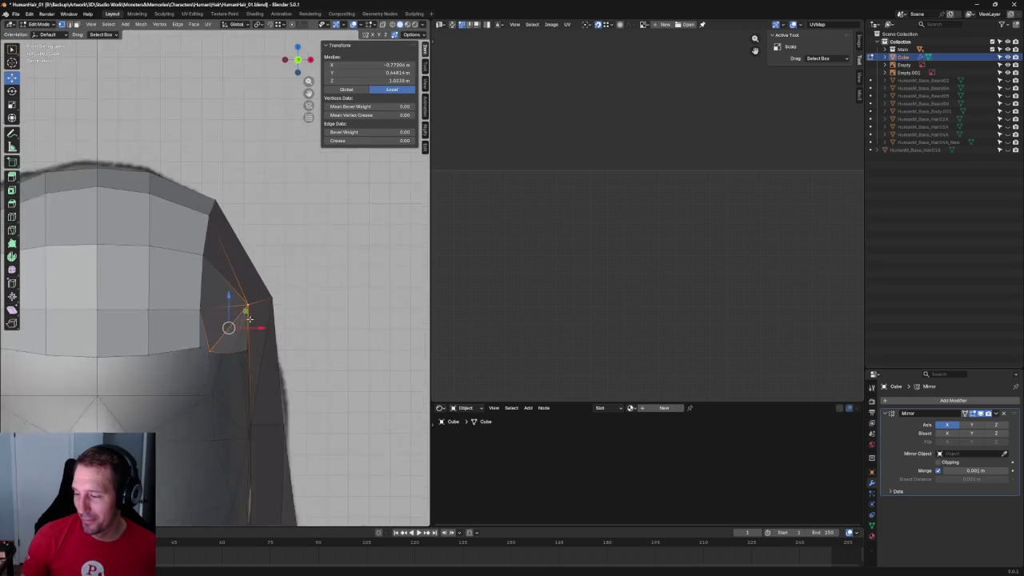
left_click(239, 388)
left_click(194, 330, "shift")
scroll(194, 338, "down", 4)
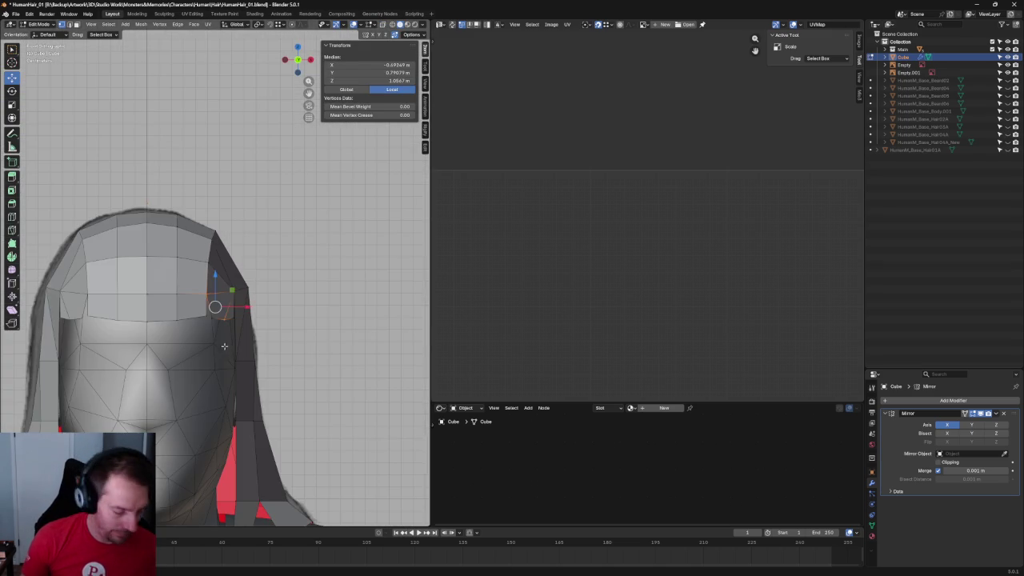
key("alt+a")
scroll(218, 324, "up", 2)
Snap to the front view and adjust a vertex on the side hair panel, then deselect it.
mouse_move(225, 331)
middle_mouse_down()
mouse_move(264, 297)
mouse_move(256, 261)
mouse_move(260, 320)
mouse_move(212, 320)
middle_mouse_up()
scroll(240, 328, "up", 5)
key("grave")
left_click(221, 320)
scroll(242, 352, "up", 3)
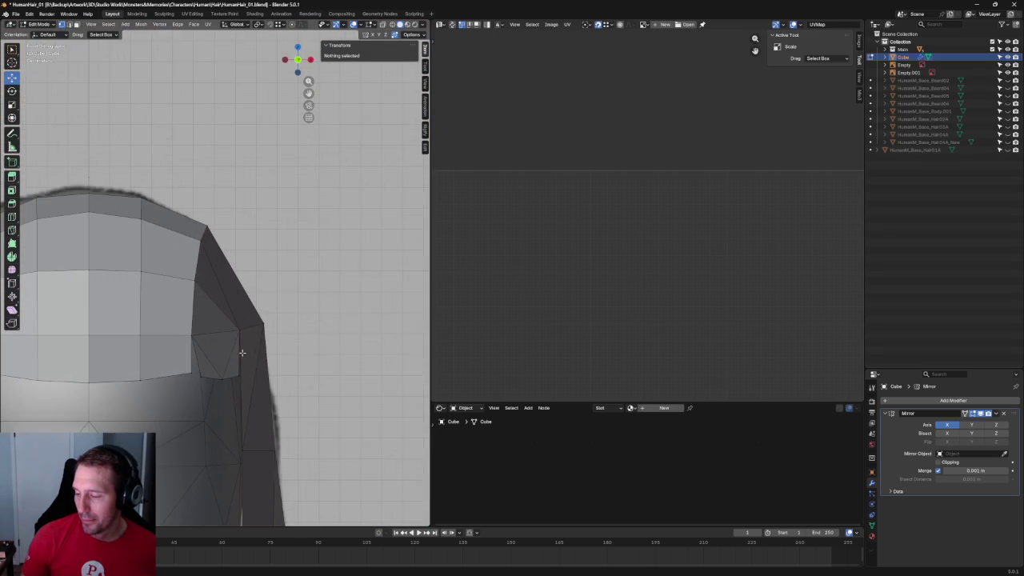
left_click(238, 374)
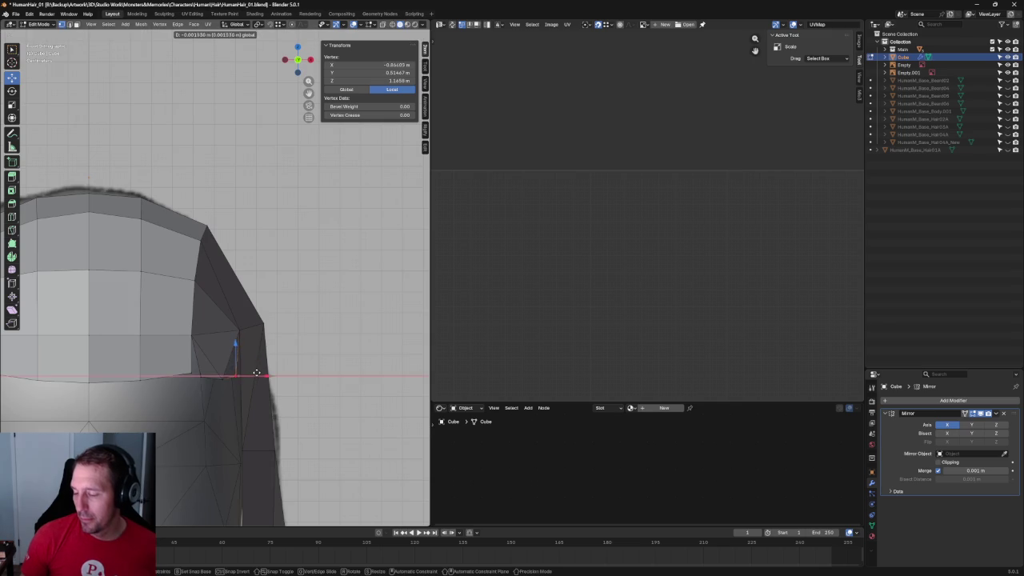
left_click(327, 340)
scroll(327, 340, "down", 3)
scroll(327, 341, "down", 1)
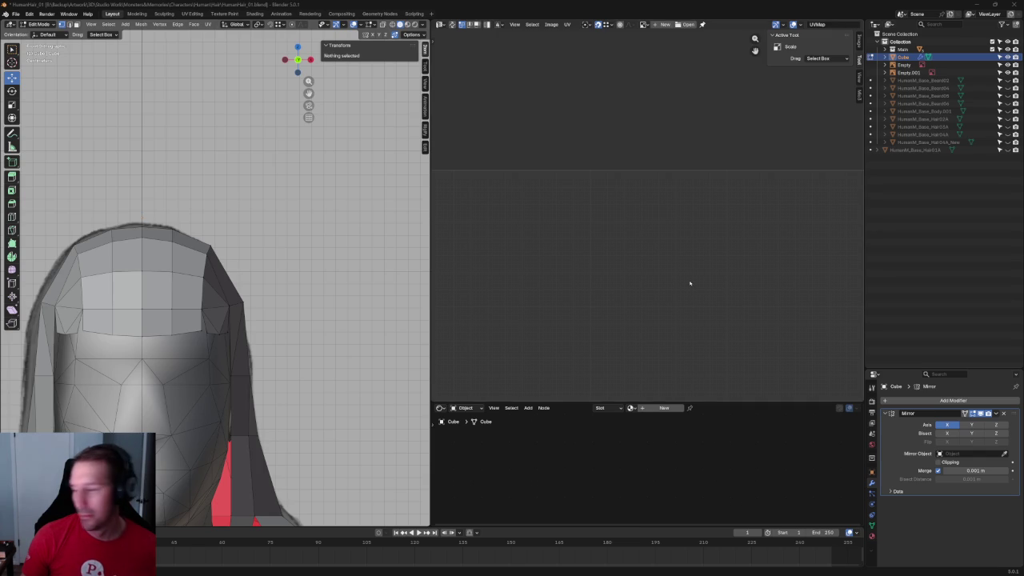
From a side view, shift the vertex column in front of the ear slightly along Y.
scroll(319, 243, "down", 4)
scroll(270, 226, "up", 4)
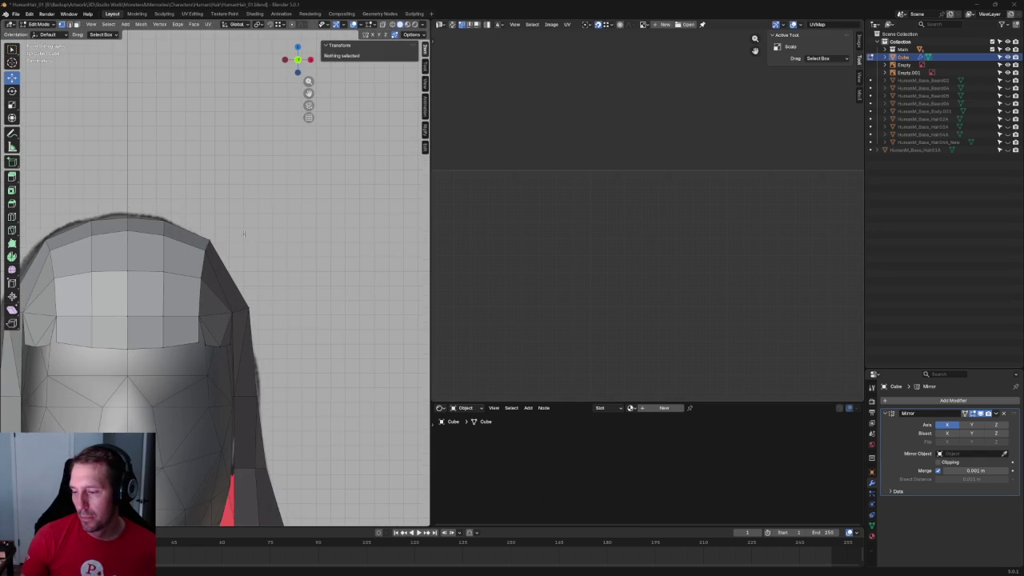
scroll(208, 254, "up", 2)
key("alt+z")
scroll(372, 237, "down", 2)
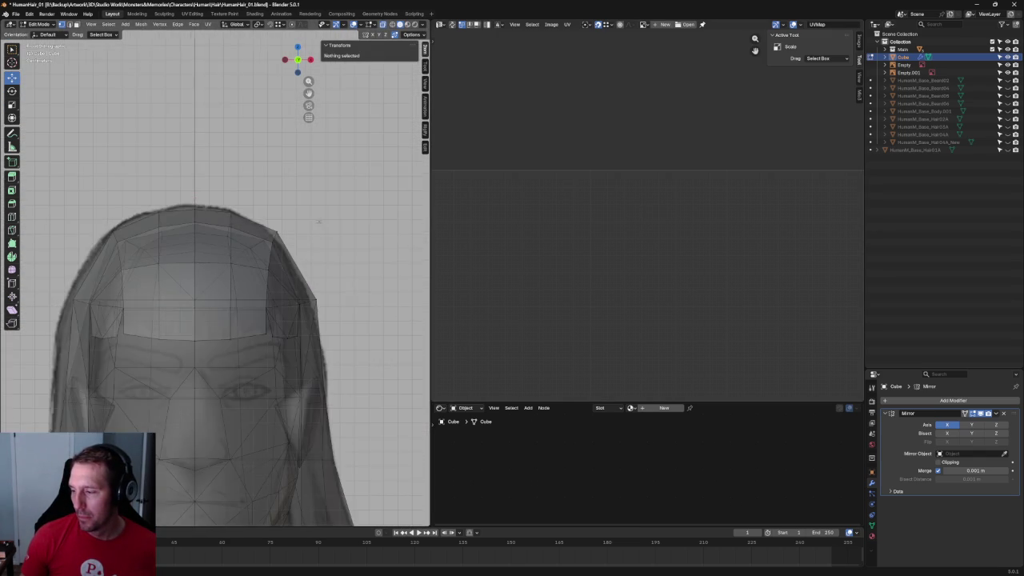
scroll(319, 222, "down", 1)
key("alt+z")
scroll(318, 222, "down", 3)
scroll(319, 221, "down", 2)
mouse_move(318, 221)
middle_mouse_down()
mouse_move(248, 279)
mouse_move(238, 245)
mouse_move(195, 254)
mouse_move(338, 237)
mouse_move(285, 253)
middle_mouse_up()
scroll(256, 240, "up", 4)
scroll(217, 225, "up", 3)
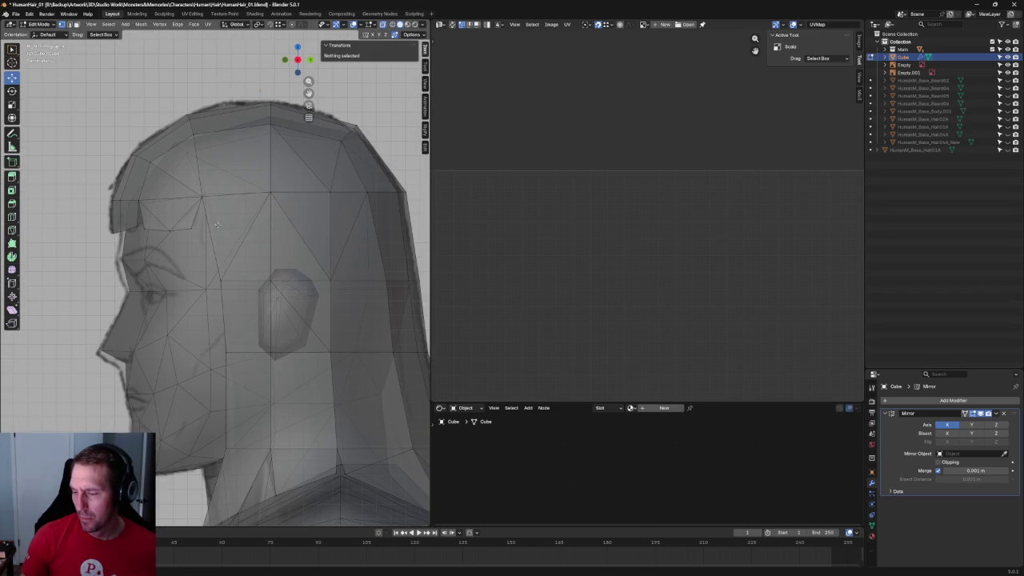
left_click_drag(238, 509, 249, 428)
left_click_drag(240, 360, 234, 360)
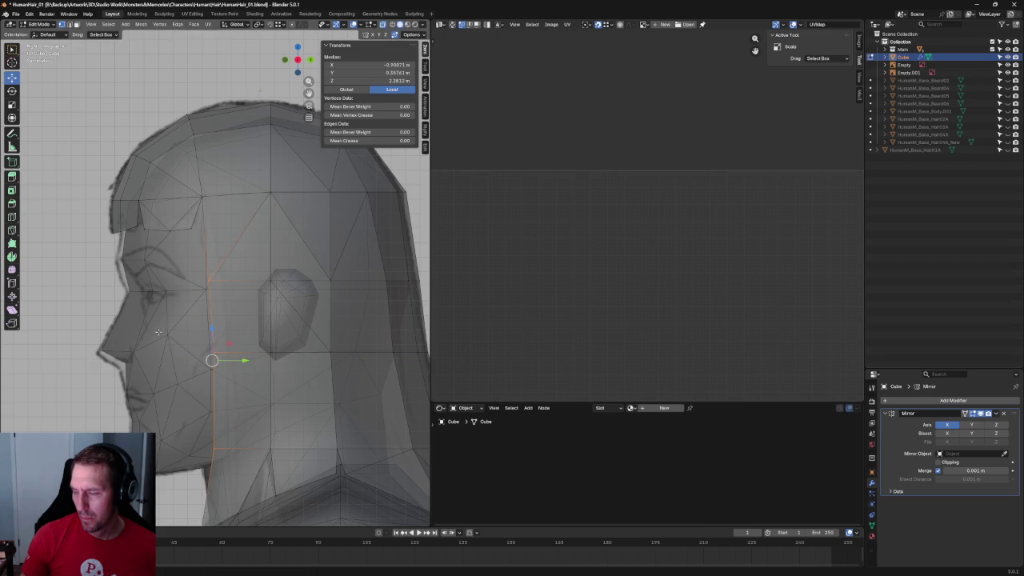
Orbit to inspect the hair, then return to the front orthographic view.
scroll(212, 358, "down", 4)
scroll(216, 189, "down", 3)
mouse_move(216, 189)
middle_mouse_down()
mouse_move(386, 200)
mouse_move(288, 155)
mouse_move(232, 268)
mouse_move(272, 220)
mouse_move(277, 194)
mouse_move(260, 238)
middle_mouse_up()
scroll(272, 219, "up", 4)
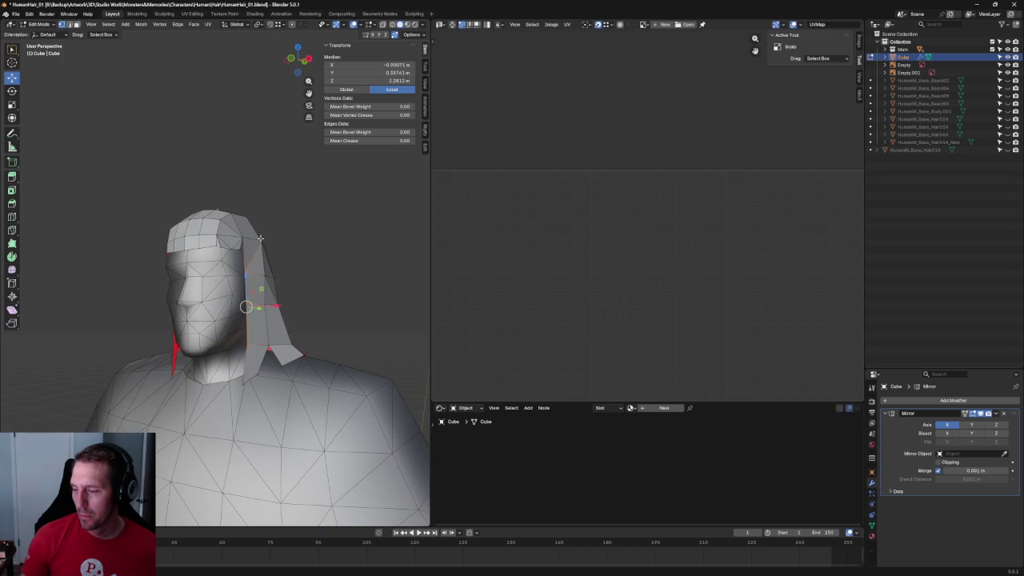
key("KP_1")
key("KP_5")
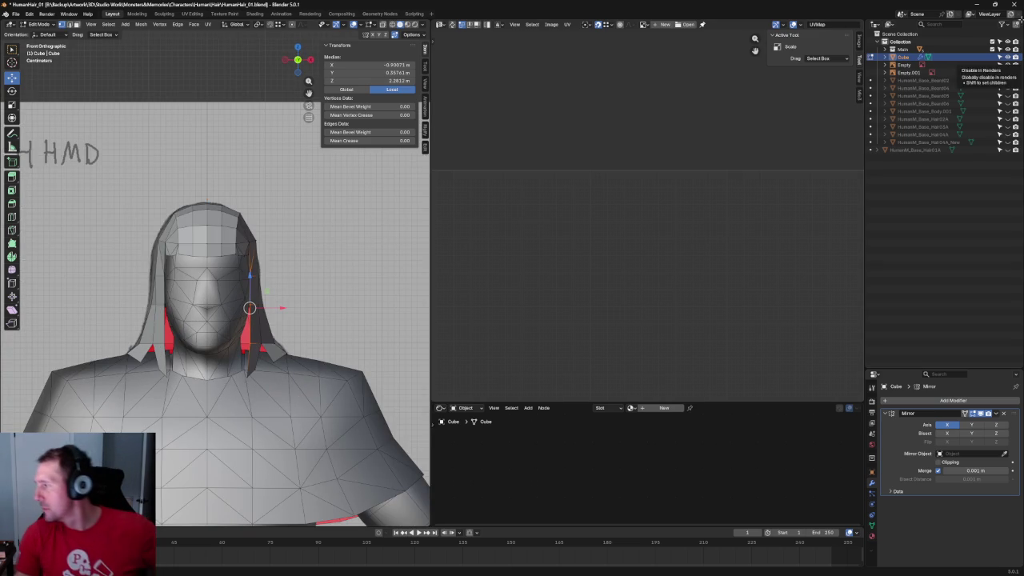
left_click(1007, 50)
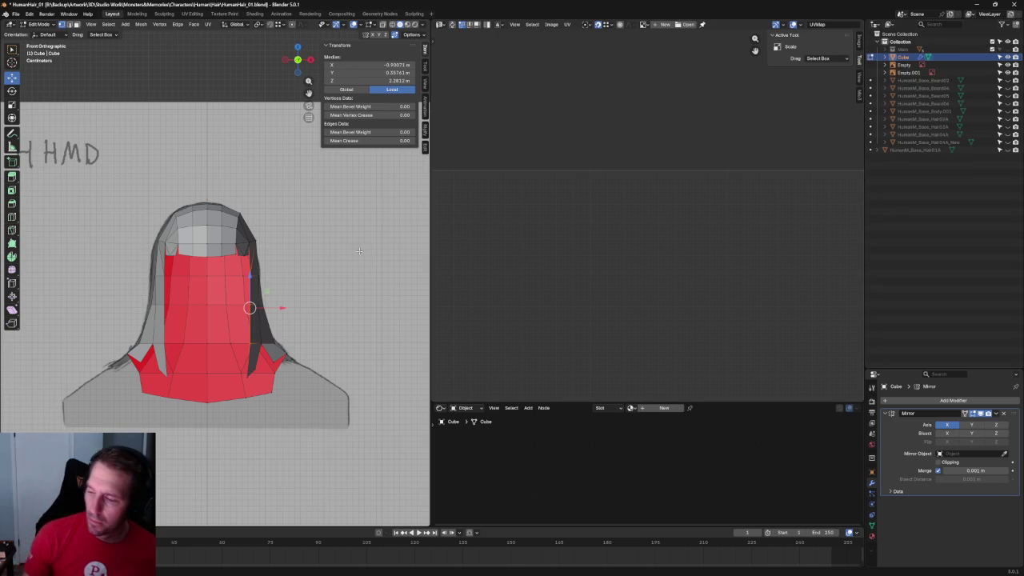
key("alt+a")
key("alt+z")
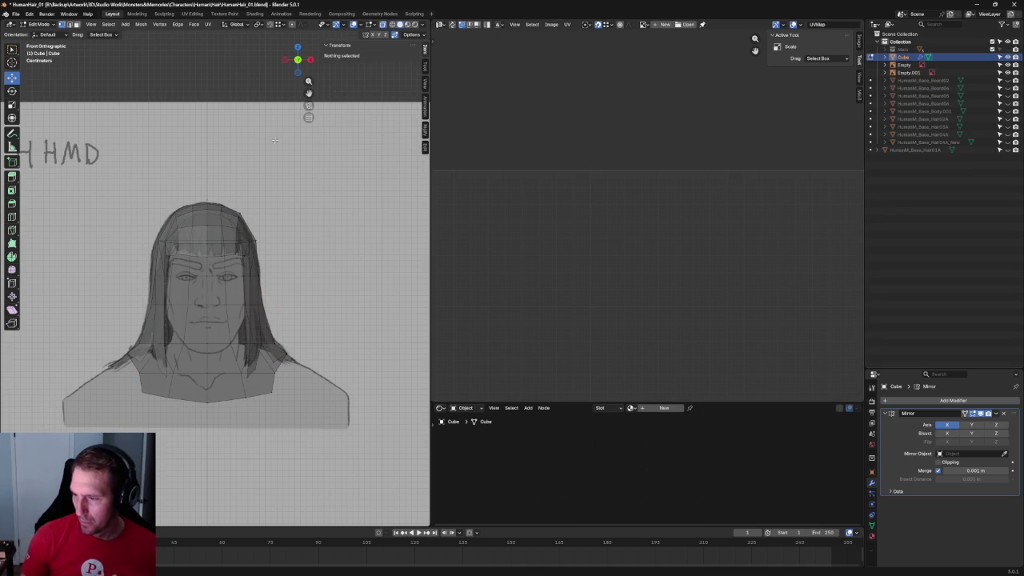
key("alt+z")
key("grave")
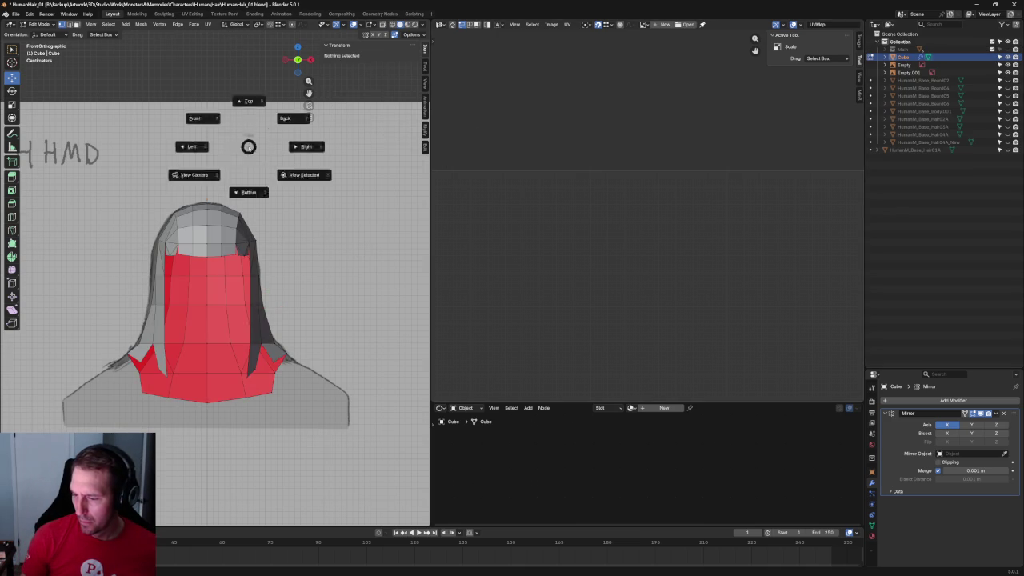
key("6")
scroll(313, 301, "up", 3)
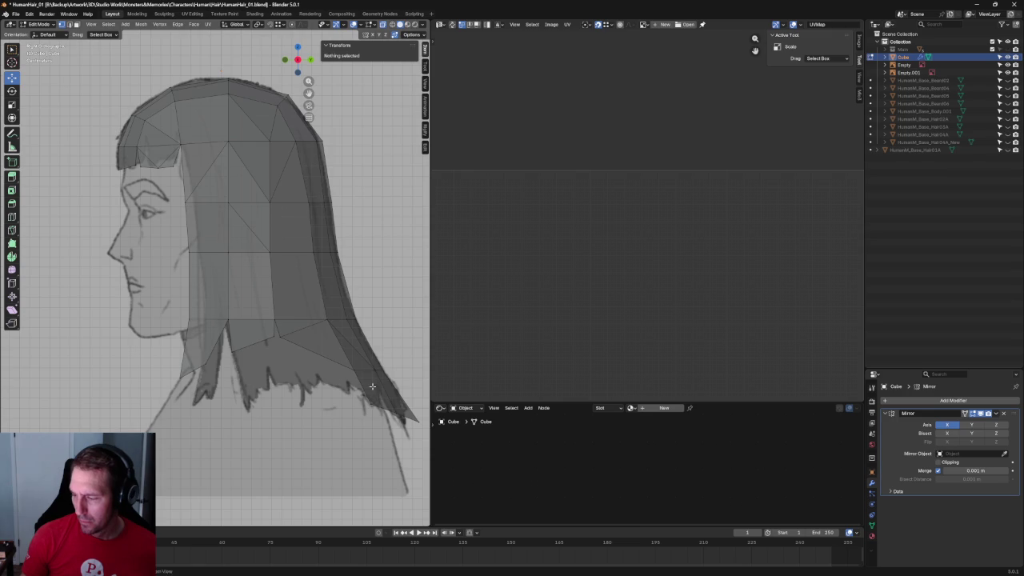
middle_click_drag(372, 386, 267, 359, "shift")
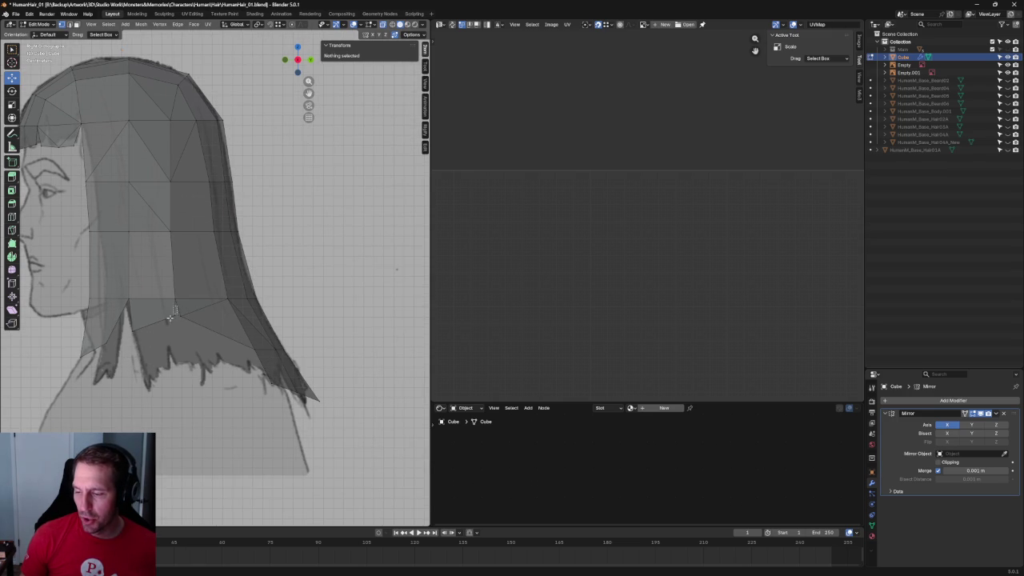
left_click_drag(177, 336, 176, 336)
middle_click_drag(177, 336, 264, 452)
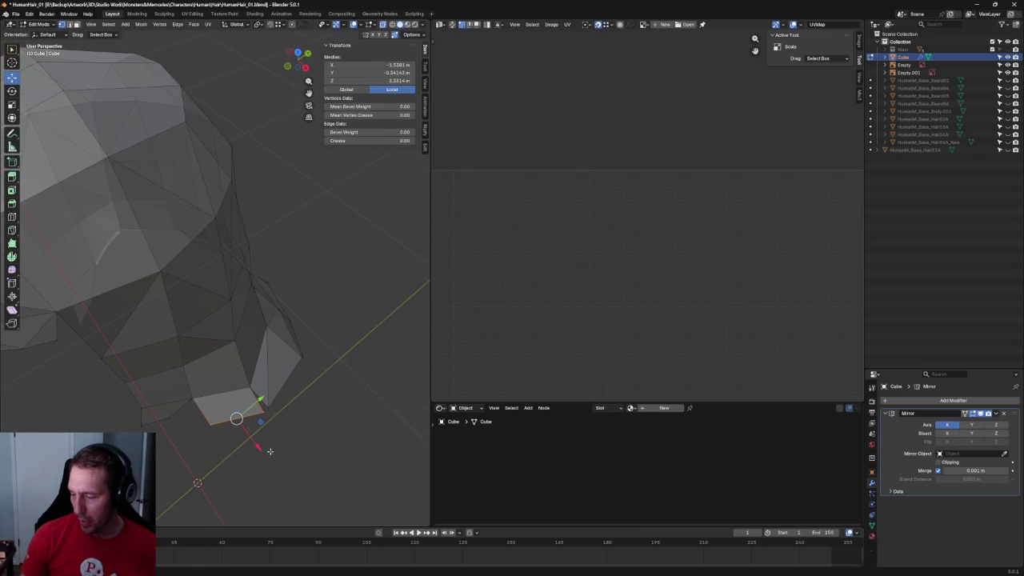
key("g")
right_click(258, 451)
scroll(338, 269, "down", 5)
mouse_move(308, 222)
middle_mouse_down()
mouse_move(232, 221)
mouse_move(224, 240)
middle_mouse_up()
key("KP_3")
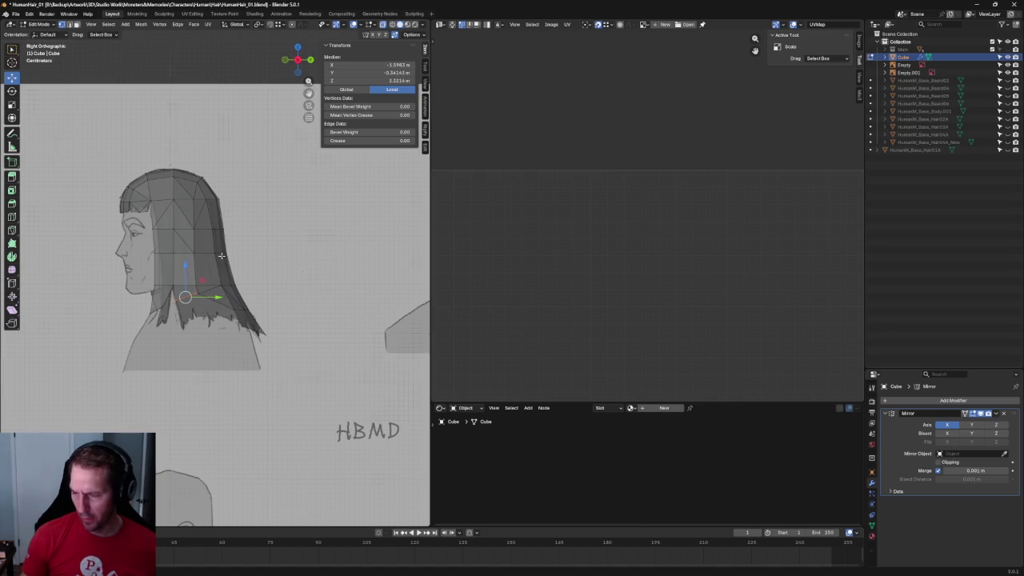
scroll(220, 321, "up", 3)
middle_click_drag(220, 321, 296, 292)
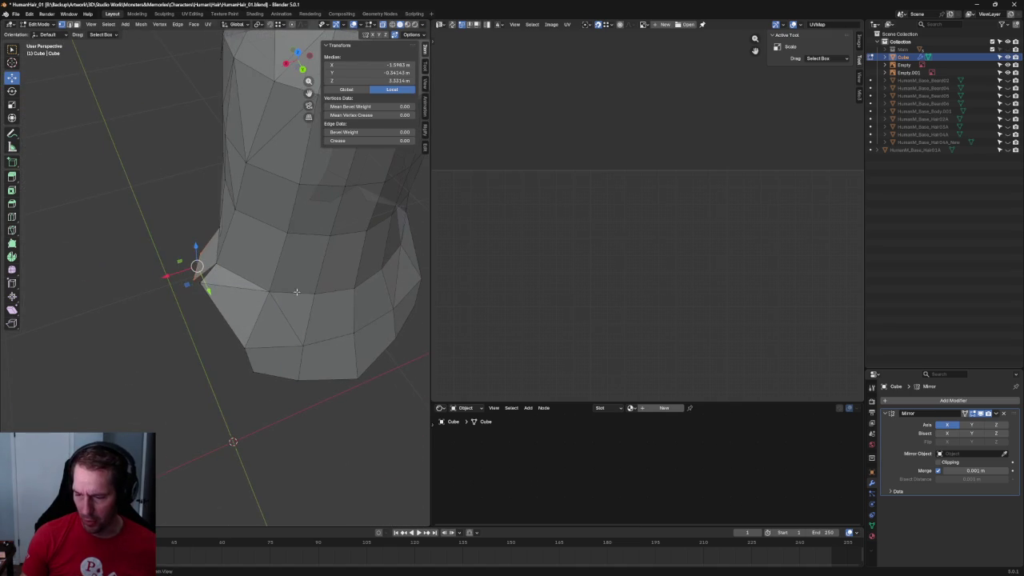
left_click(199, 284)
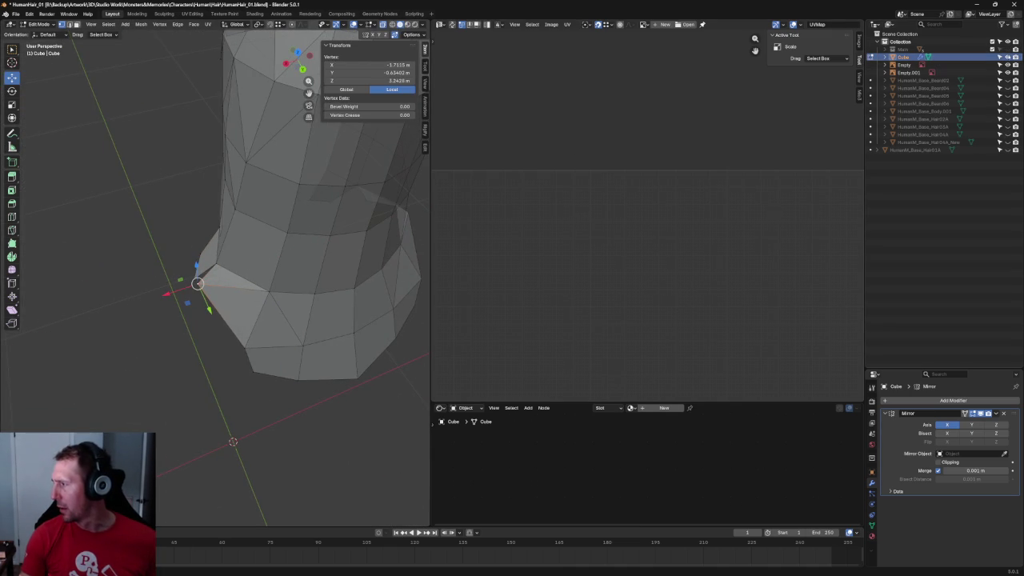
left_click(1007, 49)
mouse_move(240, 304)
middle_mouse_down()
mouse_move(347, 267)
mouse_move(370, 311)
mouse_move(345, 343)
mouse_move(238, 246)
mouse_move(256, 288)
middle_mouse_up()
scroll(263, 298, "down", 5)
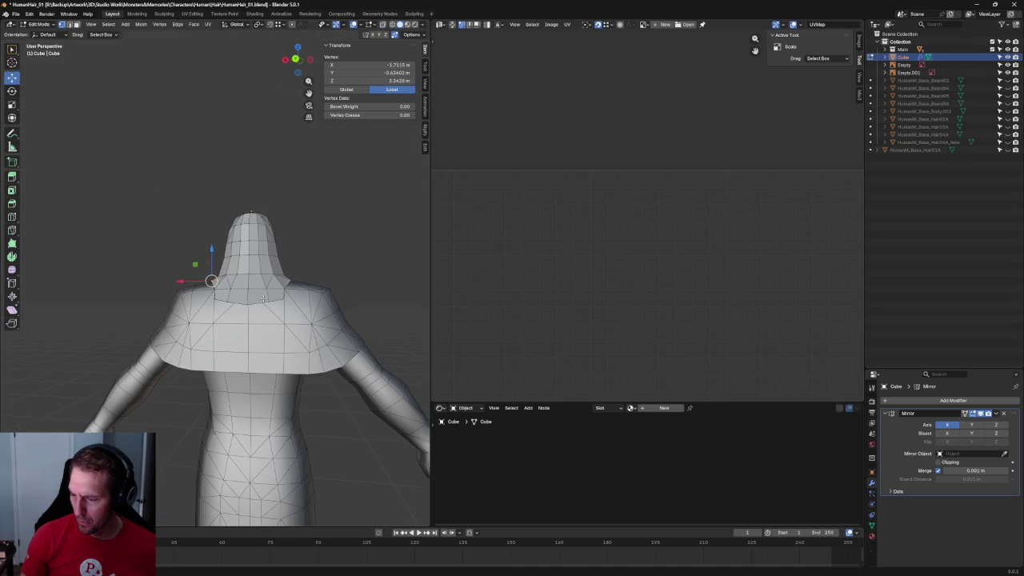
Check the hood and shoulders from preset views, ending in the side view with reference sketches.
key("grave")
left_click(277, 308)
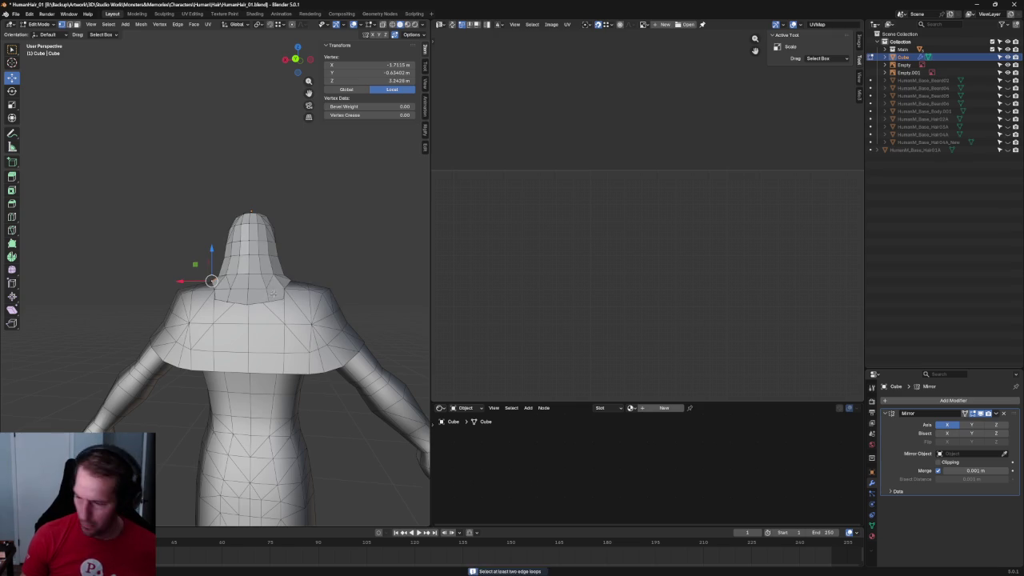
key("grave")
left_click(326, 275)
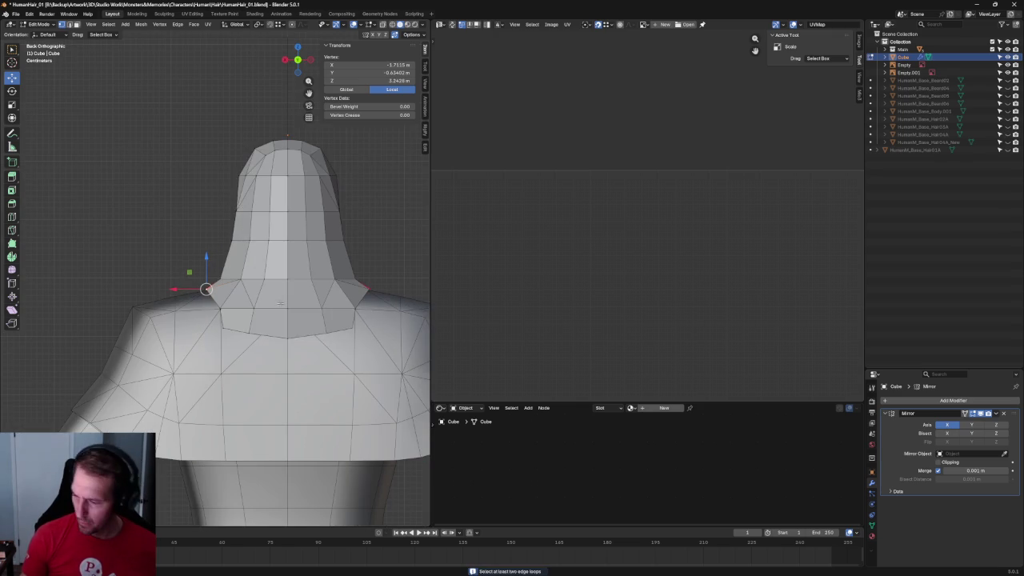
mouse_move(295, 303)
middle_mouse_down()
mouse_move(265, 373)
mouse_move(320, 352)
middle_mouse_up()
scroll(320, 352, "down", 5)
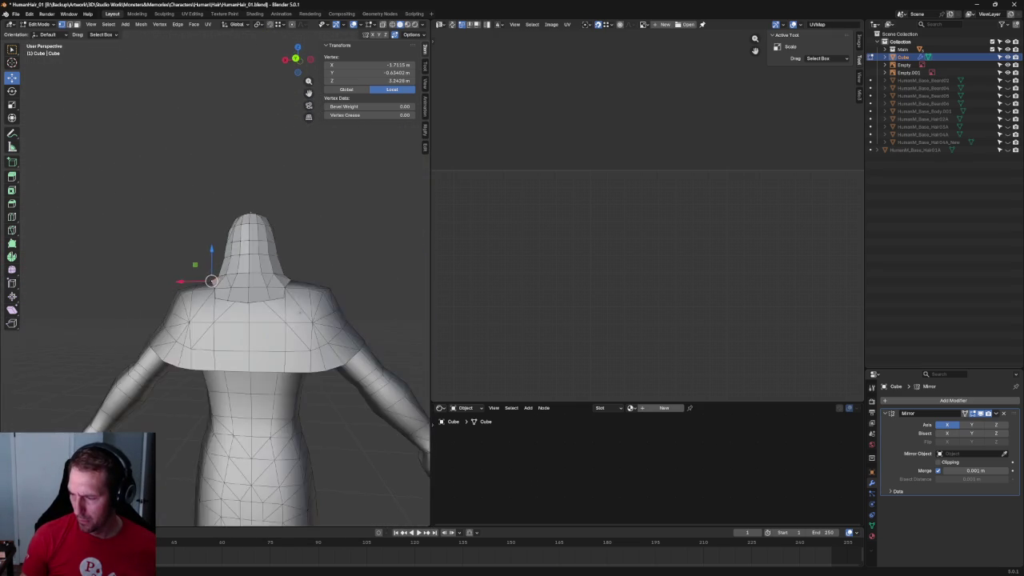
key("KP_3")
scroll(265, 297, "up", 1)
scroll(265, 297, "up", 3)
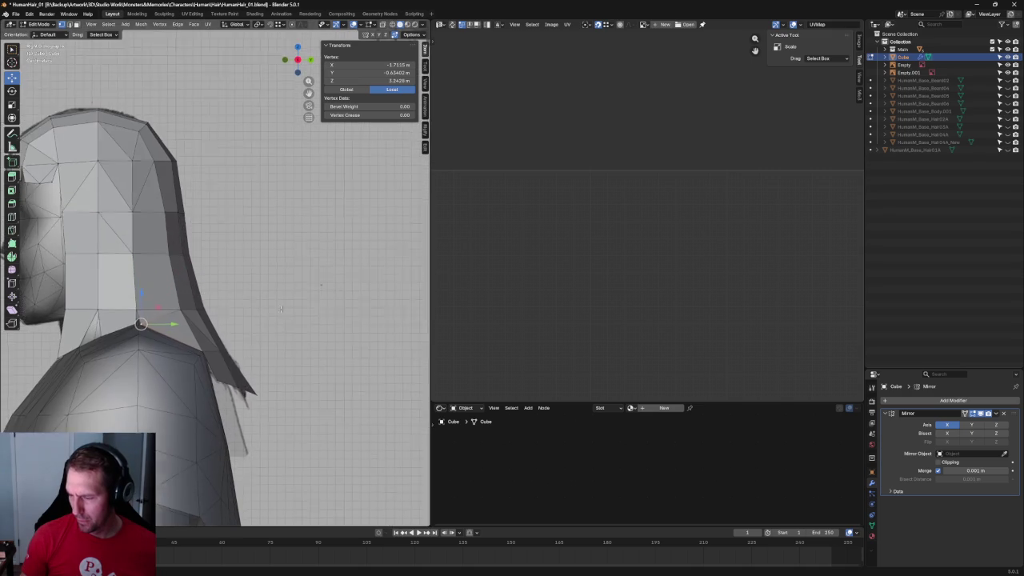
scroll(264, 297, "up", 2)
With X-ray on, pull the strand's lower tip edge along Y twice, then turn X-ray off.
key("alt+z")
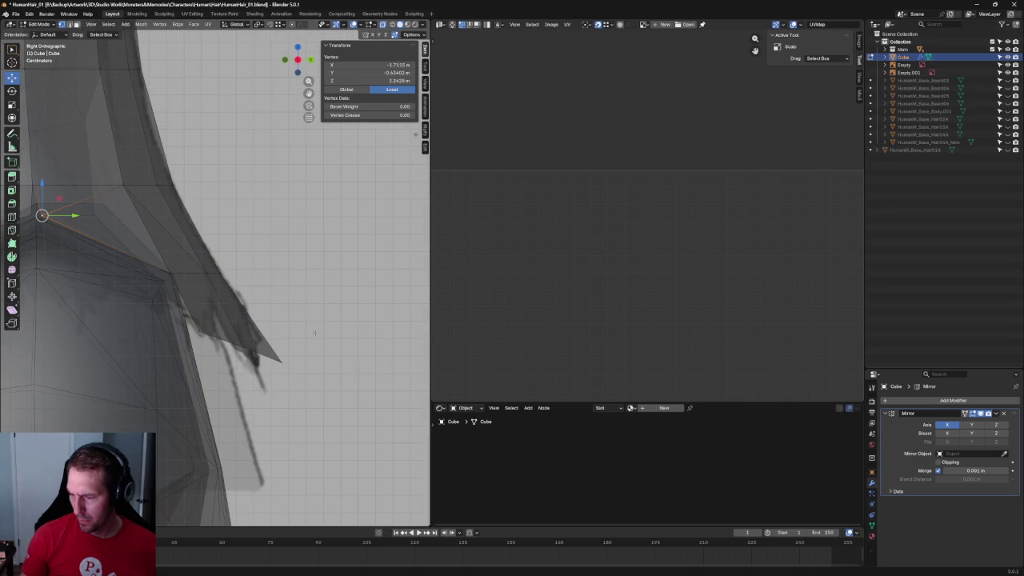
left_click(256, 370)
key("g")
key("y")
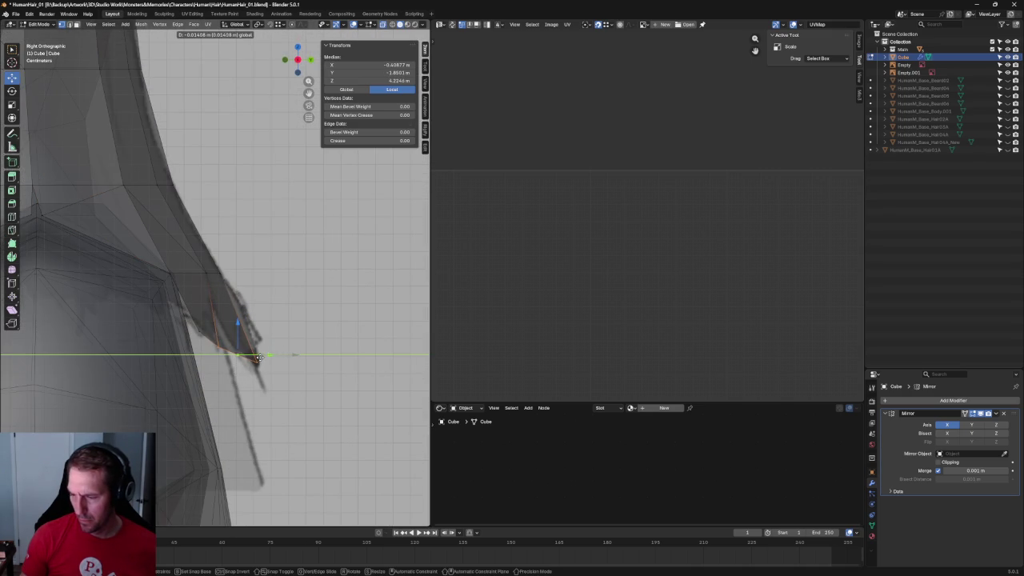
left_click(259, 357)
key("g")
key("y")
left_click(217, 331)
left_click(271, 227)
key("alt+z")
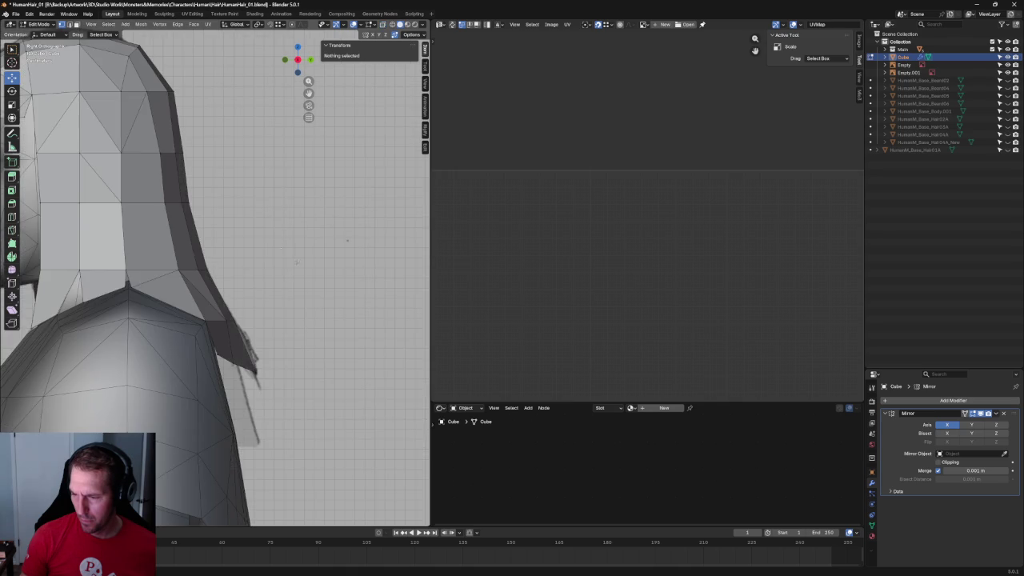
scroll(268, 239, "down", 8)
mouse_move(268, 239)
middle_mouse_down()
mouse_move(214, 269)
mouse_move(132, 281)
mouse_move(299, 281)
mouse_move(273, 290)
mouse_move(288, 268)
mouse_move(253, 269)
middle_mouse_up()
scroll(273, 290, "up", 4)
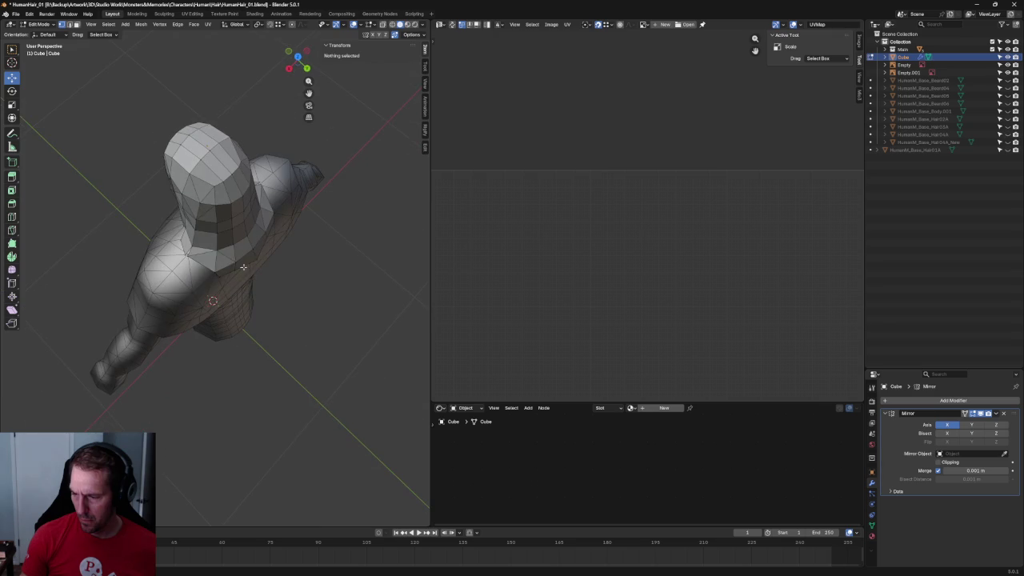
Check the vertex where the hair meets the neck, then save the blend file.
left_click(252, 269)
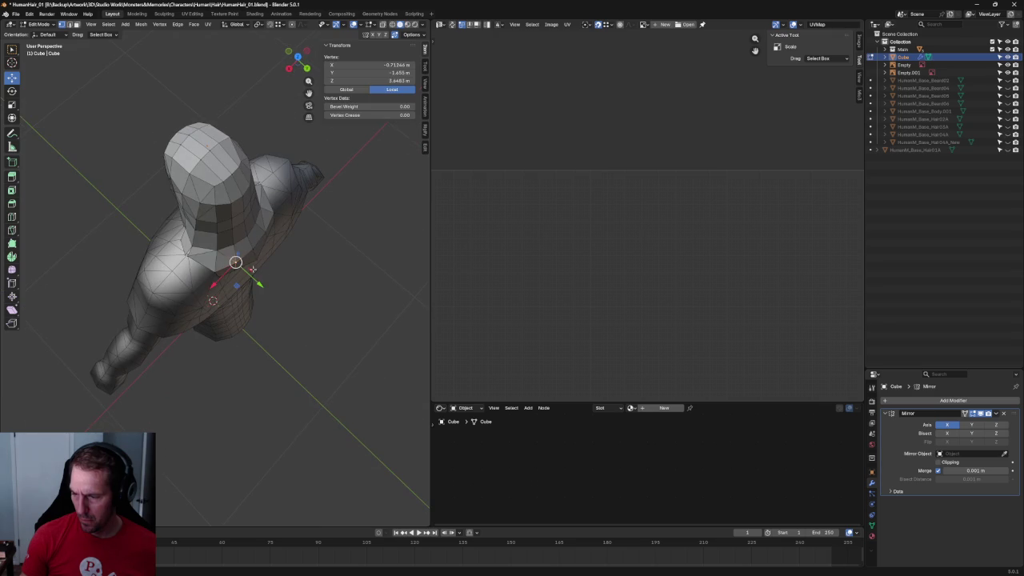
left_click(339, 297)
scroll(338, 297, "down", 3)
mouse_move(336, 304)
middle_mouse_down()
mouse_move(277, 235)
mouse_move(285, 219)
middle_mouse_up()
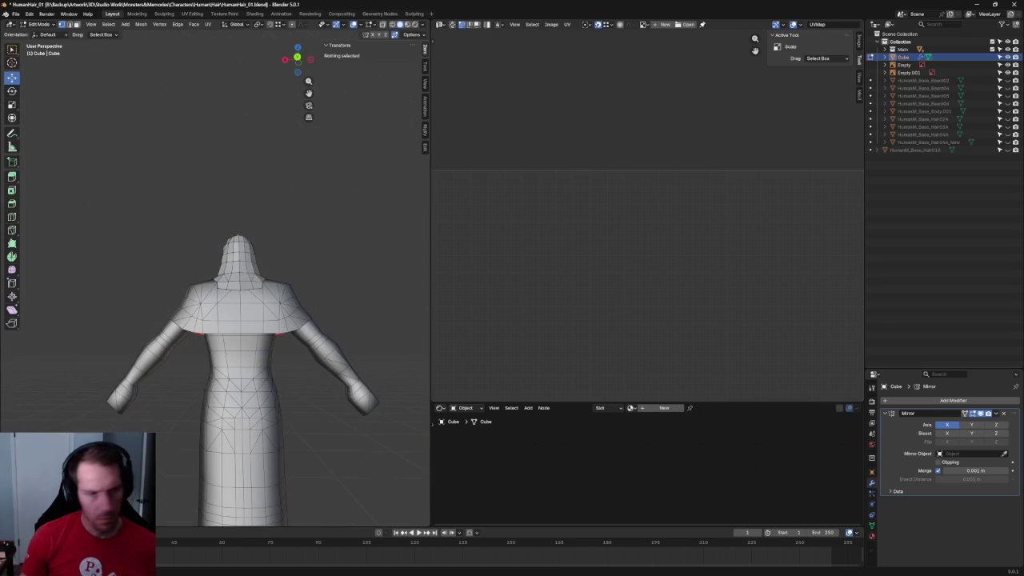
key("ctrl+s")
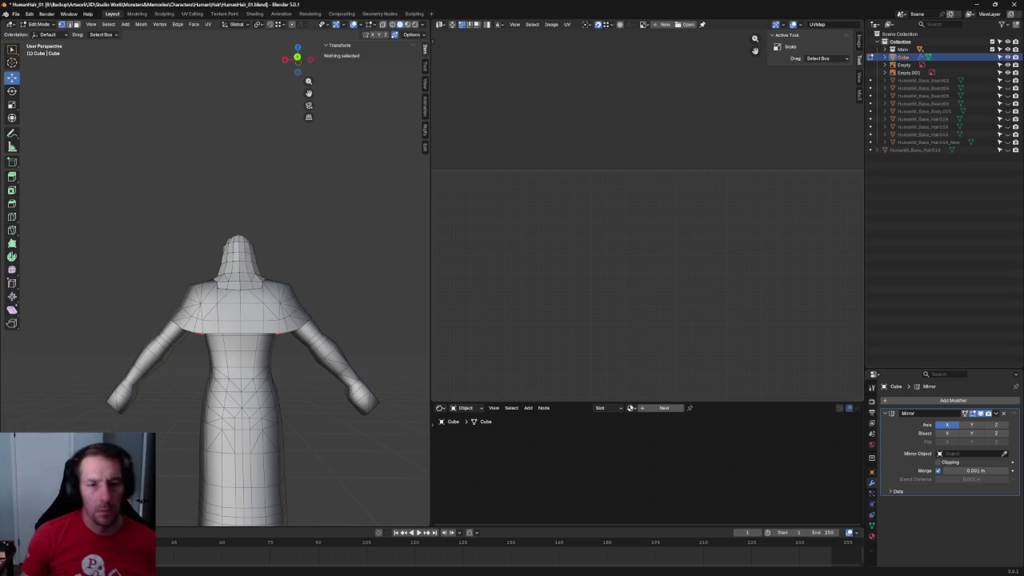
Move a hair vertex beside the neck sideways along X so it hugs the neck.
scroll(371, 241, "up", 5)
mouse_move(322, 267)
middle_mouse_down()
mouse_move(298, 353)
mouse_move(336, 333)
mouse_move(293, 317)
mouse_move(317, 309)
mouse_move(299, 231)
middle_mouse_up()
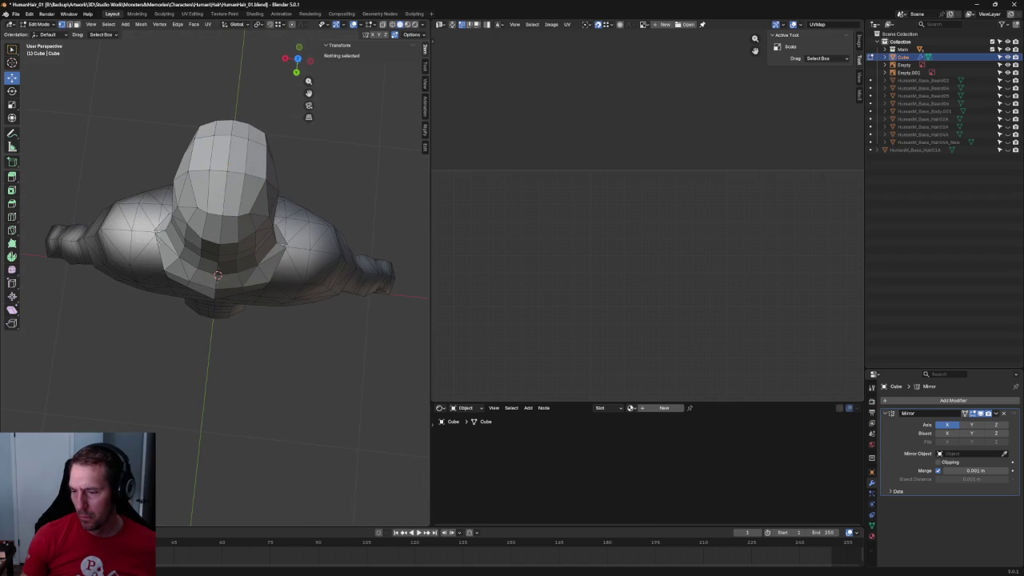
left_click(156, 232)
key("g")
key("x")
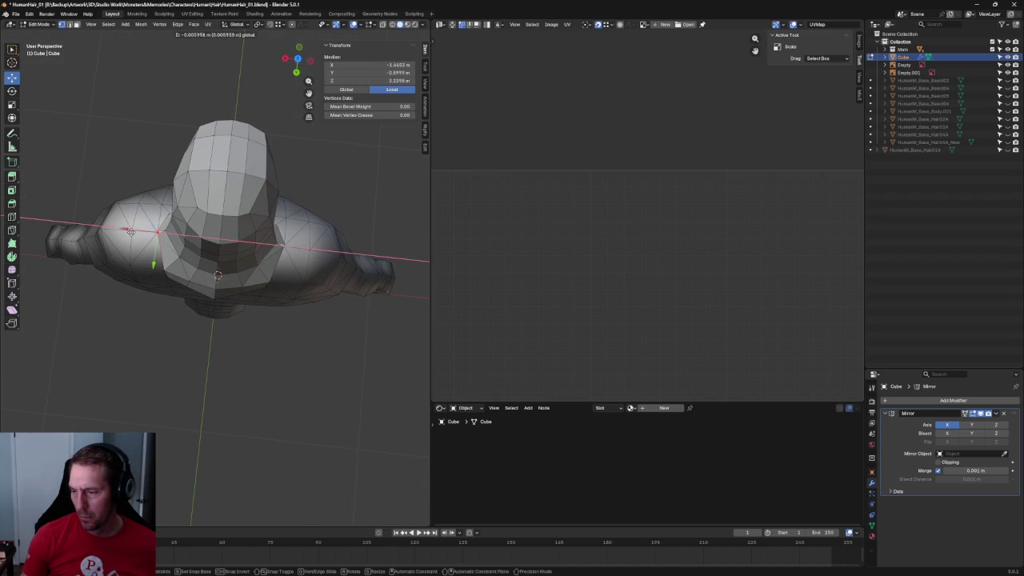
left_click(130, 231)
left_click(267, 370)
scroll(267, 370, "down", 5)
scroll(267, 371, "up", 2)
mouse_move(267, 370)
middle_mouse_down()
mouse_move(268, 388)
mouse_move(290, 297)
mouse_move(375, 290)
middle_mouse_up()
In top view, shift a vertex at the back of the hair sideways along X.
key("KP_3")
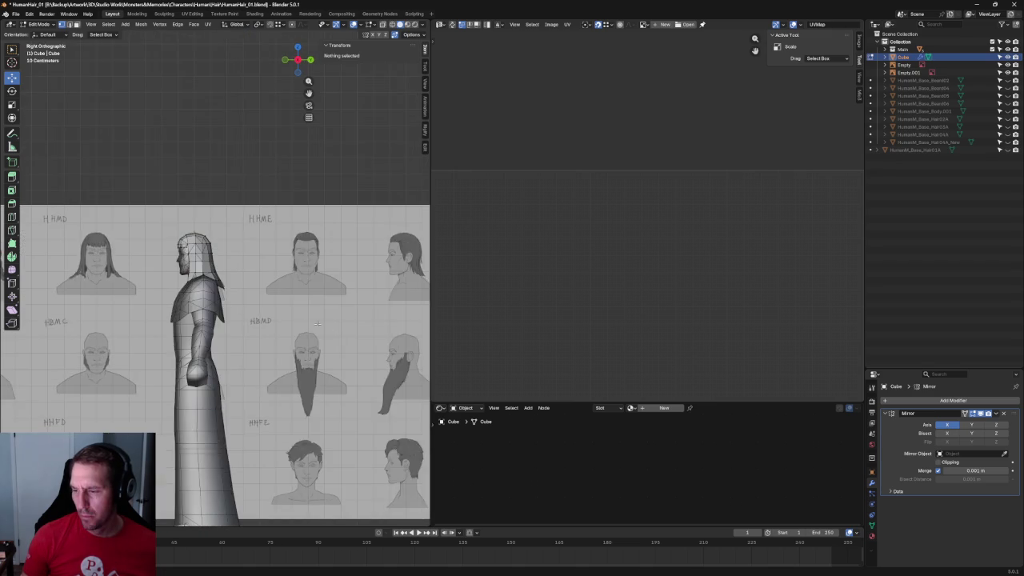
scroll(318, 323, "up", 3)
key("KP_7")
scroll(237, 323, "up", 4)
scroll(238, 324, "up", 1)
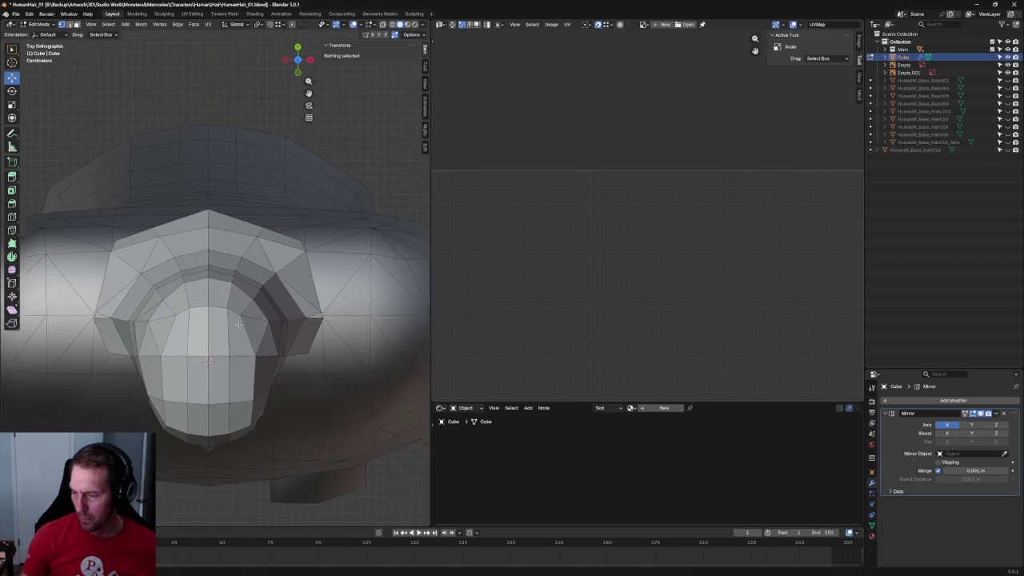
scroll(238, 324, "up", 2)
left_click(248, 313)
key("alt+z")
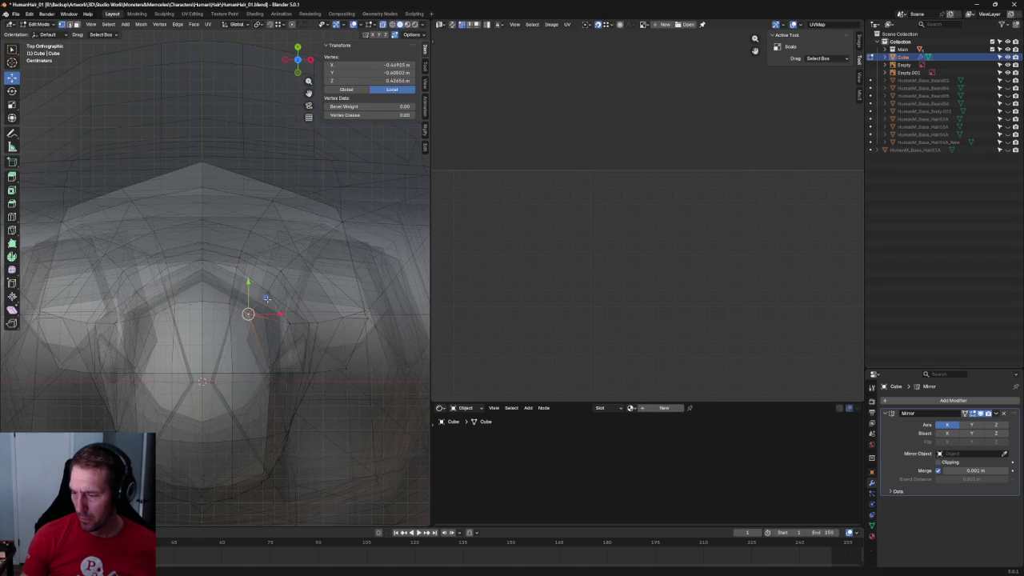
key("alt+z")
key("alt+z")
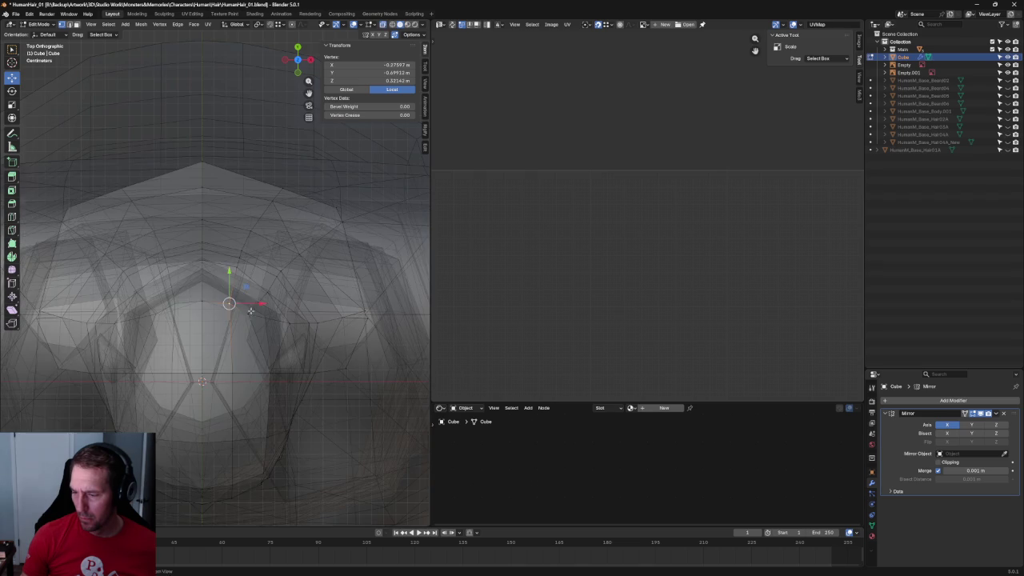
key("g")
key("x")
left_click(248, 304)
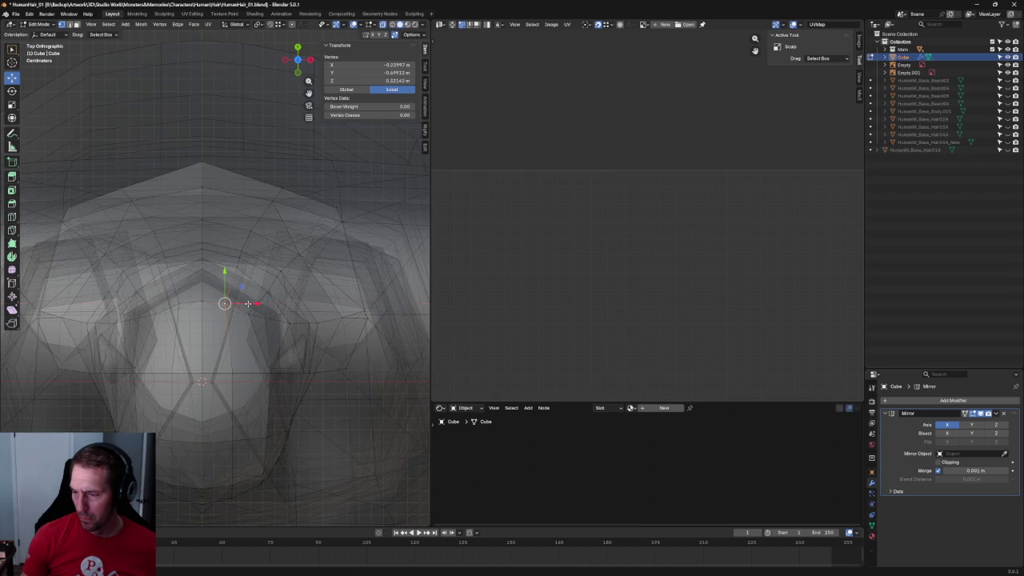
Box-select the back hair vertices, then return to the front view to review the figure.
left_click_drag(244, 258, 206, 316)
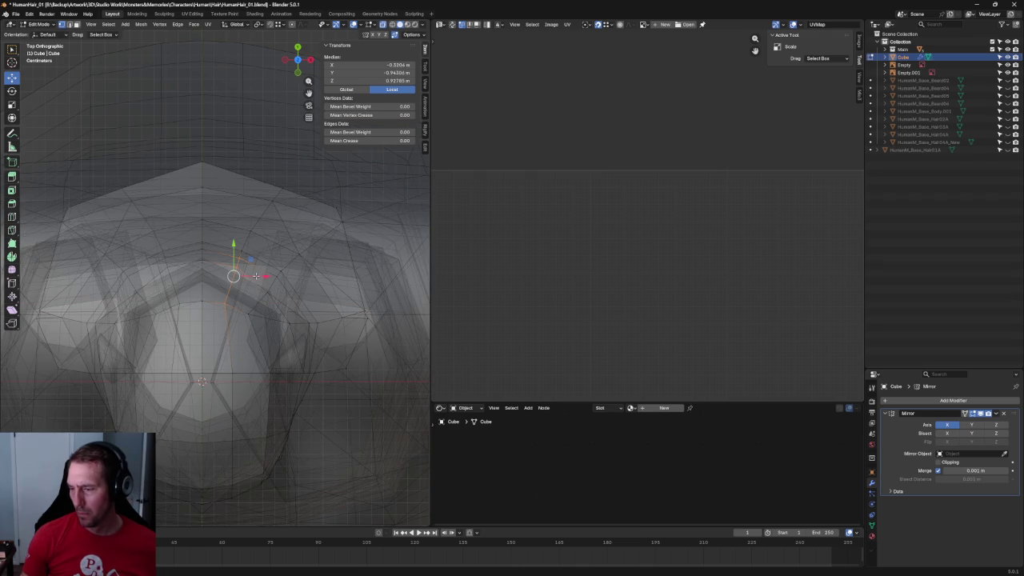
left_click(317, 248)
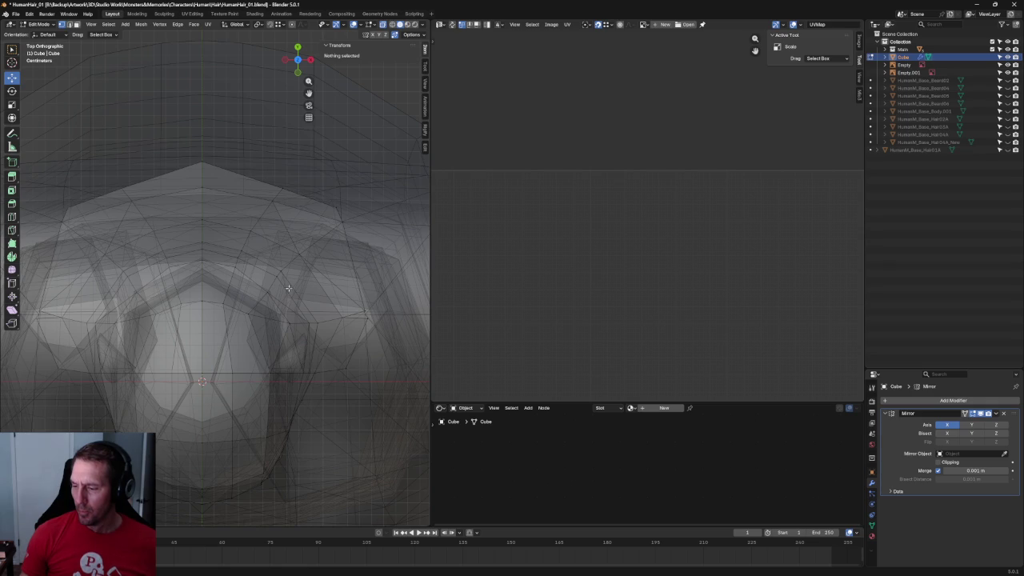
middle_click_drag(319, 322, 303, 280, "shift")
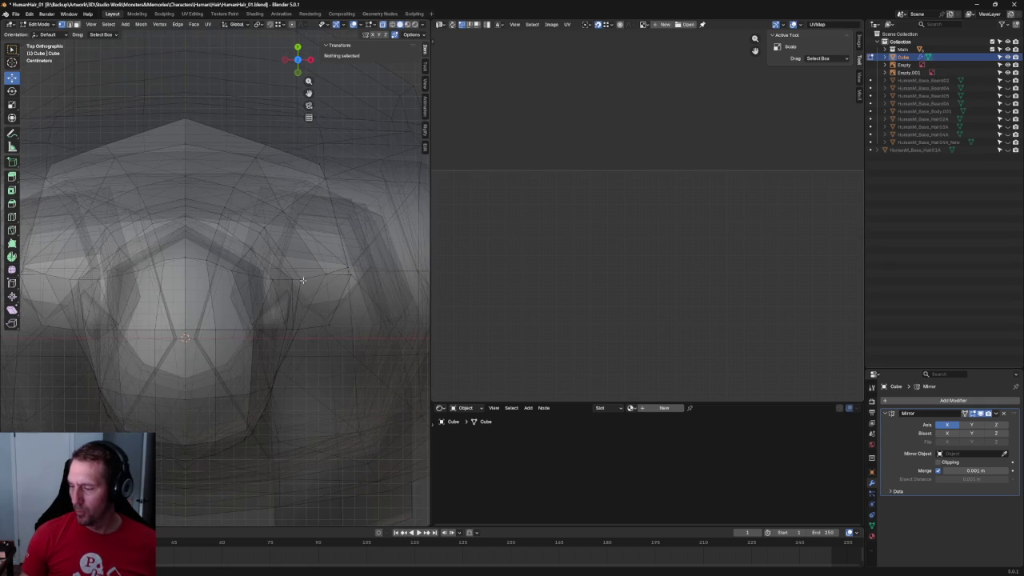
key("KP_1")
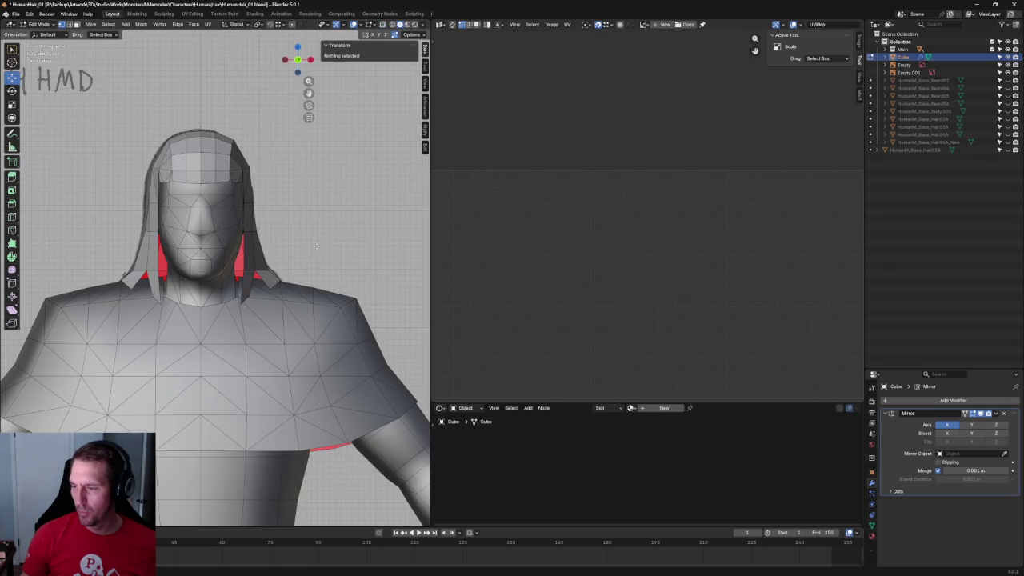
scroll(330, 224, "down", 4)
middle_click_drag(331, 232, 281, 254)
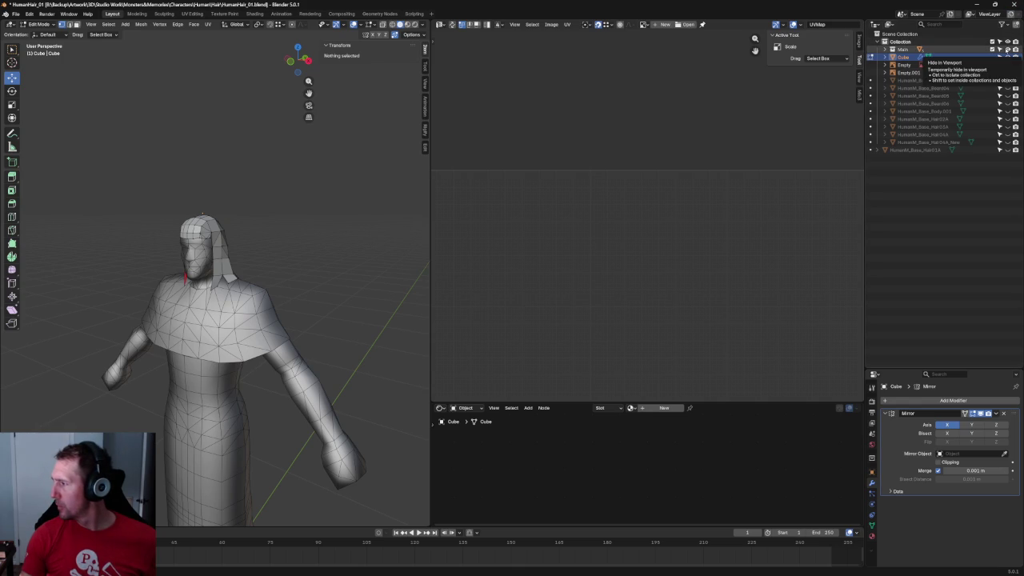
Hide the body in the Outliner and select the hair's crown edge loop.
left_click(1007, 58, "ctrl")
scroll(198, 206, "up", 6)
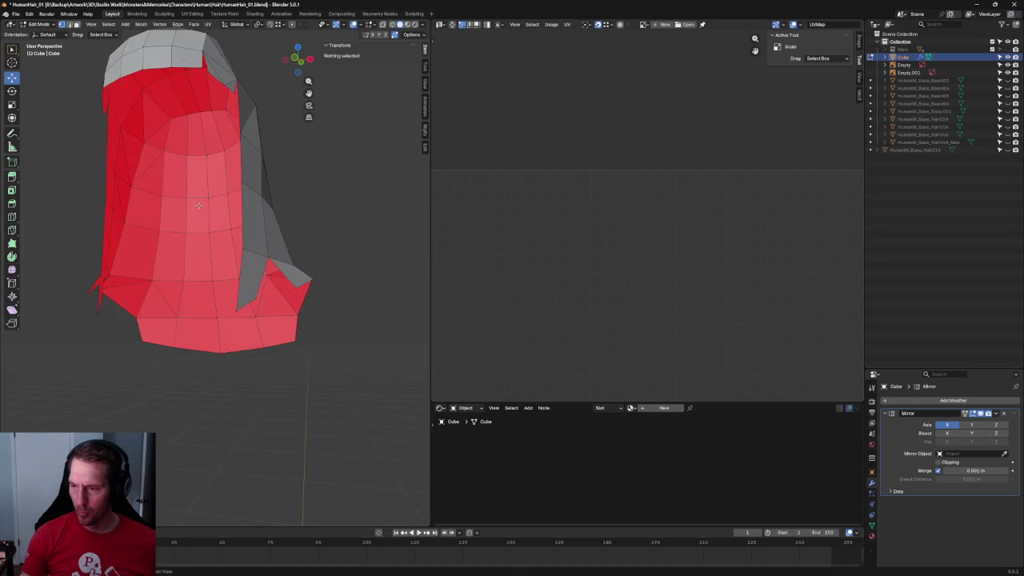
middle_click_drag(198, 205, 288, 258)
middle_click_drag(258, 192, 192, 250)
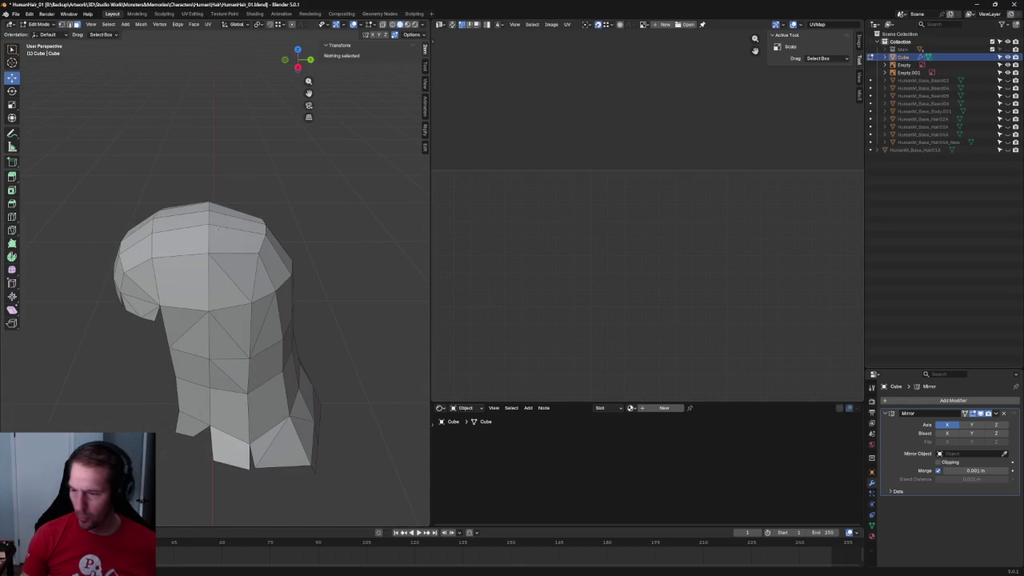
left_click(208, 220, "alt")
mouse_move(208, 220)
middle_mouse_down()
mouse_move(196, 244)
mouse_move(219, 211)
mouse_move(199, 195)
middle_mouse_up()
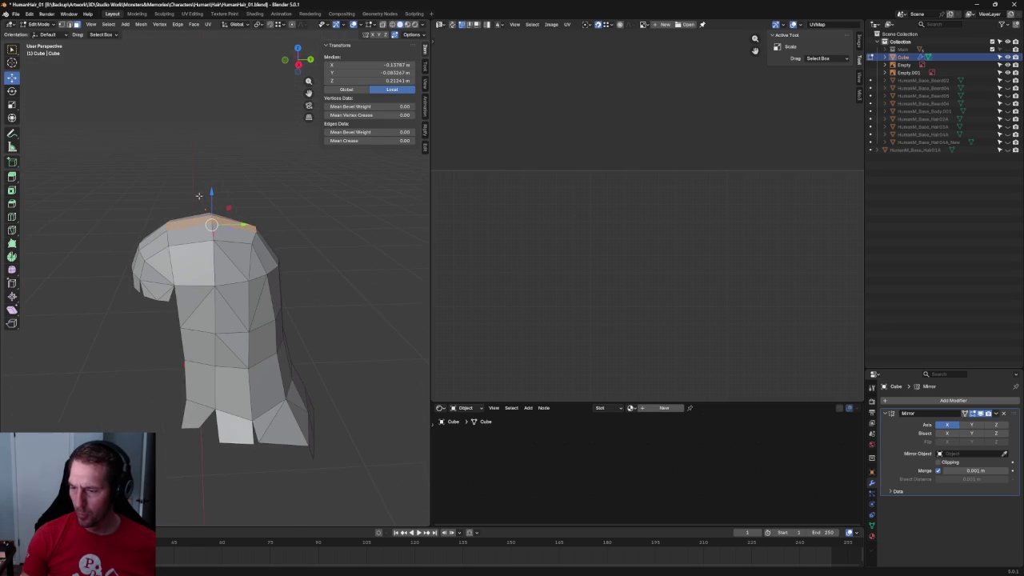
middle_click_drag(226, 228, 220, 219)
In side view, lower the crown edge loop along Z by about 0.036 m.
key("KP_3")
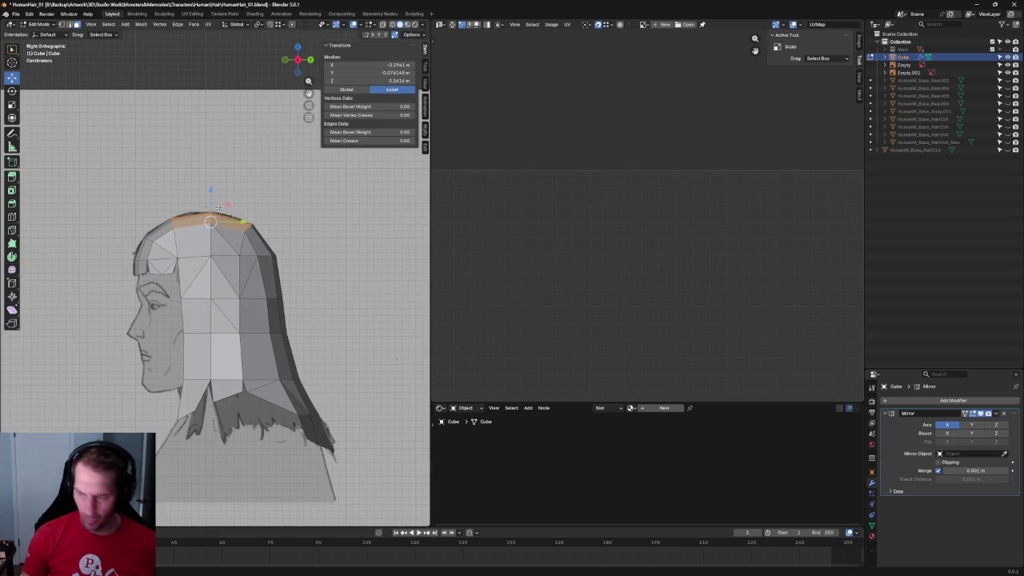
key("g")
key("z")
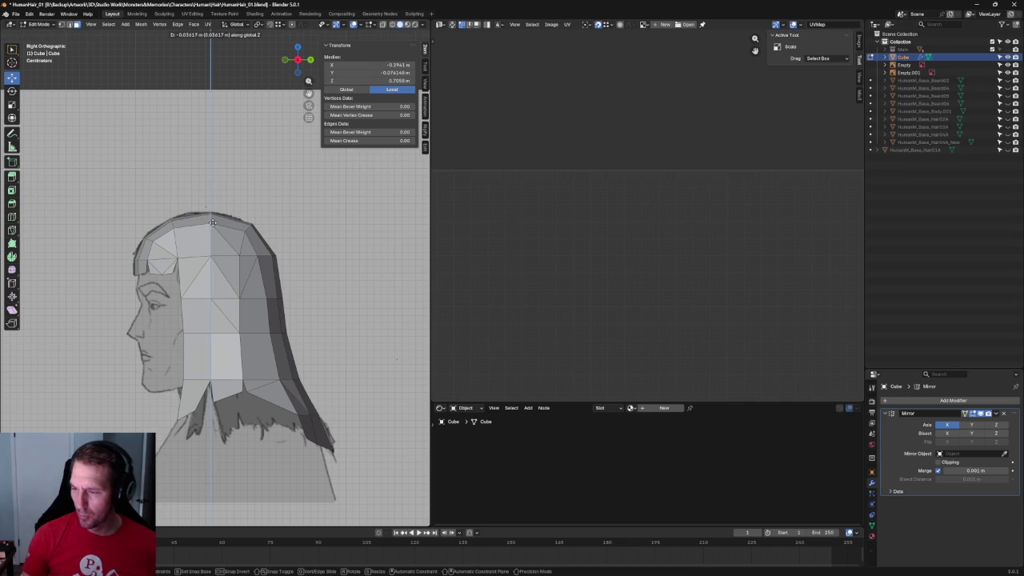
left_click(212, 221)
middle_click_drag(212, 221, 155, 79)
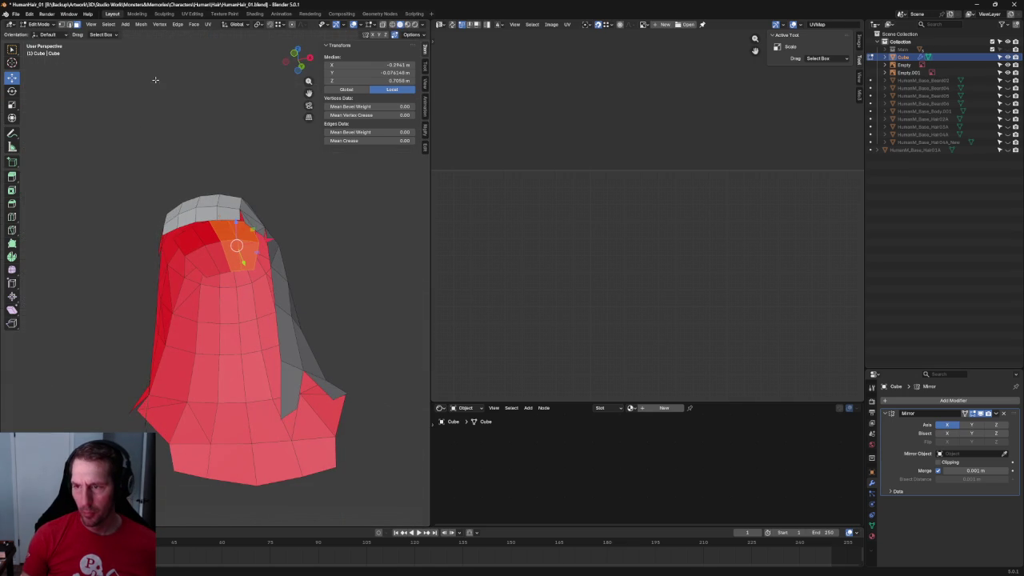
Flip the normals of the selected crown faces via Mesh > Normals, then deselect.
left_click(141, 25)
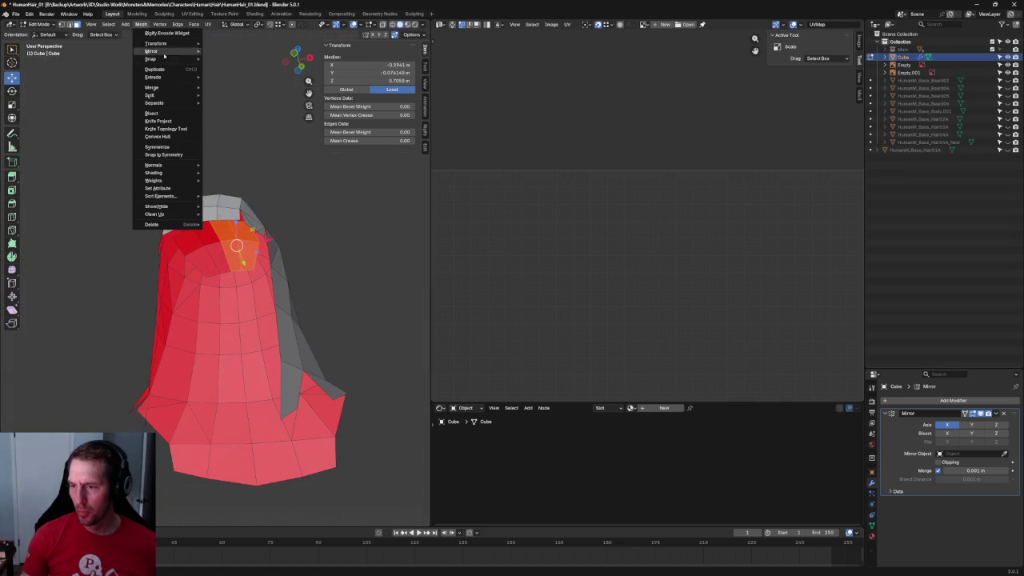
mouse_move(156, 165)
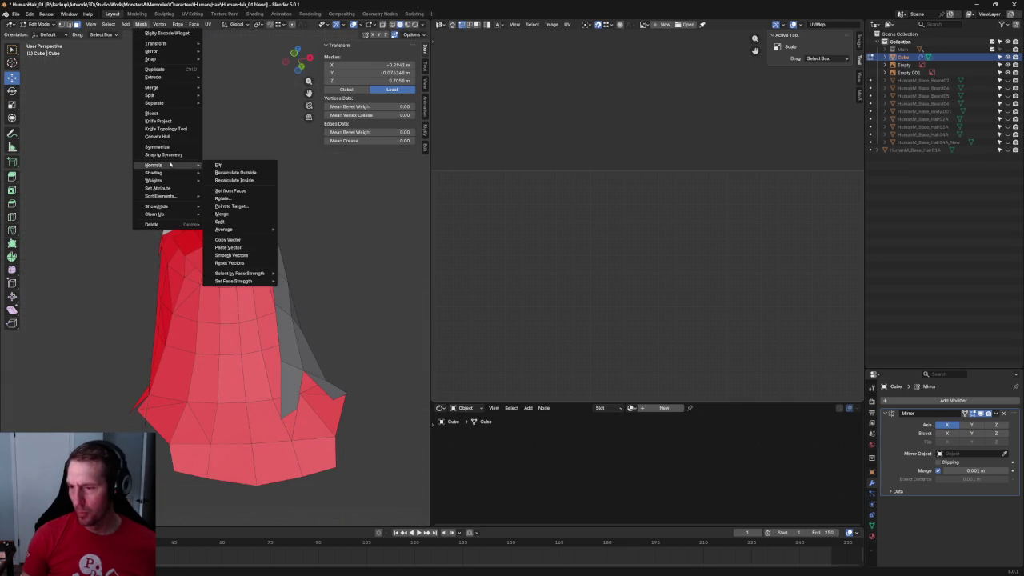
left_click(217, 164)
key("alt+a")
mouse_move(318, 263)
middle_mouse_down()
mouse_move(287, 189)
mouse_move(265, 313)
middle_mouse_up()
scroll(288, 189, "up", 3)
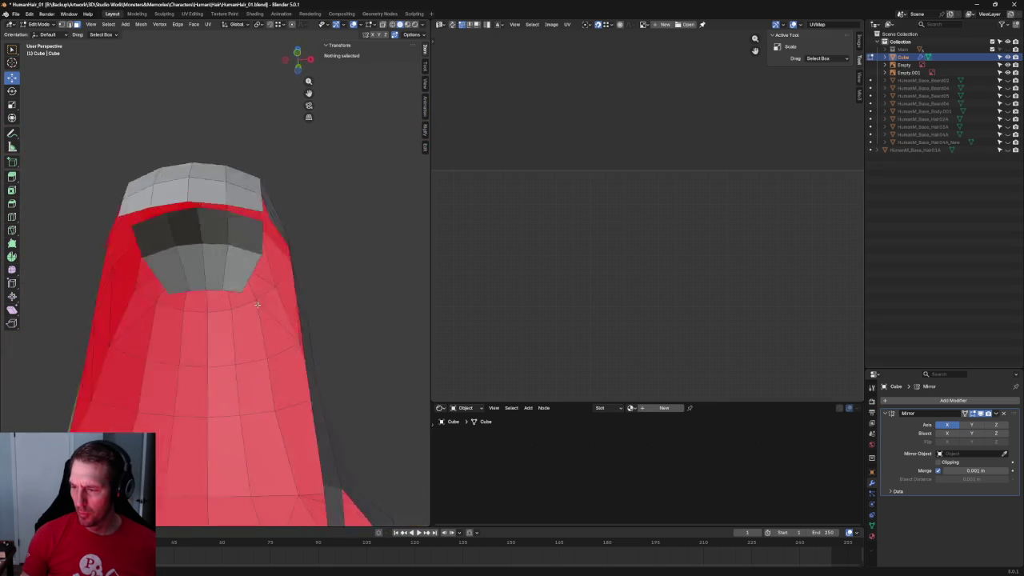
key("KP_3")
With see-through on, flatten the crown's front hairline strip to zero height along Z.
key("alt+z")
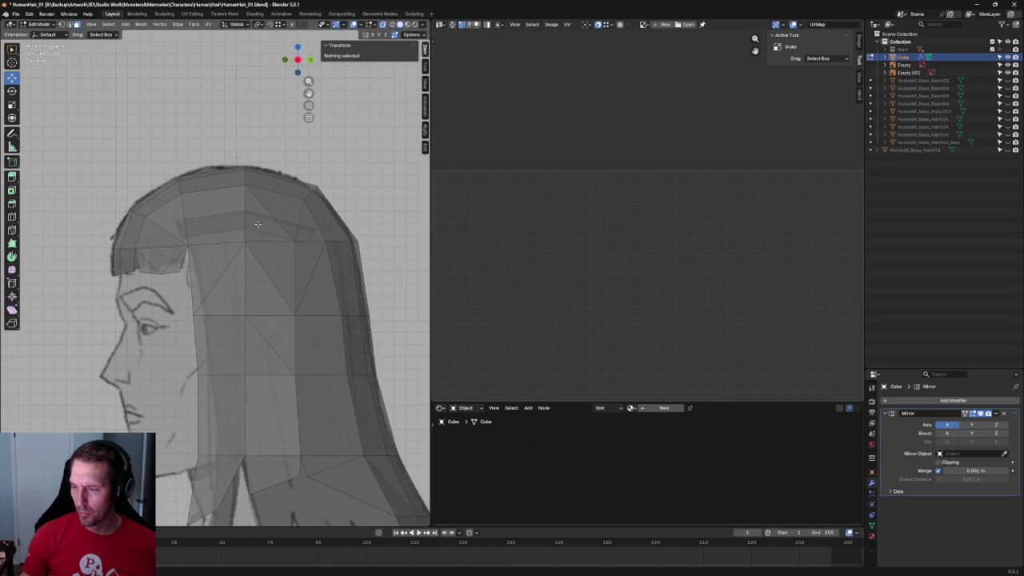
scroll(272, 199, "up", 3)
left_click(272, 205)
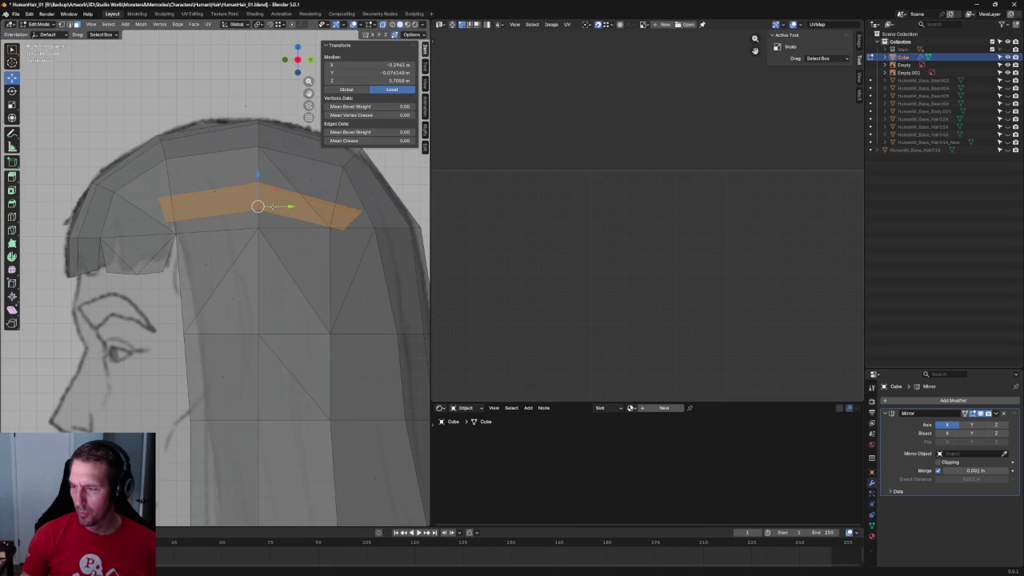
key("s")
key("z")
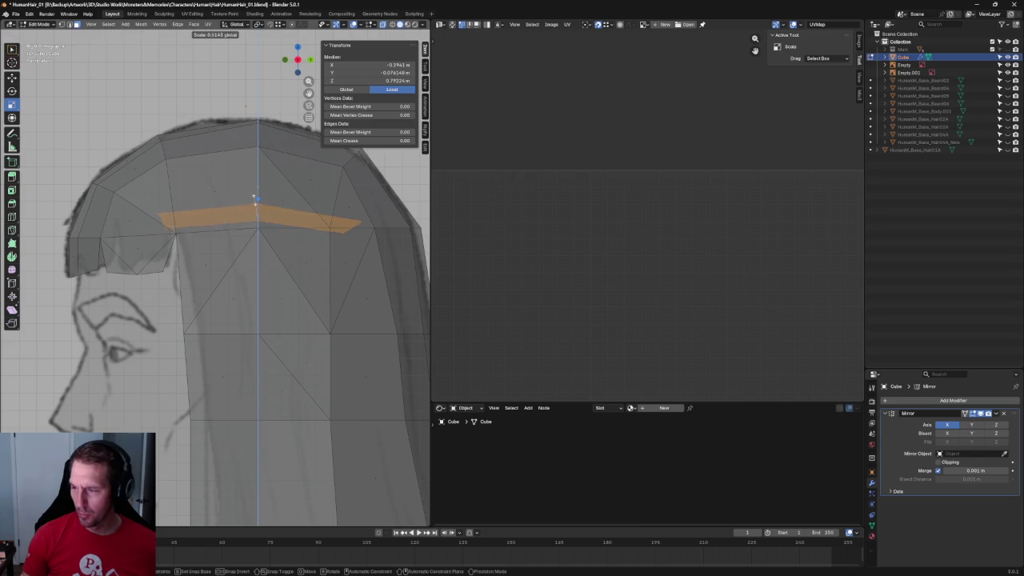
key("0")
key("Return")
Raise the flattened strip to the sketched hairline, shift it in depth, and scale it along Y.
key("shift+space")
key("g")
left_click_drag(258, 195, 257, 205)
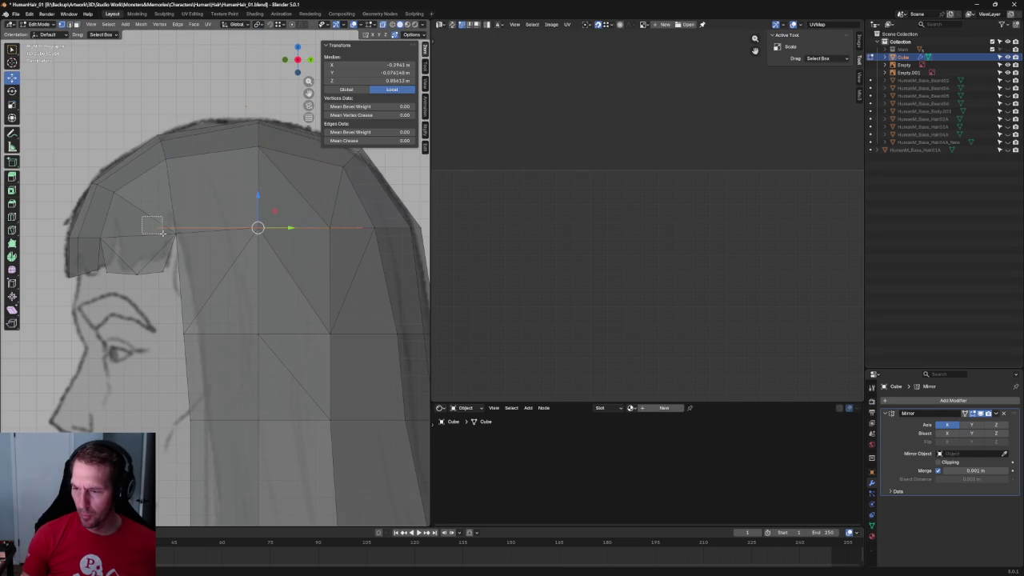
mouse_move(194, 229)
left_mouse_down()
mouse_move(214, 229)
mouse_move(194, 227)
mouse_move(196, 213)
left_mouse_up()
key("shift+space")
key("s")
key("shift+space")
key("g")
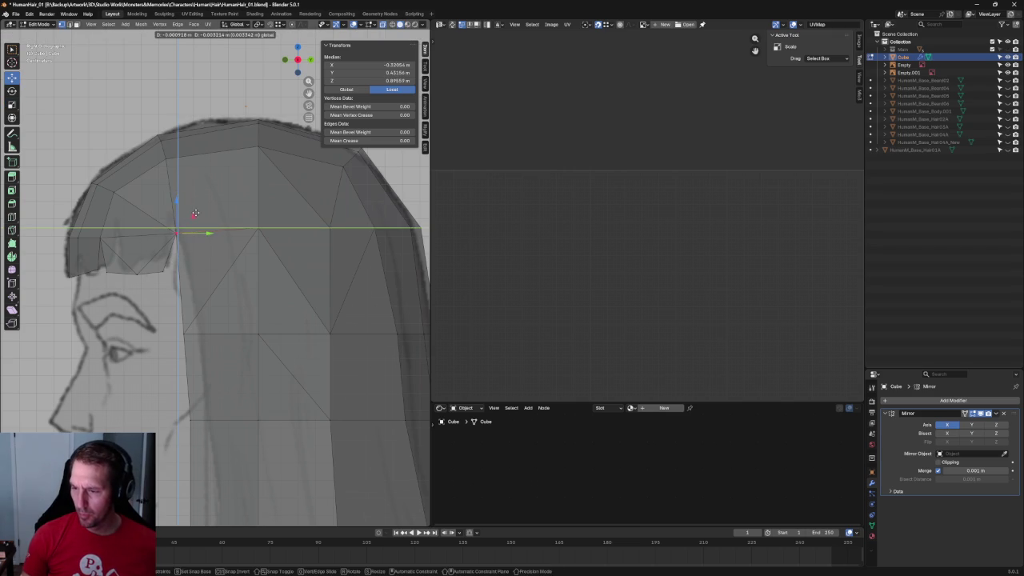
Clear the selection and isolate the hair mesh, viewing it from above.
left_click(287, 213)
scroll(286, 213, "down", 3)
scroll(304, 247, "up", 2)
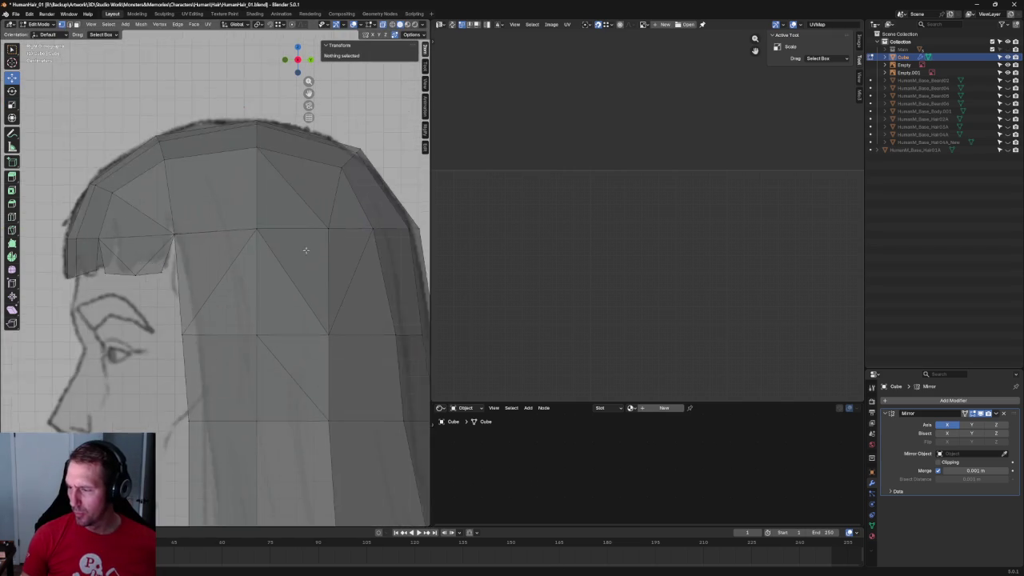
scroll(125, 313, "up", 3)
scroll(249, 303, "up", 2)
scroll(249, 302, "down", 4)
key("KP_Divide")
mouse_move(236, 297)
middle_mouse_down()
mouse_move(259, 277)
mouse_move(257, 255)
mouse_move(259, 293)
middle_mouse_up()
scroll(229, 265, "up", 2)
scroll(222, 197, "up", 3)
middle_click_drag(222, 196, 253, 296, "shift")
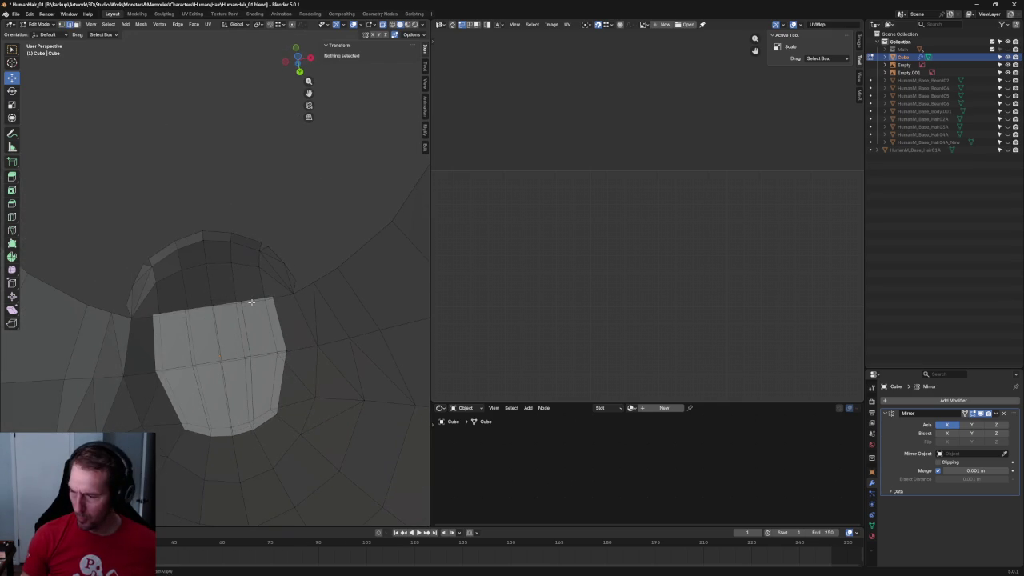
Extrude the back patch's top edge along Y into new faces.
key("l")
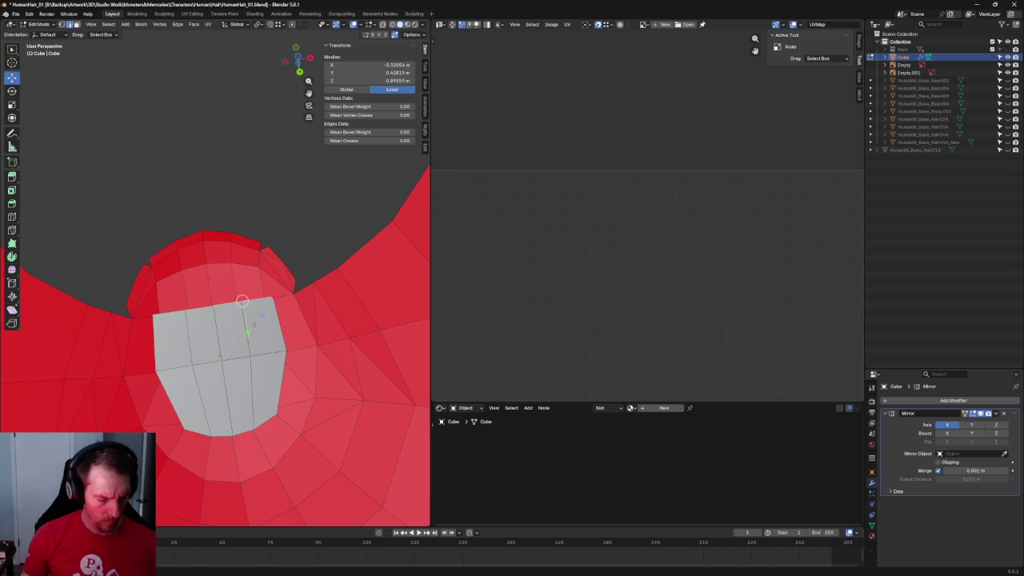
key("e")
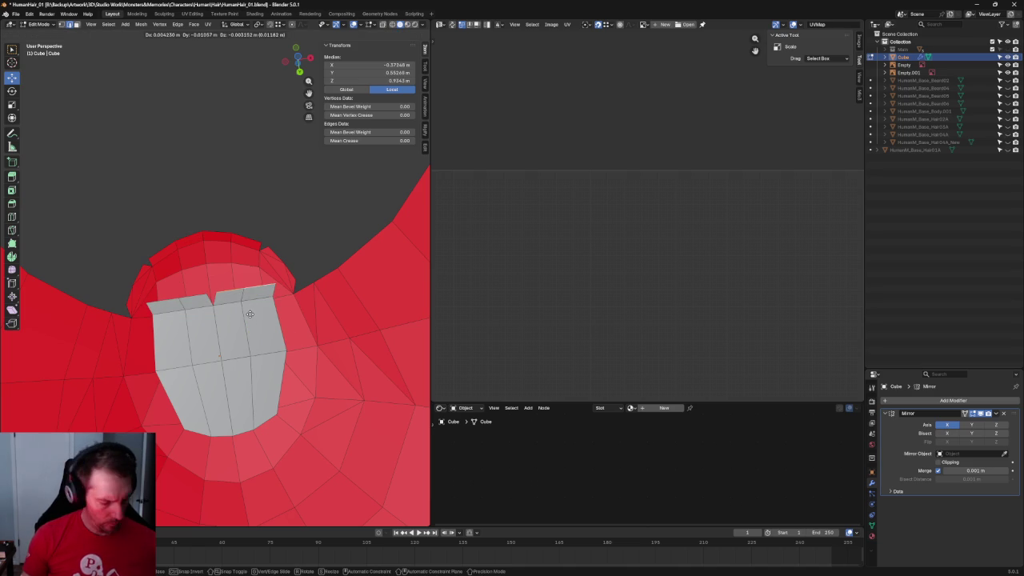
key("y")
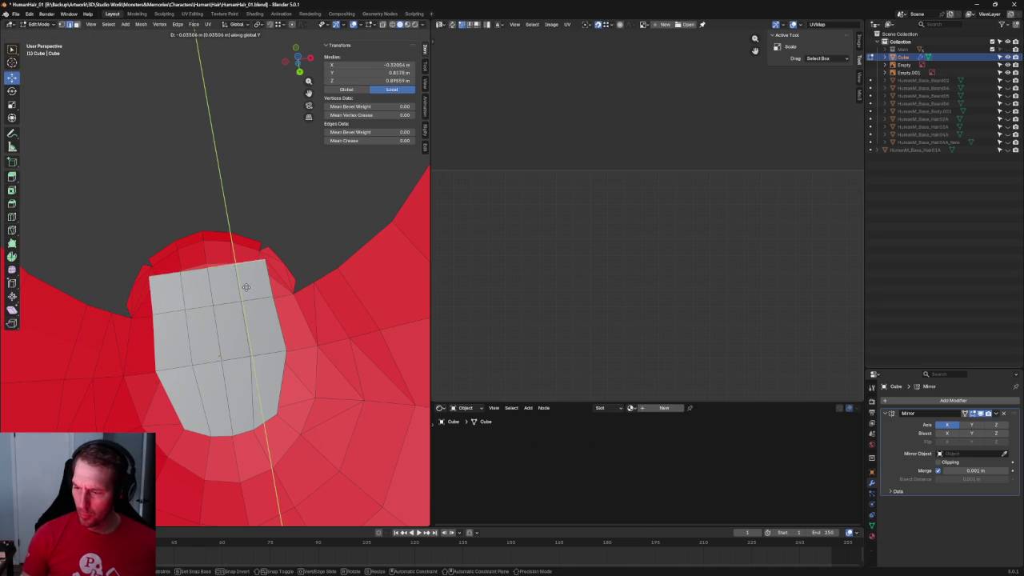
left_click(240, 290)
scroll(256, 272, "up", 2)
scroll(249, 317, "up", 2)
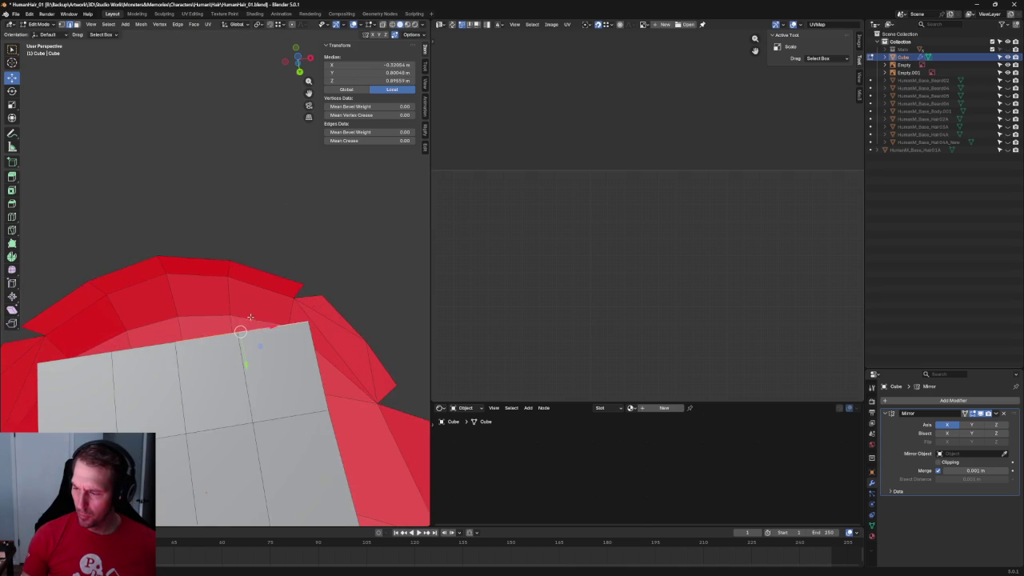
Move the new corner vertex without height change and raise the top edge along Y.
left_click(299, 308)
key("g")
key("shift+z")
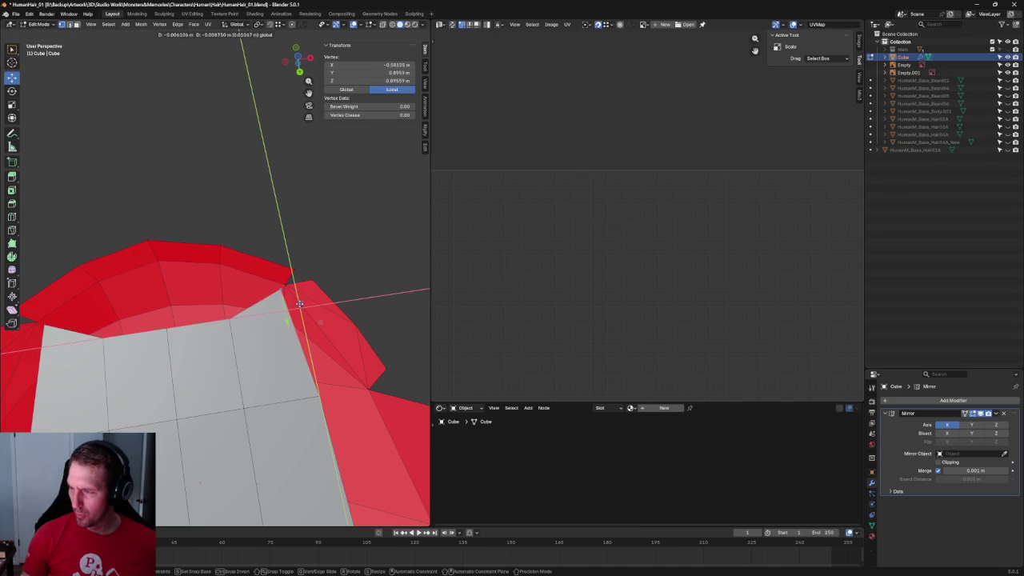
left_click(253, 315)
left_click(163, 330, "shift")
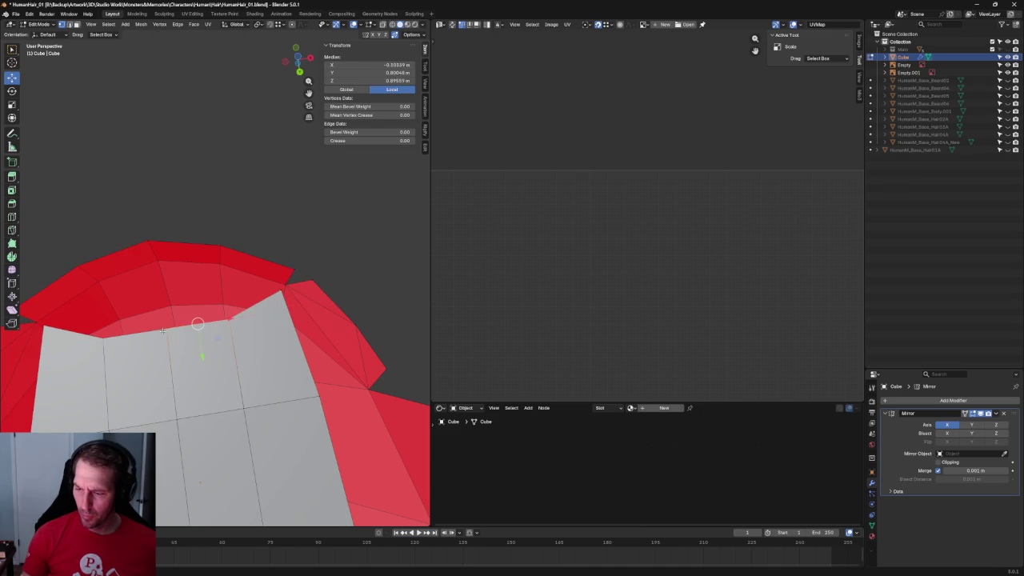
key("g")
key("y")
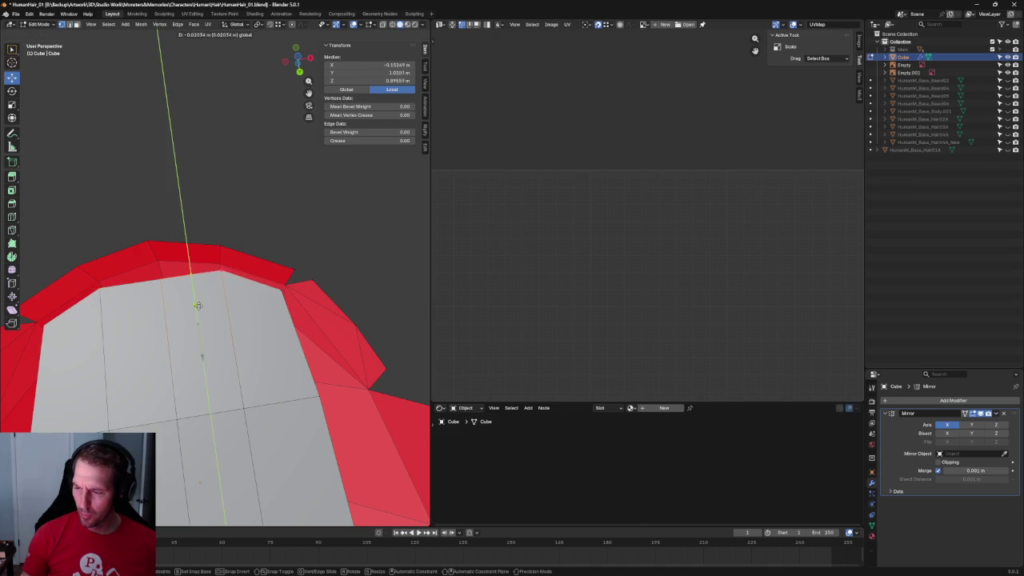
left_click(196, 309)
Merge the top vertices at the centre line and raise the merged vertex along Y.
key("m")
left_click(164, 318)
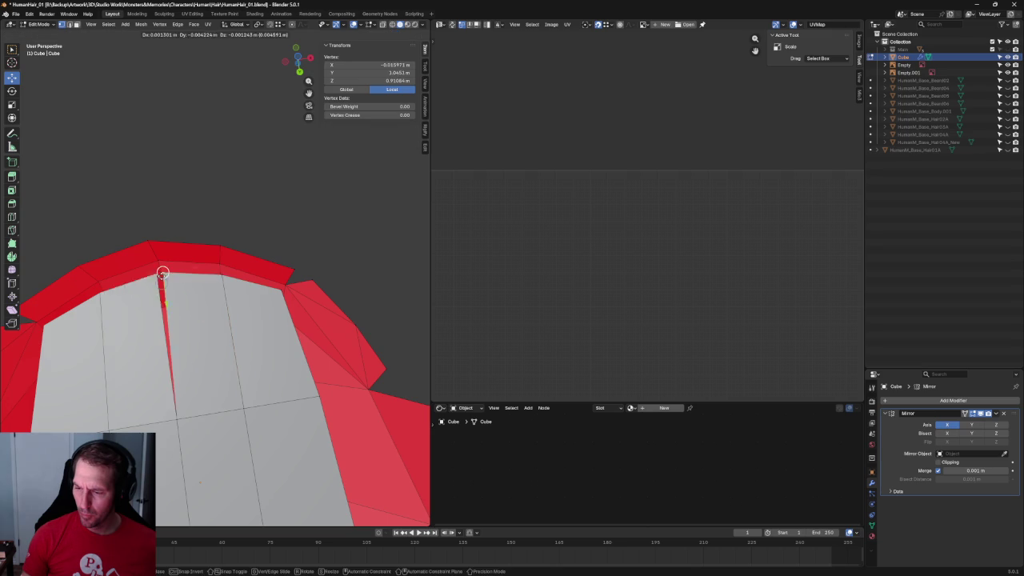
key("g")
key("y")
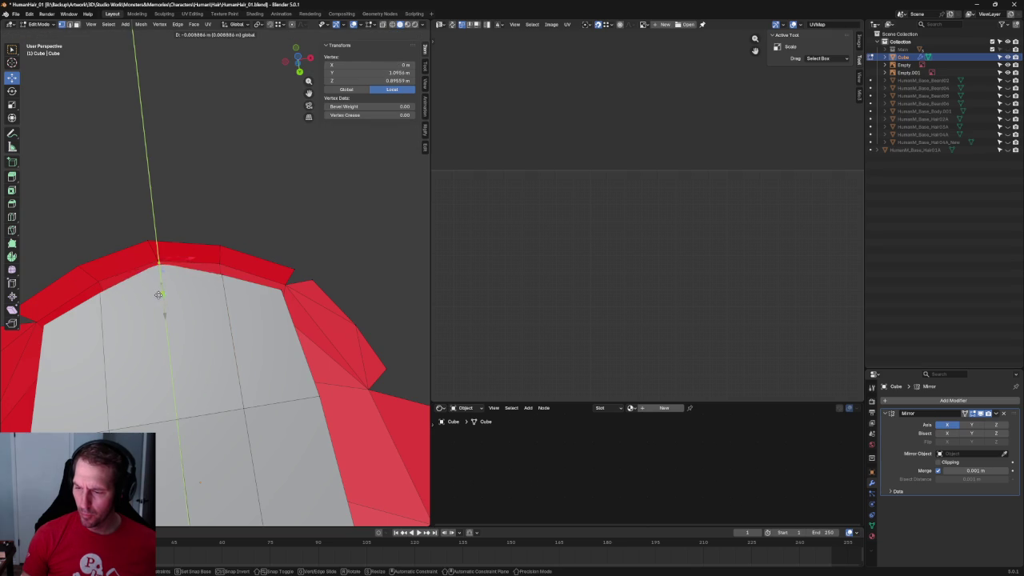
left_click(162, 272)
In the side view, adjust the lower fringe vertices' height to match the sketch.
mouse_move(162, 271)
middle_mouse_down()
mouse_move(277, 310)
mouse_move(245, 359)
middle_mouse_up()
key("KP_3")
scroll(240, 354, "up", 3)
scroll(236, 293, "up", 3)
left_click_drag(274, 298, 147, 337)
key("g")
key("z")
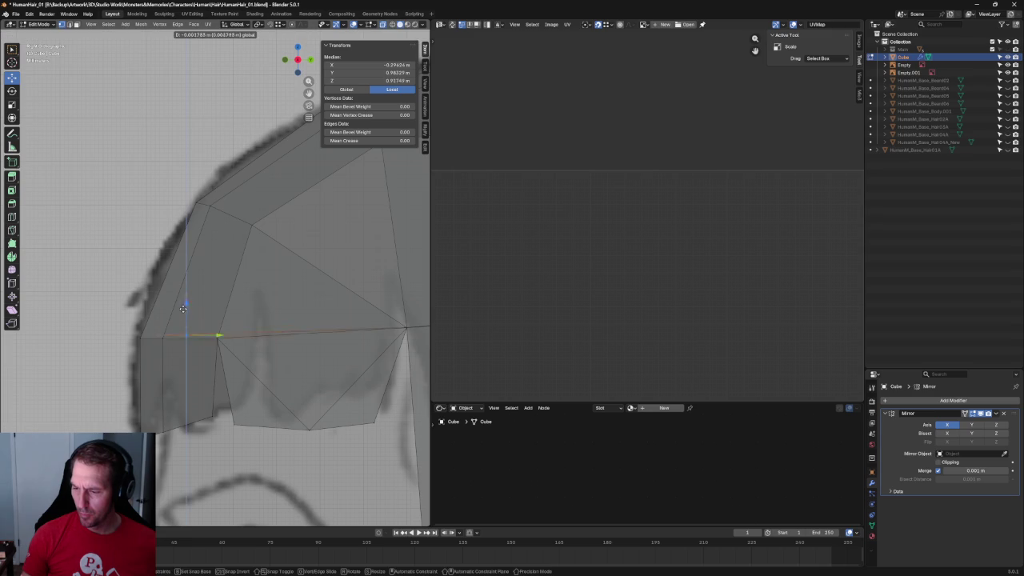
left_click(182, 308)
Reselect the connected hair mesh and move a cap-edge vertex along X.
scroll(184, 309, "down", 4)
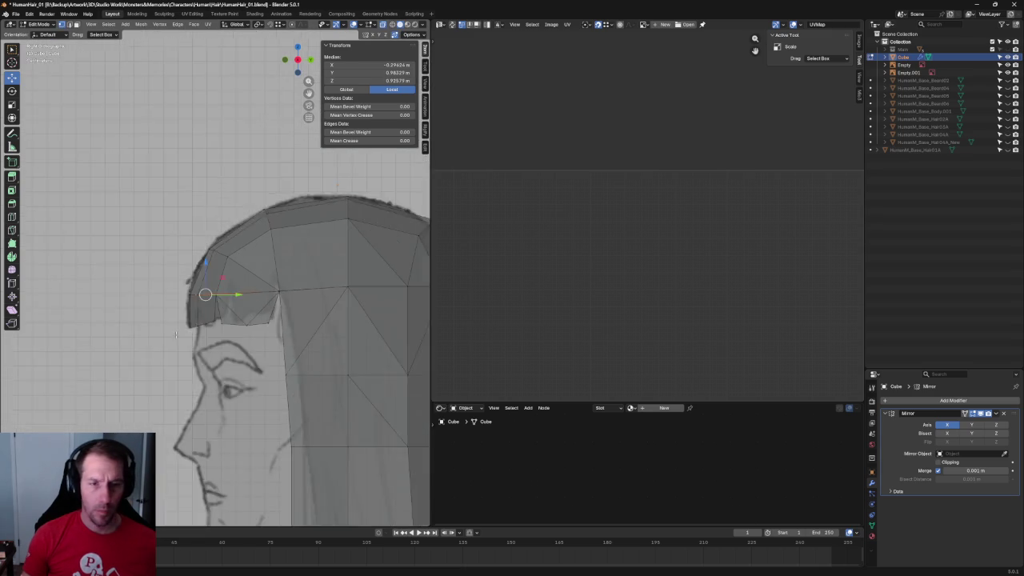
scroll(211, 283, "down", 4)
mouse_move(211, 283)
middle_mouse_down()
mouse_move(279, 325)
mouse_move(293, 290)
mouse_move(267, 347)
mouse_move(281, 320)
mouse_move(304, 306)
mouse_move(320, 316)
mouse_move(303, 302)
middle_mouse_up()
key("alt+a")
key("l")
scroll(303, 301, "up", 4)
left_click(202, 352)
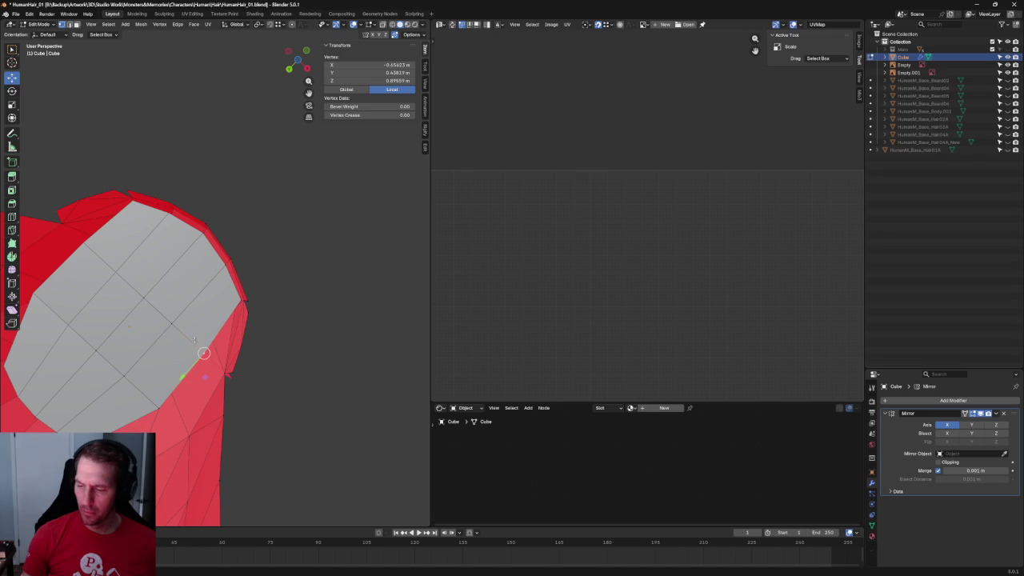
key("g")
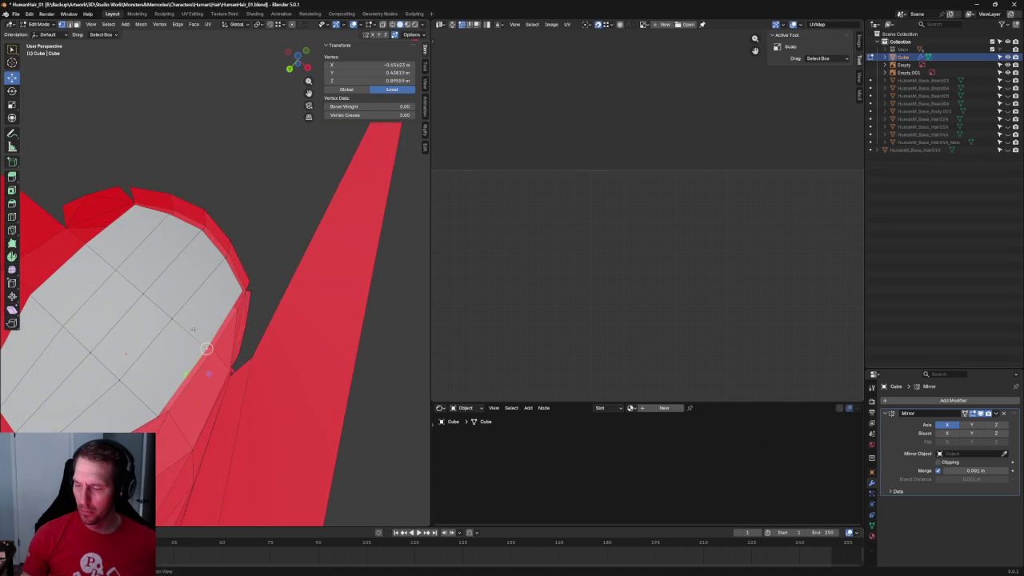
key("x")
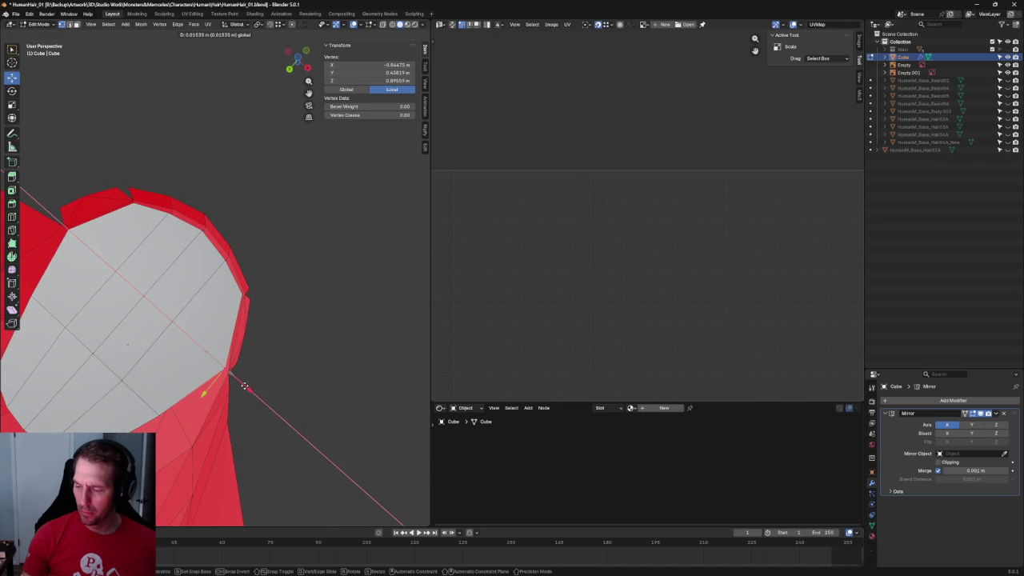
left_click(244, 387)
Slide a lower cap vertex along its edge and nudge another outward along X in front view.
middle_click_drag(164, 429, 277, 378, "shift")
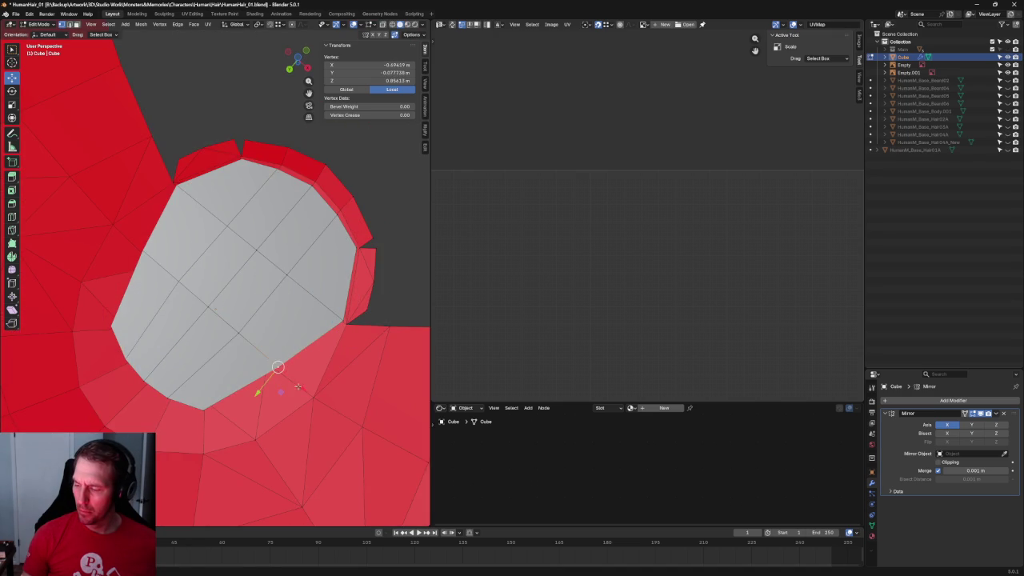
key("g")
key("g")
left_click(320, 395)
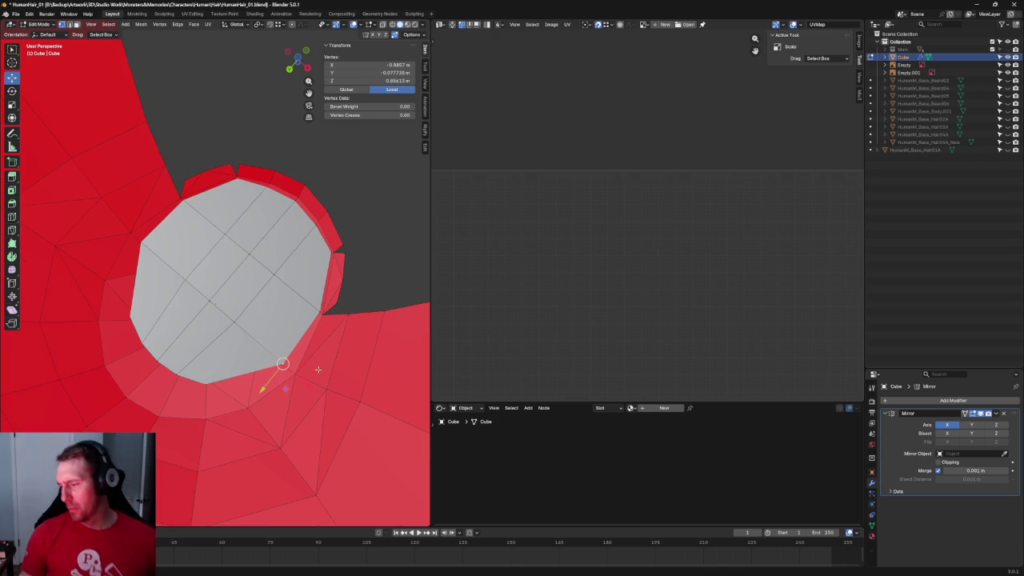
mouse_move(319, 388)
middle_mouse_down()
mouse_move(366, 379)
mouse_move(315, 304)
mouse_move(328, 323)
middle_mouse_up()
key("KP_1")
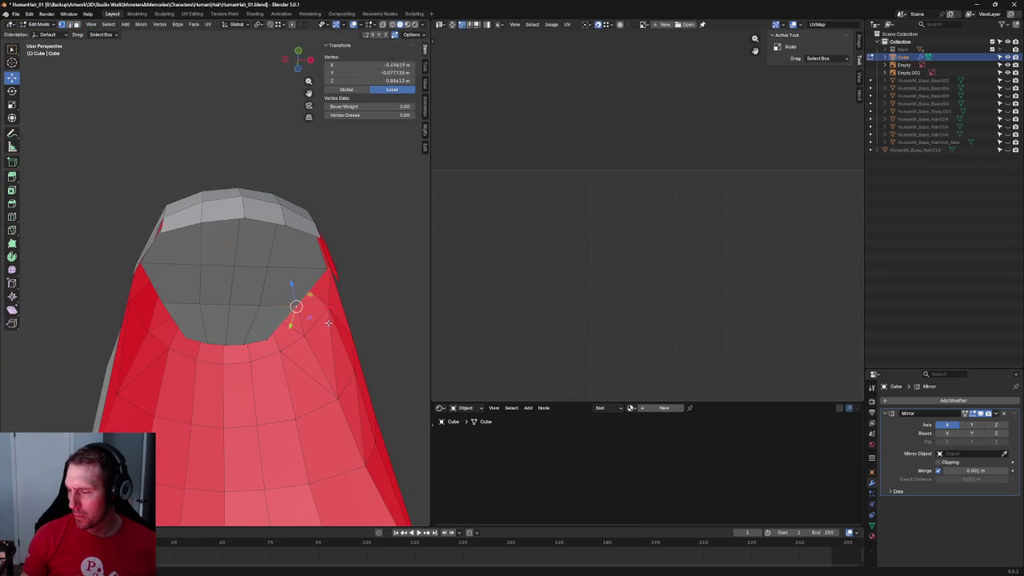
key("g")
key("x")
left_click(334, 290)
Lower a vertex at the cap's side vertically to match the front sketch.
key("alt+a")
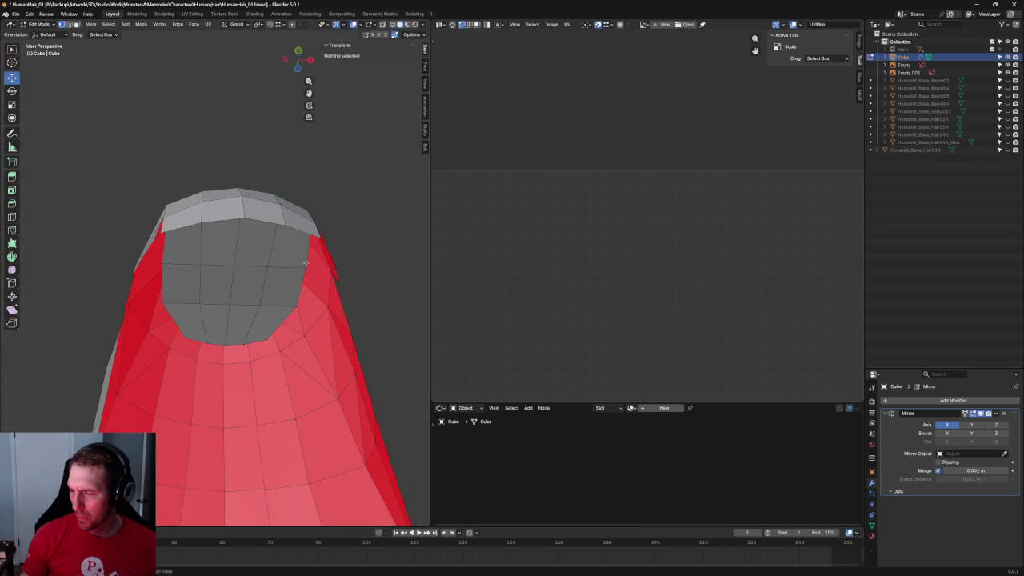
middle_click_drag(305, 251, 305, 234)
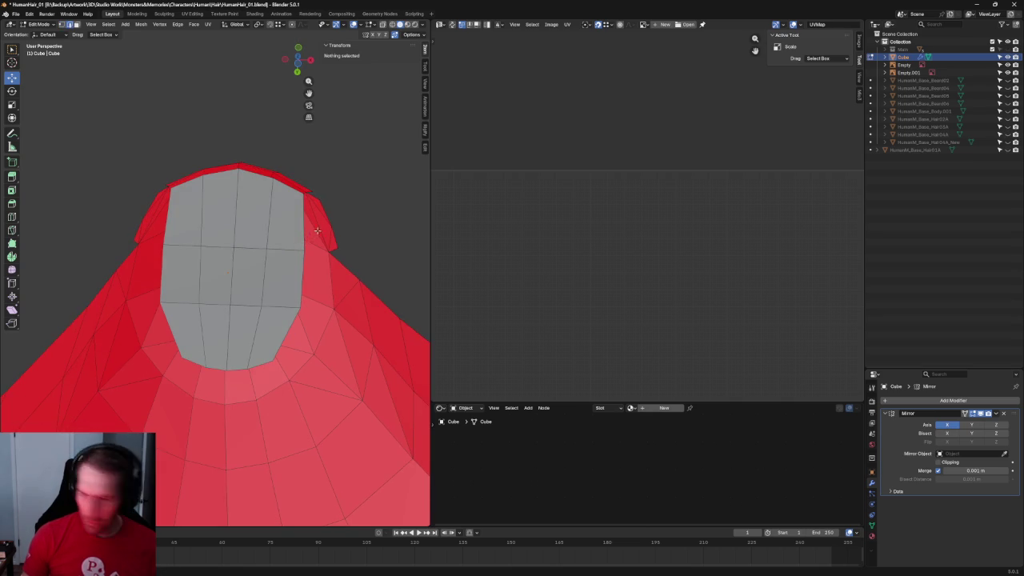
left_click(308, 222)
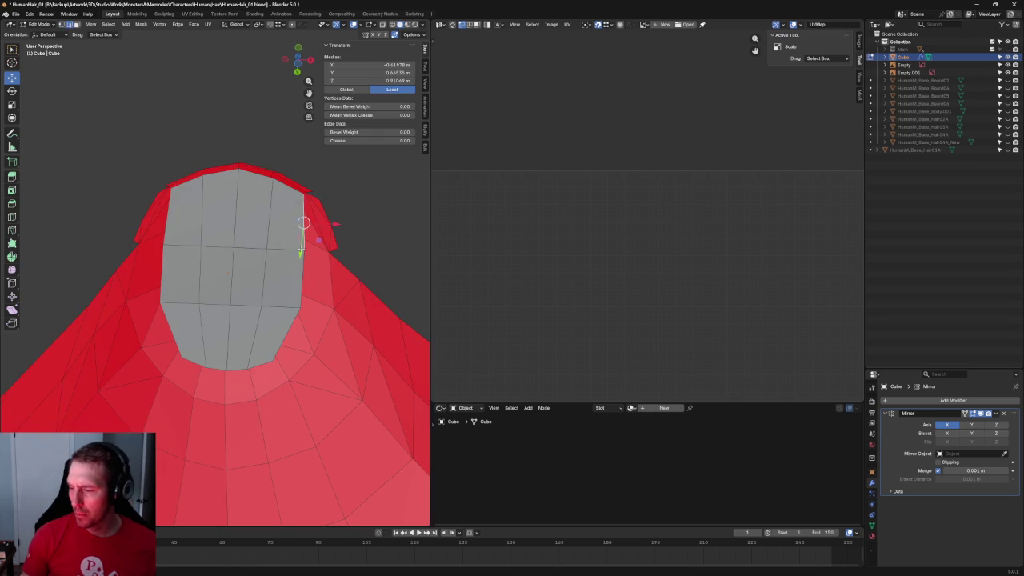
scroll(311, 295, "down", 5)
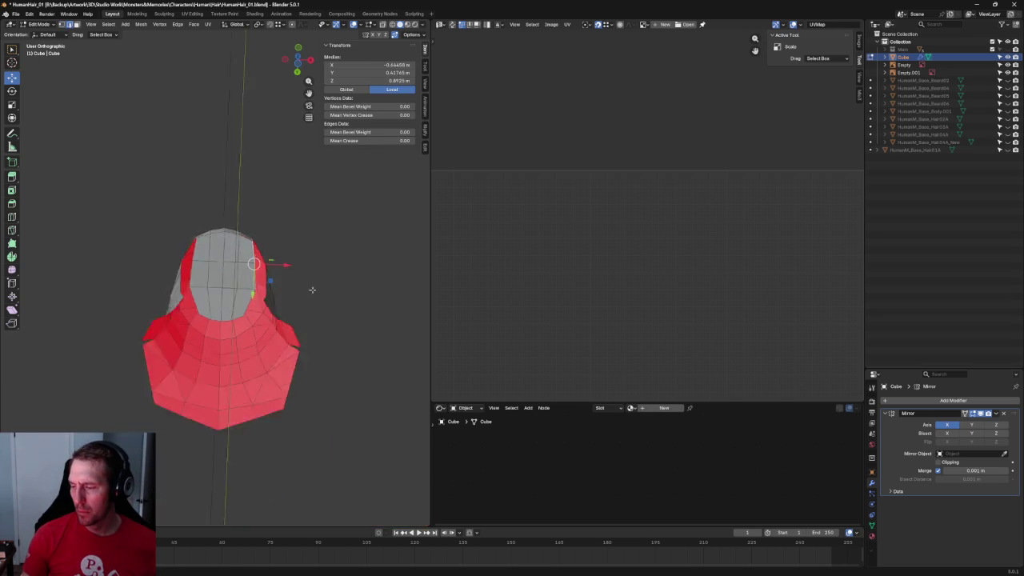
key("KP_1")
key("g")
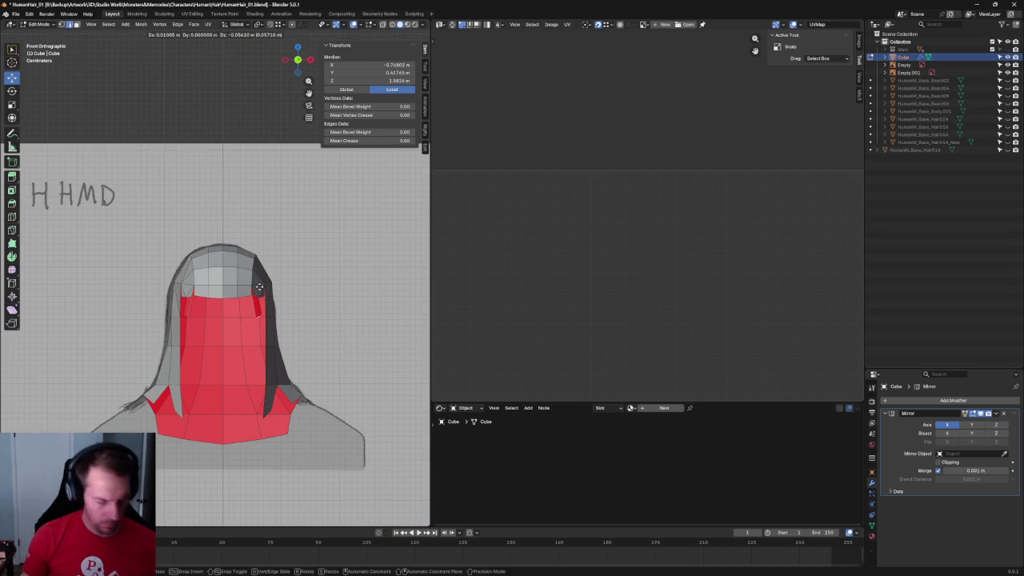
key("z")
left_click(261, 287)
mouse_move(261, 288)
middle_mouse_down()
mouse_move(338, 259)
mouse_move(338, 246)
mouse_move(375, 267)
mouse_move(206, 353)
mouse_move(271, 320)
mouse_move(307, 391)
middle_mouse_up()
scroll(375, 268, "up", 3)
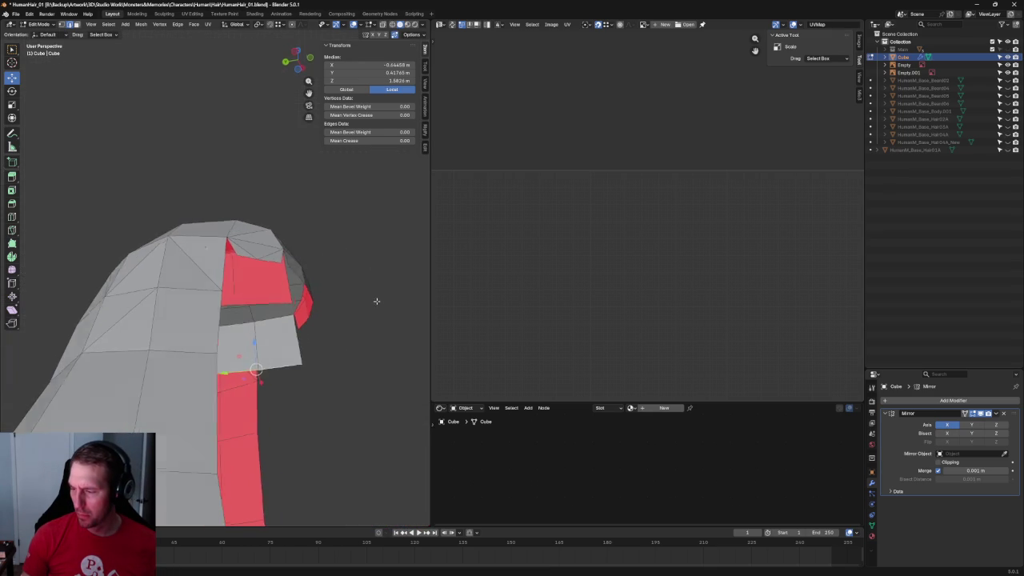
Delete the stray corner vertex of the panel and select the next stray one.
left_click(307, 390)
left_click(277, 368)
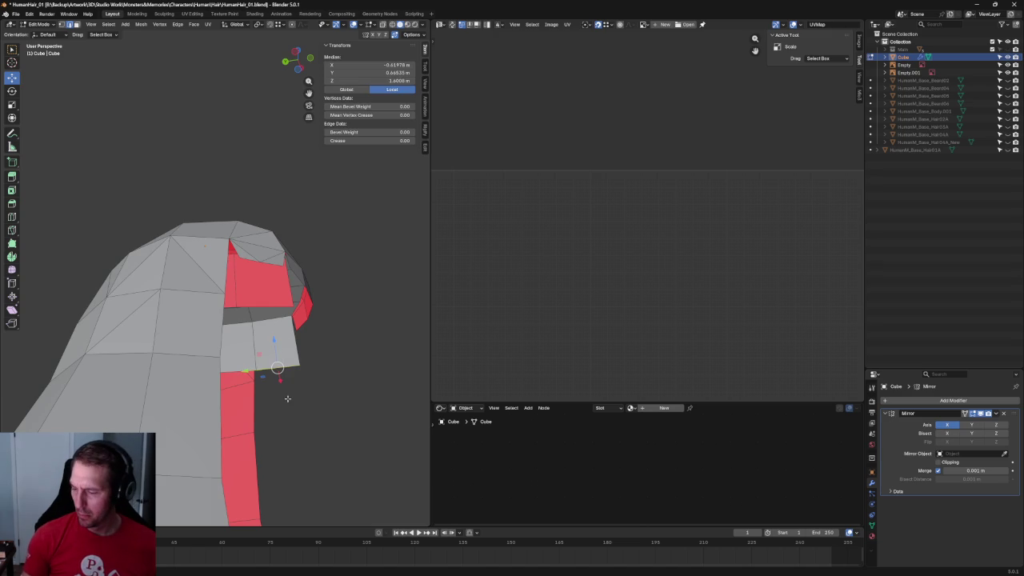
key("x")
left_click(275, 409)
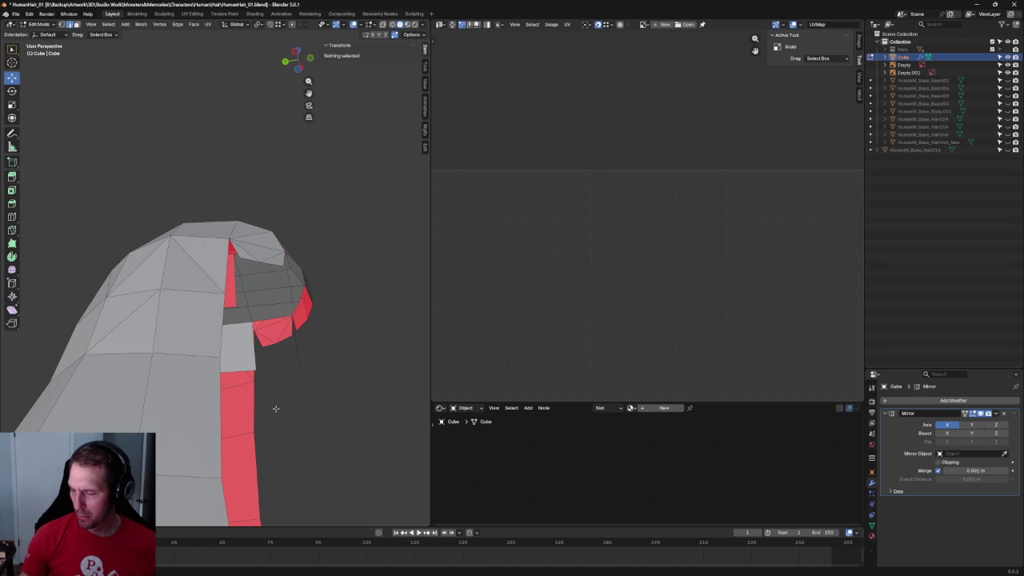
left_click(290, 358)
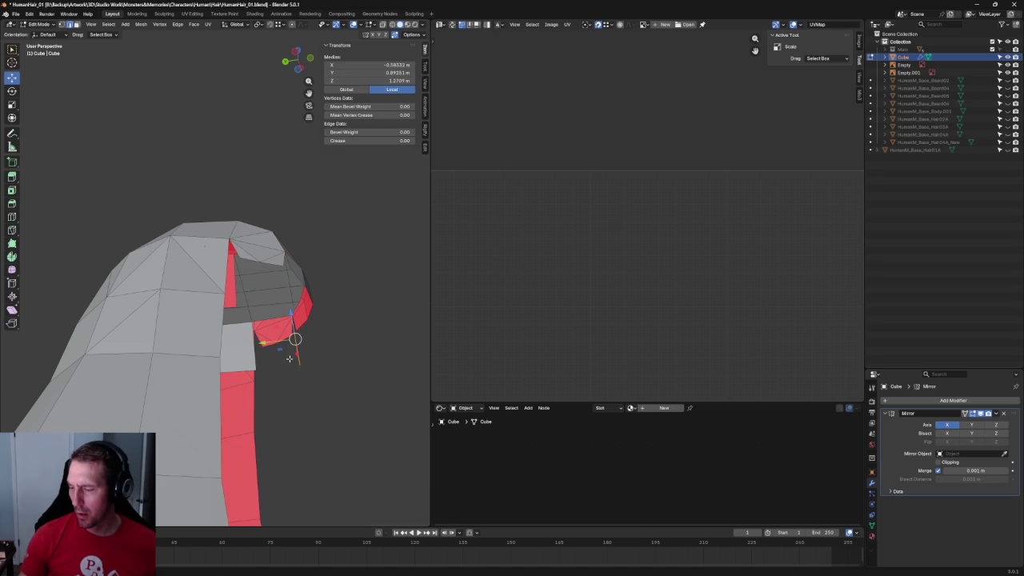
Delete the stray corner edges of the panel.
key("x")
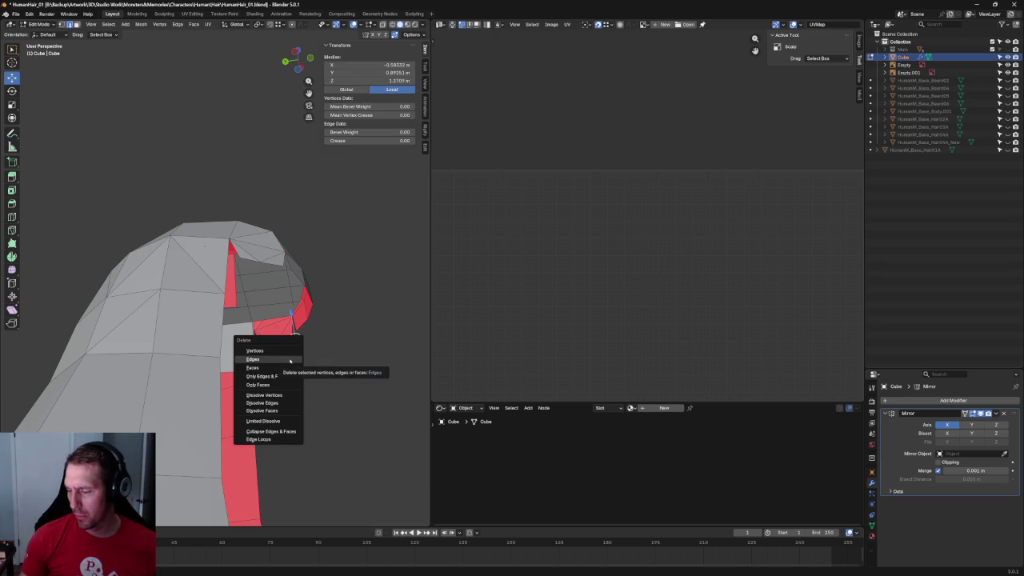
left_click(271, 360)
mouse_move(367, 370)
middle_mouse_down()
mouse_move(270, 310)
mouse_move(203, 297)
mouse_move(210, 320)
mouse_move(226, 324)
mouse_move(196, 288)
middle_mouse_up()
scroll(271, 310, "up", 5)
scroll(172, 293, "up", 4)
With see-through on, lower the side panel's bottom edge slightly along Z.
left_click(161, 270)
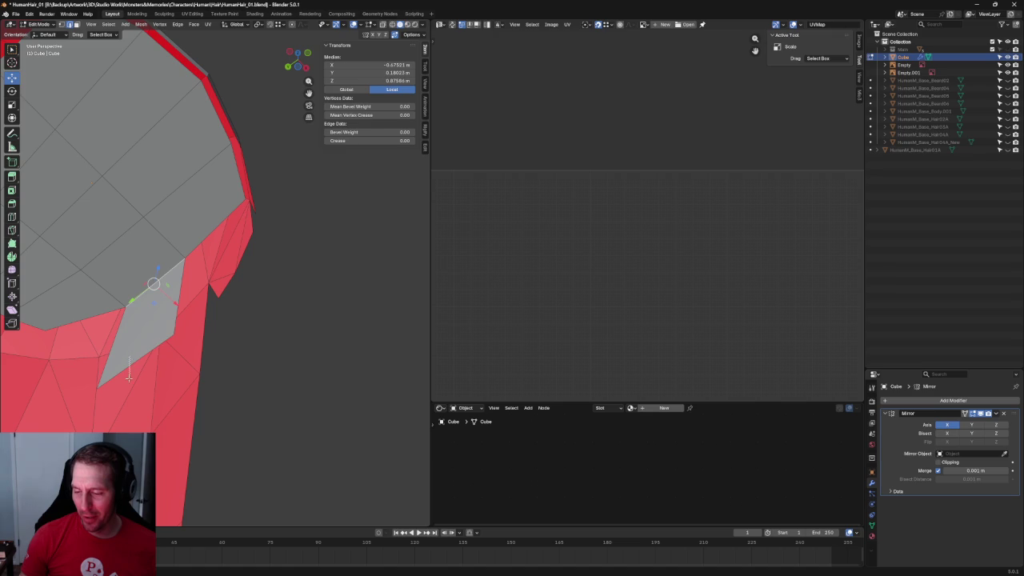
left_click(170, 338)
mouse_move(170, 339)
middle_mouse_down()
mouse_move(224, 347)
mouse_move(173, 344)
mouse_move(200, 336)
mouse_move(240, 285)
middle_mouse_up()
scroll(216, 320, "up", 3)
middle_click_drag(252, 251, 258, 235)
key("alt+z")
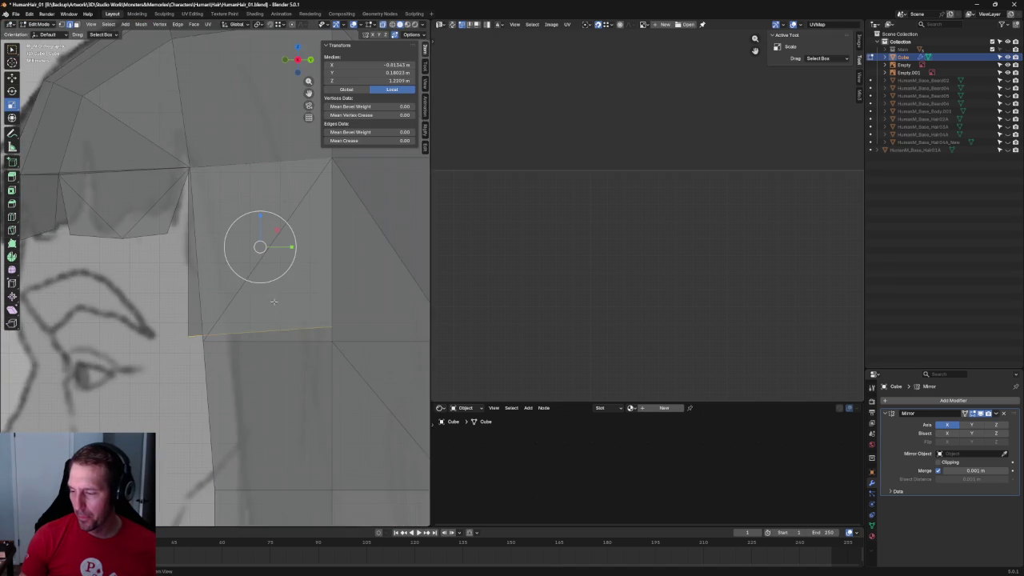
left_click(249, 312)
key("shift+space")
key("r")
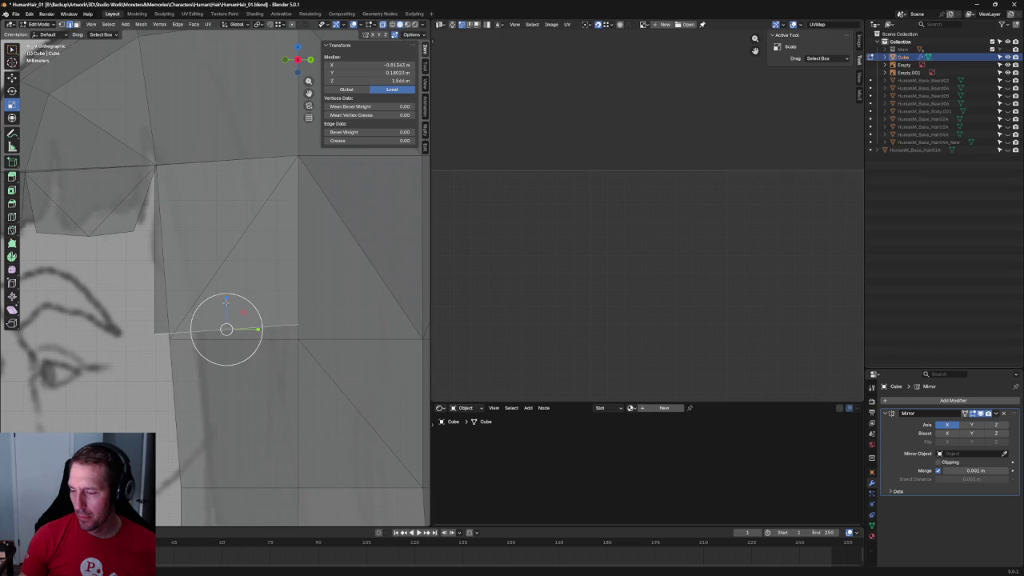
key("shift+space")
key("g")
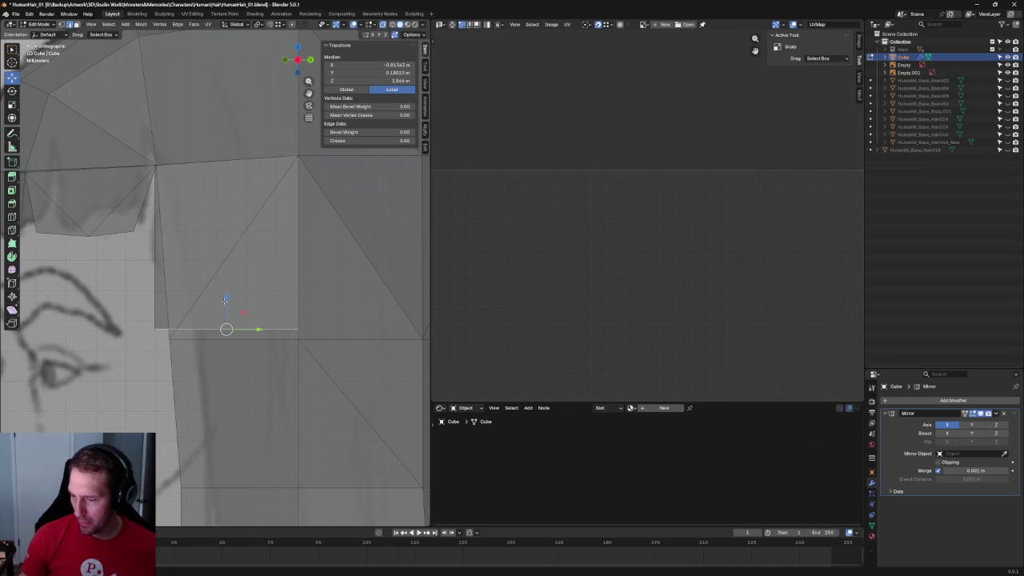
left_click_drag(225, 300, 225, 313)
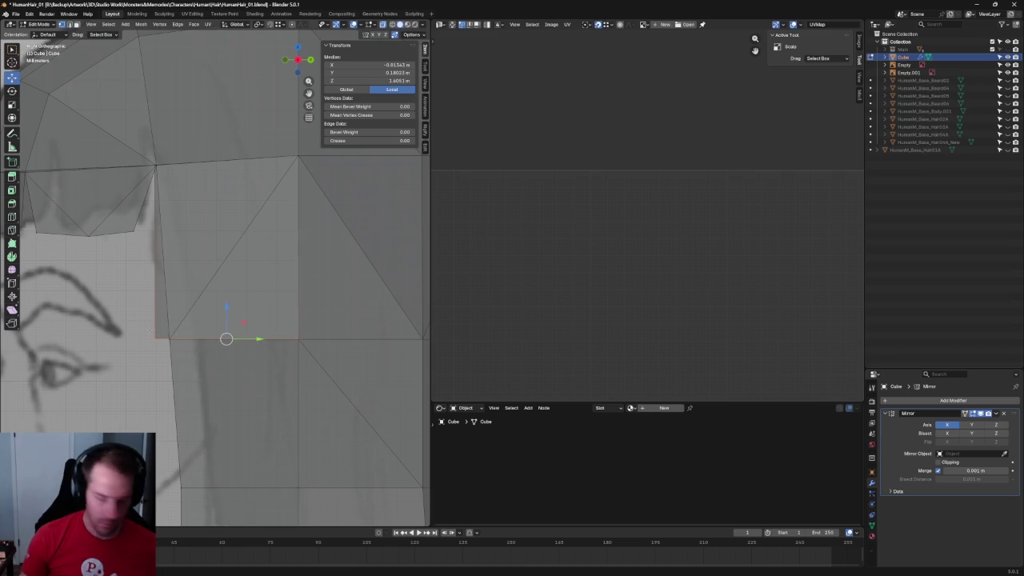
Shift the panel's left corner vertex along Y and nudge it inward along X.
left_click(154, 339)
left_click_drag(176, 339, 188, 339)
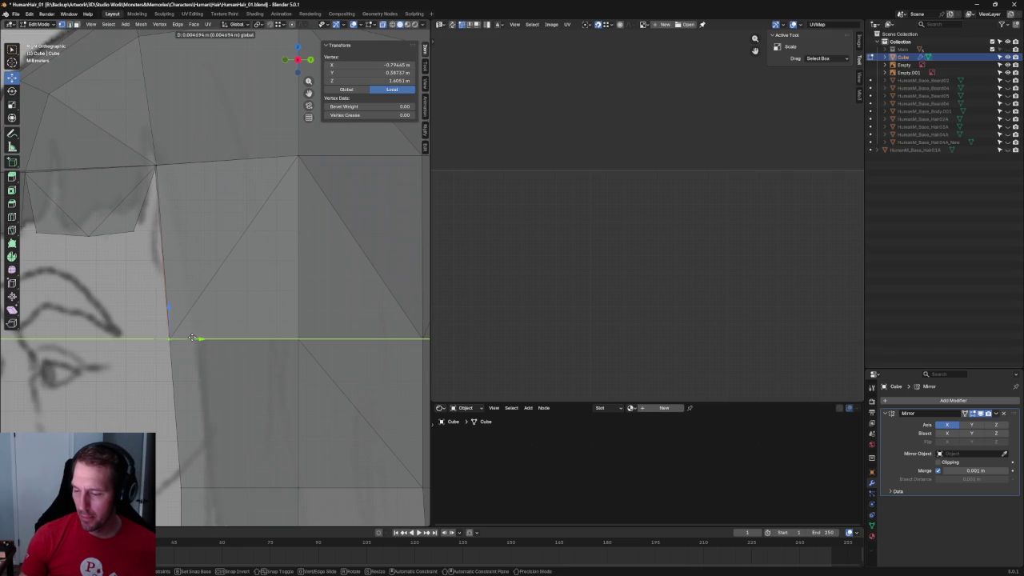
scroll(192, 339, "down", 6)
mouse_move(195, 336)
middle_mouse_down()
mouse_move(216, 268)
mouse_move(232, 272)
middle_mouse_up()
scroll(243, 272, "up", 5)
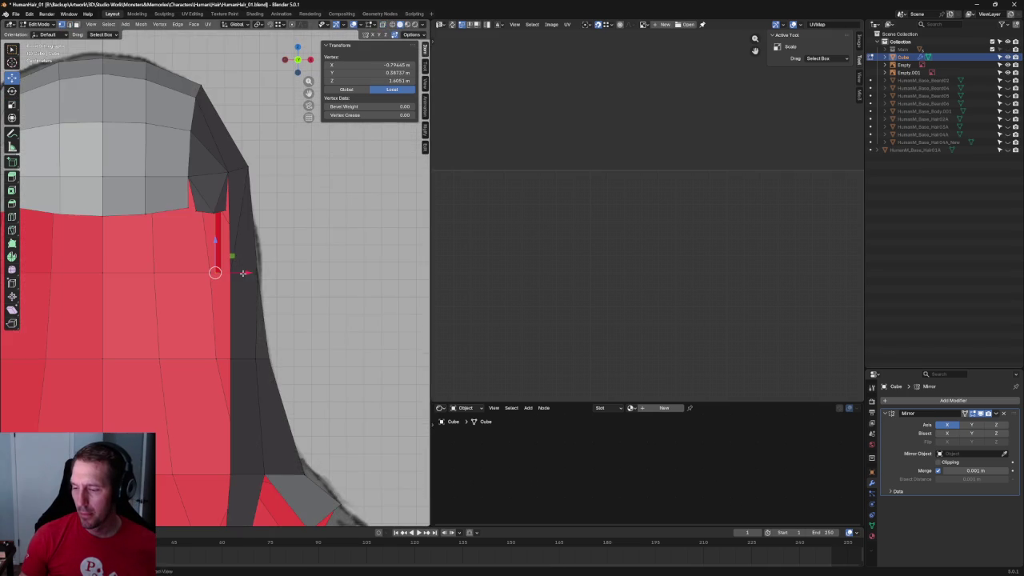
left_click_drag(245, 274, 240, 274)
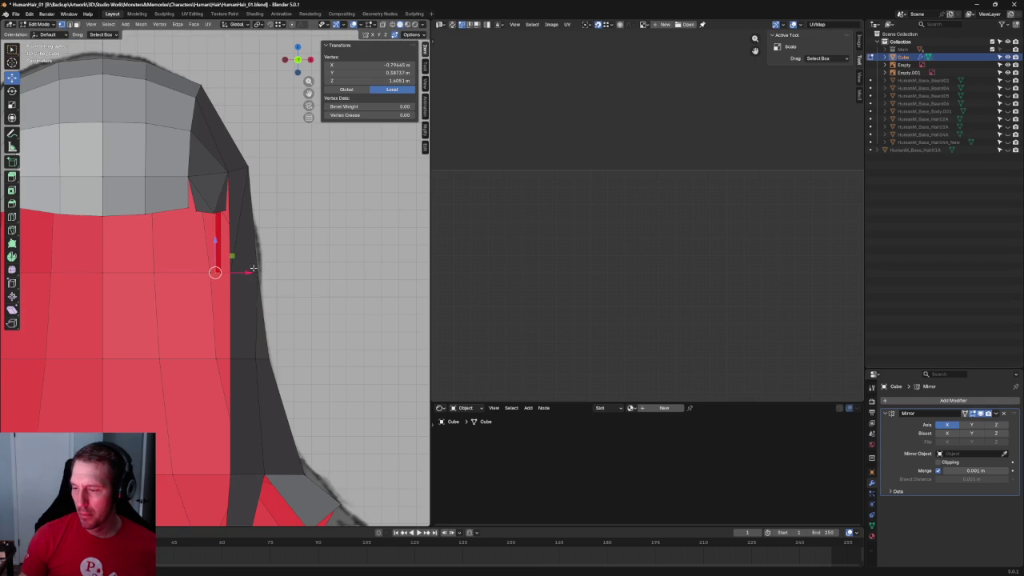
middle_click_drag(240, 273, 223, 256)
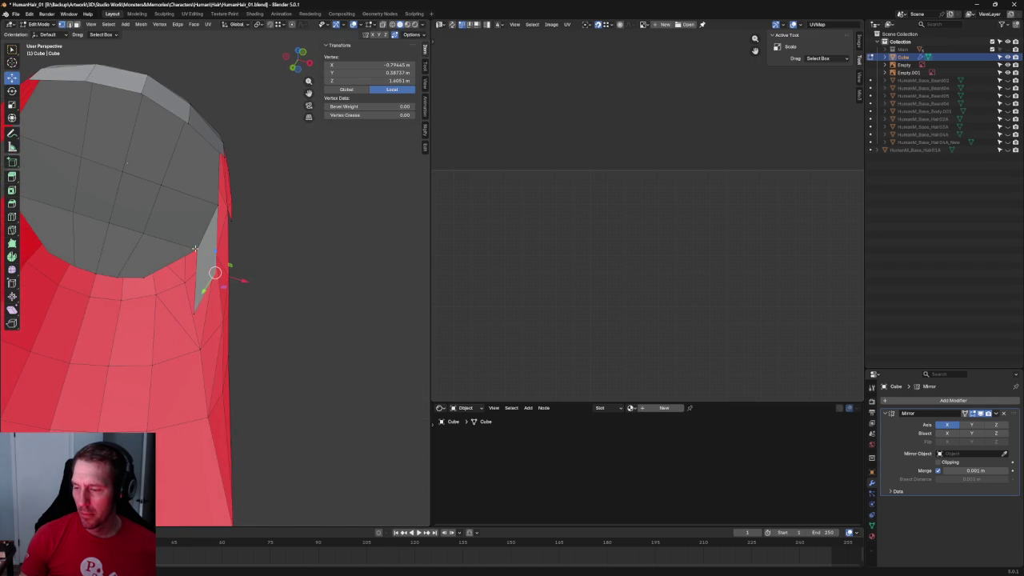
Check the panel against the front view and clear the selection.
left_click(198, 309, "shift")
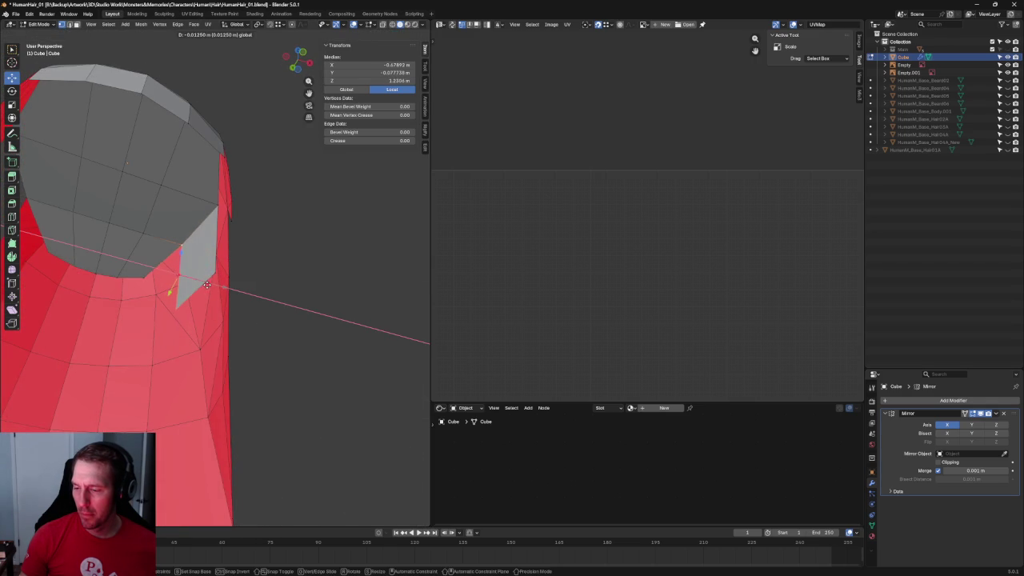
scroll(211, 288, "down", 3)
key("KP_1")
key("alt+a")
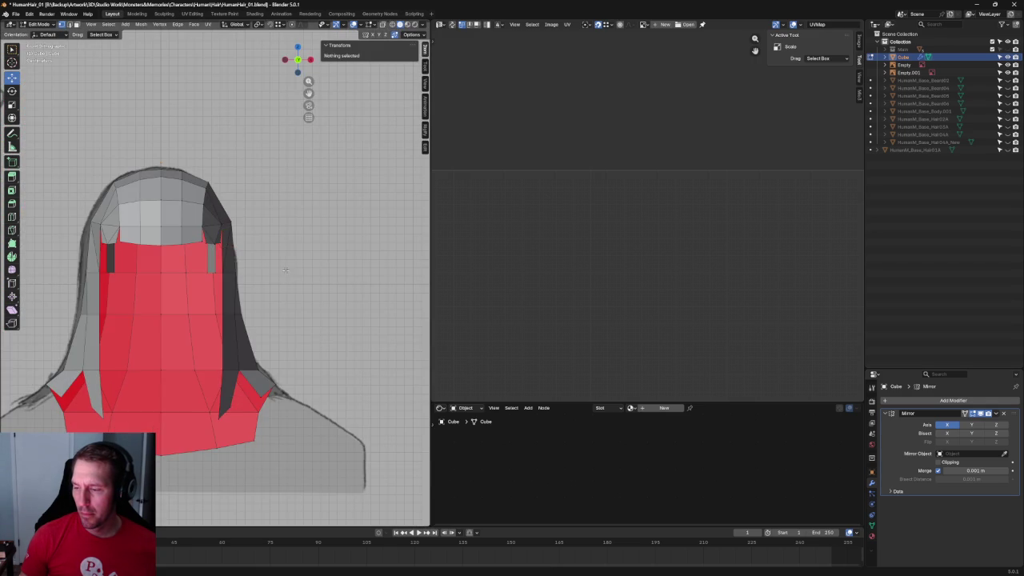
scroll(240, 240, "up", 3)
mouse_move(240, 240)
middle_mouse_down()
mouse_move(237, 218)
mouse_move(293, 262)
middle_mouse_up()
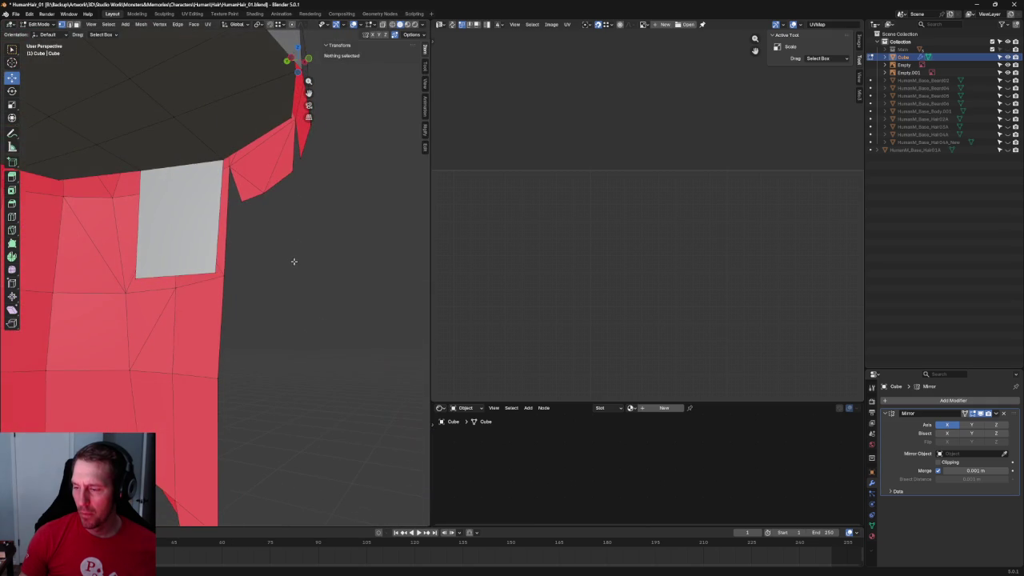
left_click(264, 229)
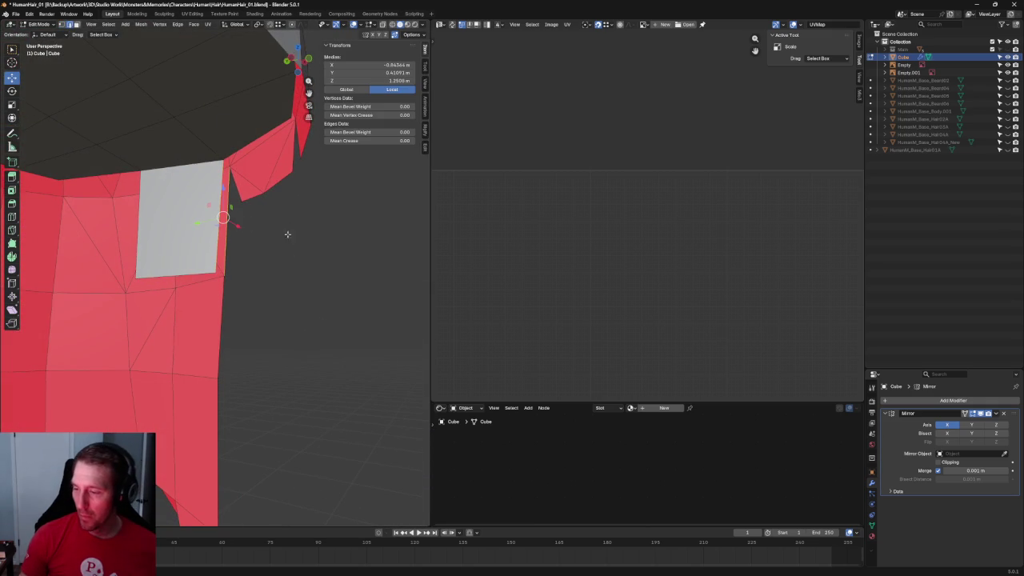
scroll(291, 233, "down", 3)
key("alt+a")
mouse_move(290, 231)
middle_mouse_down()
mouse_move(291, 263)
mouse_move(225, 297)
mouse_move(231, 229)
mouse_move(236, 240)
mouse_move(224, 194)
mouse_move(253, 192)
mouse_move(280, 213)
middle_mouse_up()
key("KP_1")
scroll(247, 301, "up", 3)
mouse_move(247, 302)
middle_mouse_down()
mouse_move(232, 258)
mouse_move(258, 285)
mouse_move(133, 293)
middle_mouse_up()
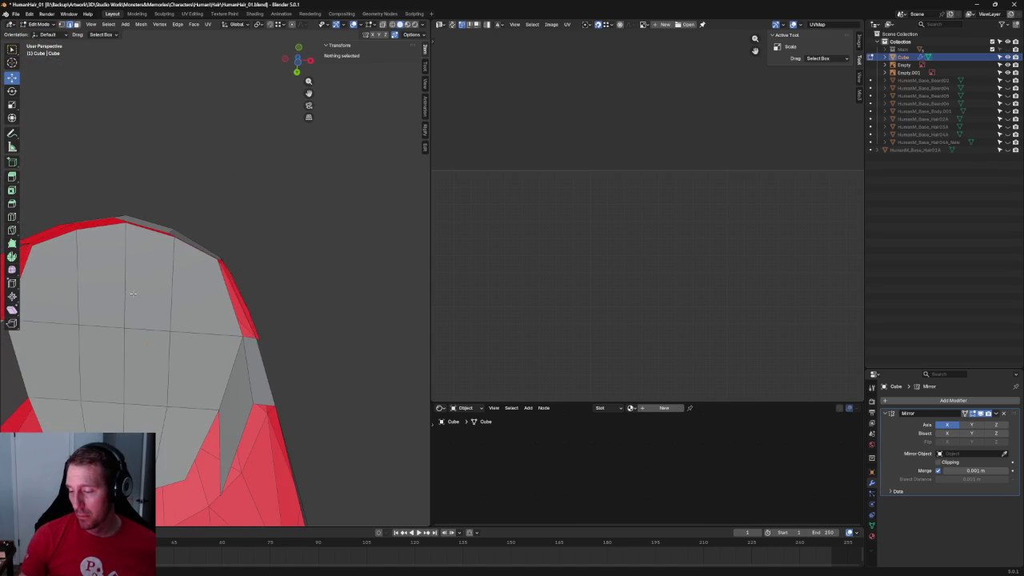
left_click(254, 369)
mouse_move(282, 368)
middle_mouse_down()
mouse_move(176, 293)
mouse_move(192, 314)
mouse_move(209, 288)
middle_mouse_up()
scroll(195, 287, "down", 3)
key("KP_1")
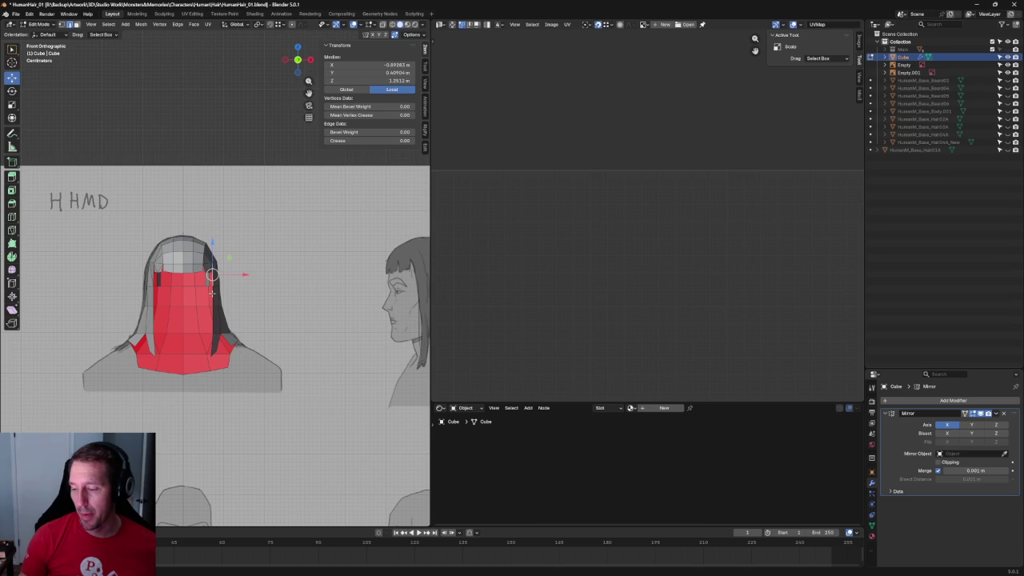
scroll(212, 293, "up", 5)
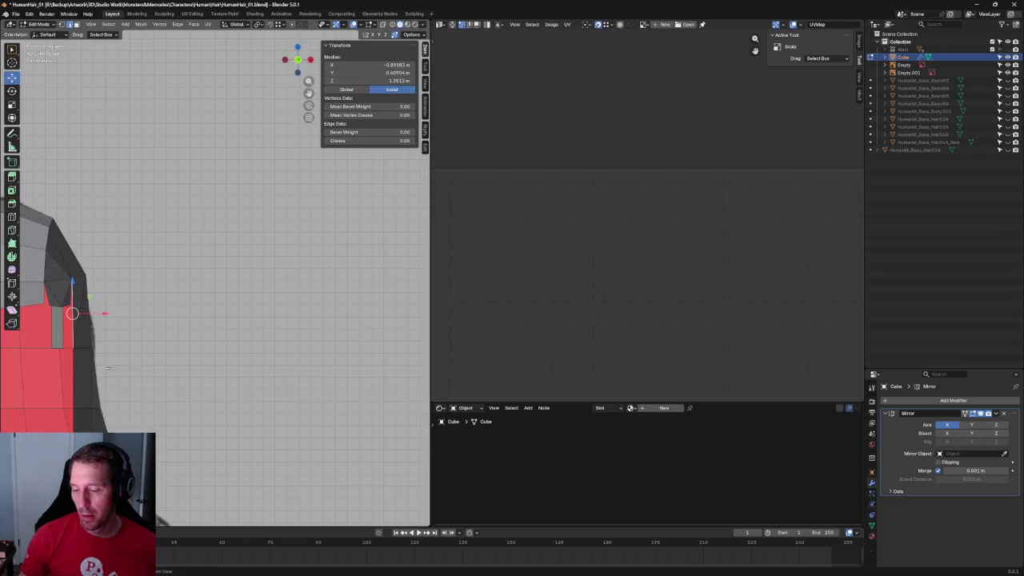
scroll(165, 302, "up", 2)
left_click(151, 307, "shift")
left_click(150, 340, "shift")
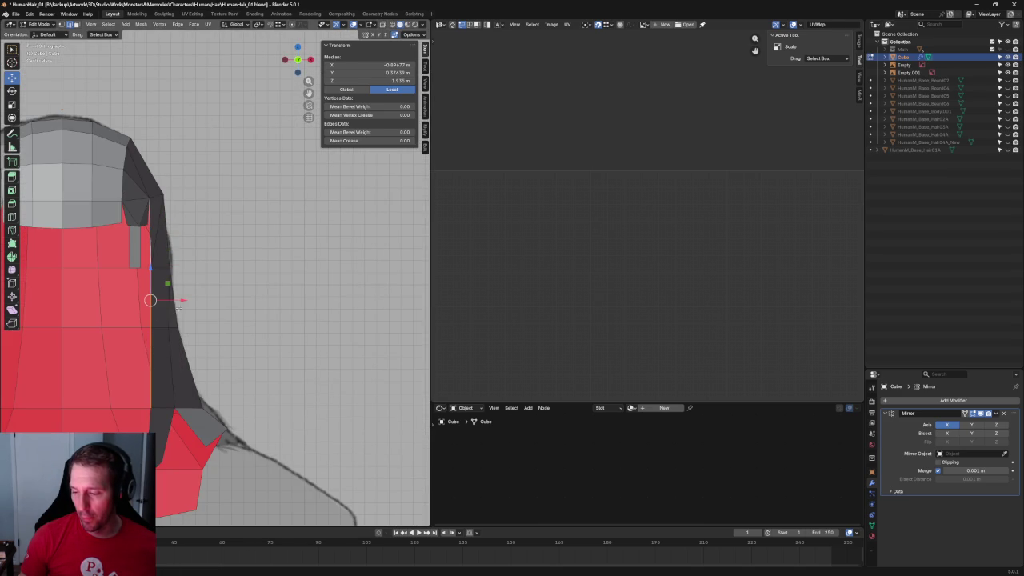
scroll(179, 306, "down", 5)
scroll(147, 297, "down", 2)
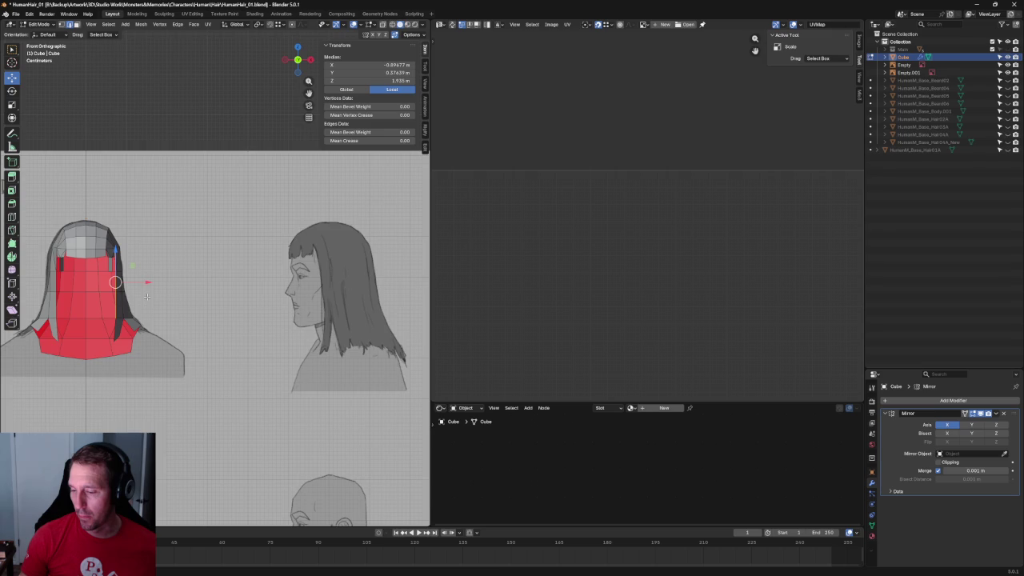
middle_click_drag(147, 297, 173, 289, "shift")
scroll(200, 292, "up", 2)
scroll(215, 296, "up", 2)
scroll(226, 298, "up", 2)
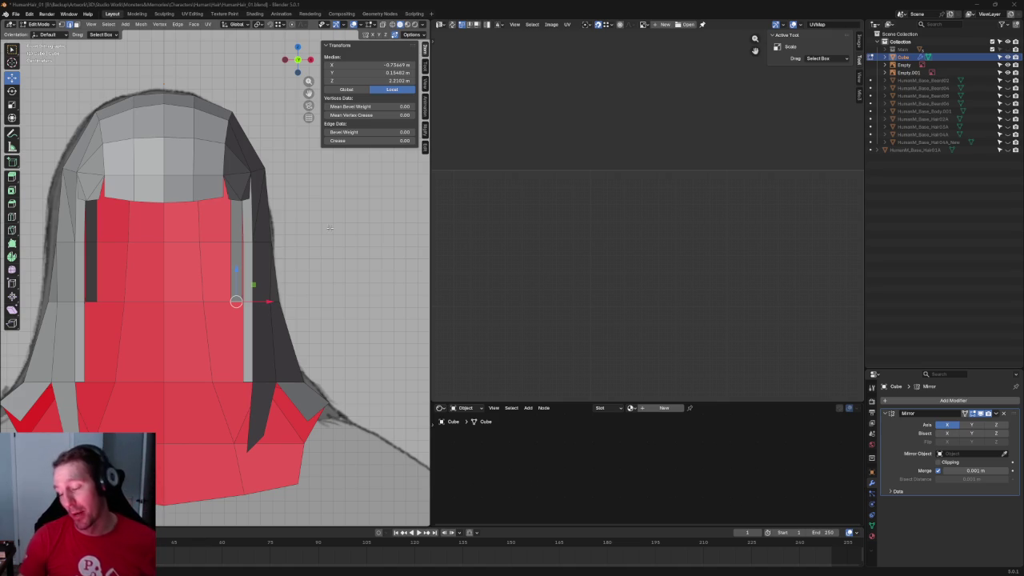
Deselect all of the hair mesh and zoom out.
key("alt+a")
scroll(290, 285, "down", 3)
Lower the grey flap's bottom vertex along Z to the base of the neck.
middle_click_drag(290, 284, 236, 334)
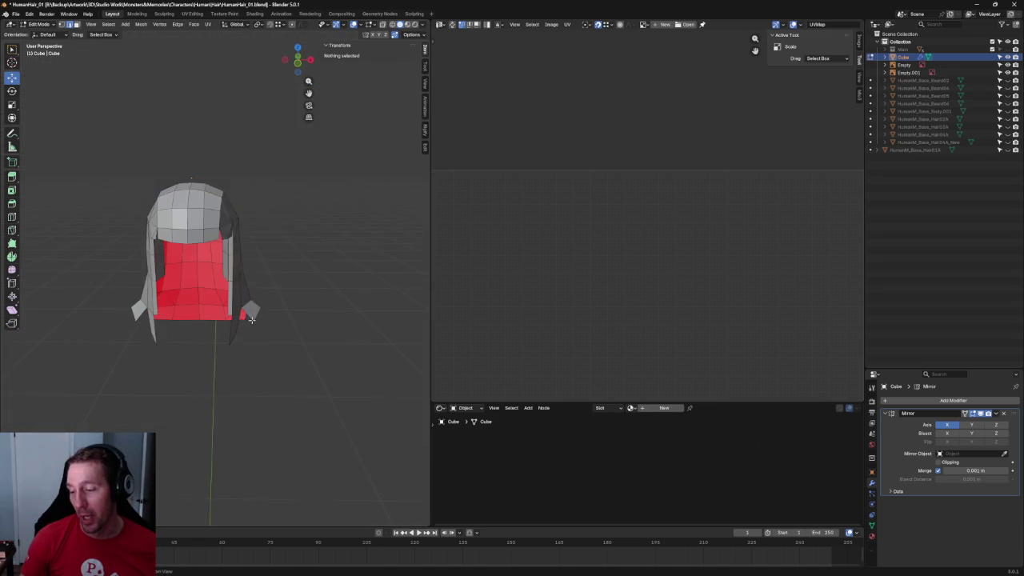
scroll(232, 320, "up", 2)
middle_click_drag(229, 267, 244, 256)
scroll(245, 256, "up", 3)
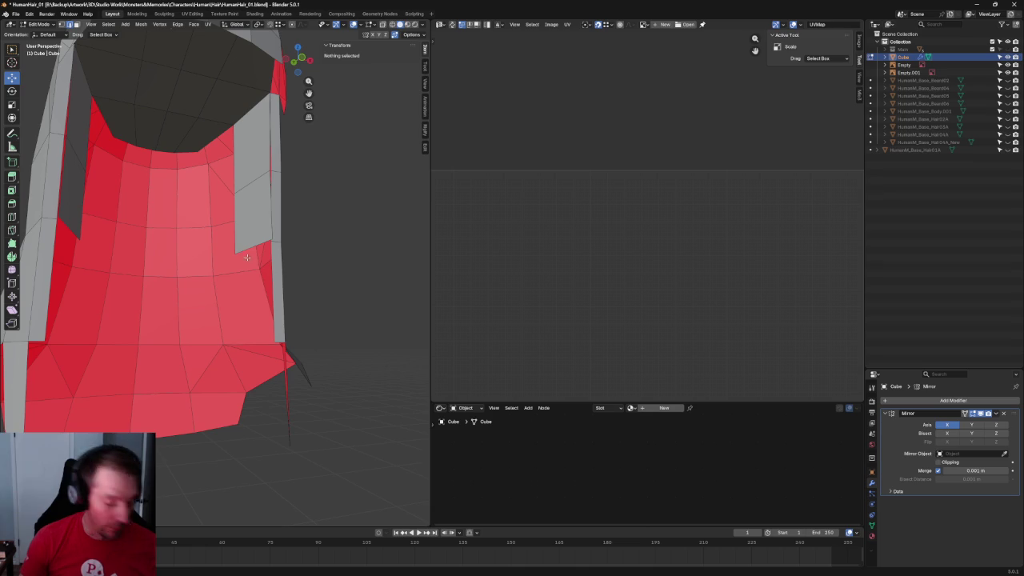
left_click(241, 256)
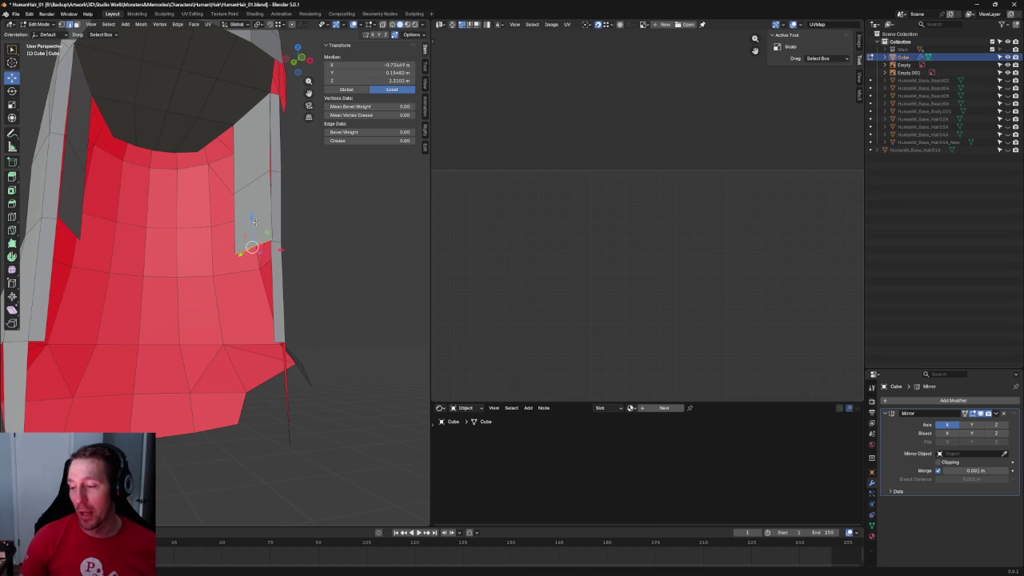
key("g")
key("z")
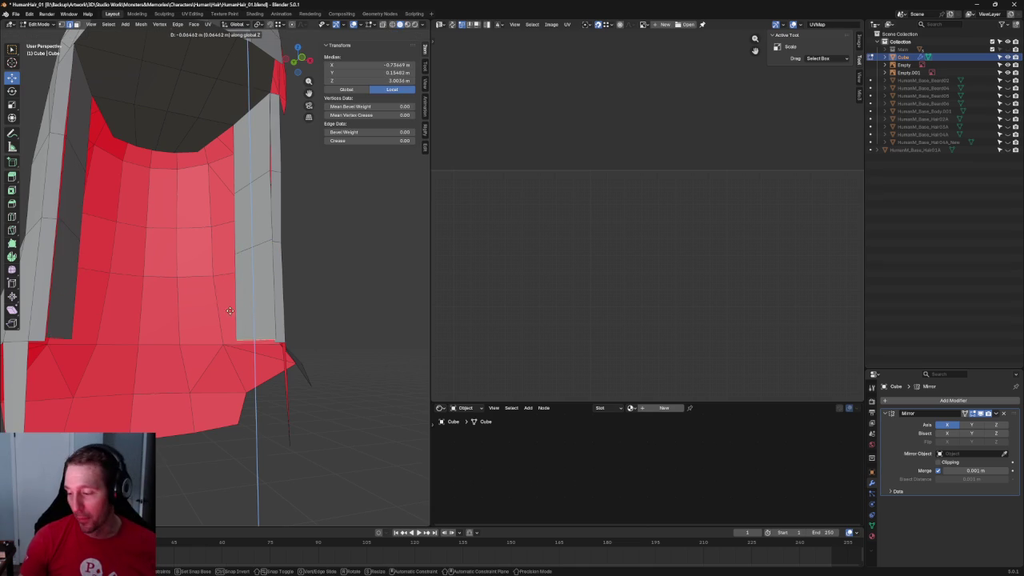
left_click(229, 310)
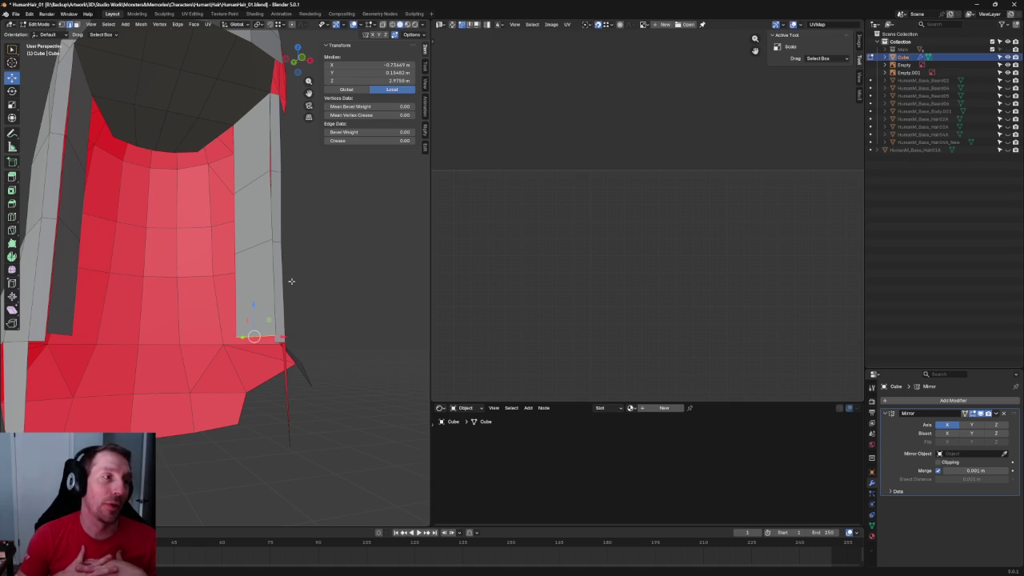
Shift the flap's middle and upper edges along Y to follow the neck's curve.
scroll(291, 280, "up", 2)
mouse_move(292, 278)
middle_mouse_down()
mouse_move(281, 299)
mouse_move(296, 290)
mouse_move(260, 253)
middle_mouse_up()
left_click(132, 224)
key("g")
key("y")
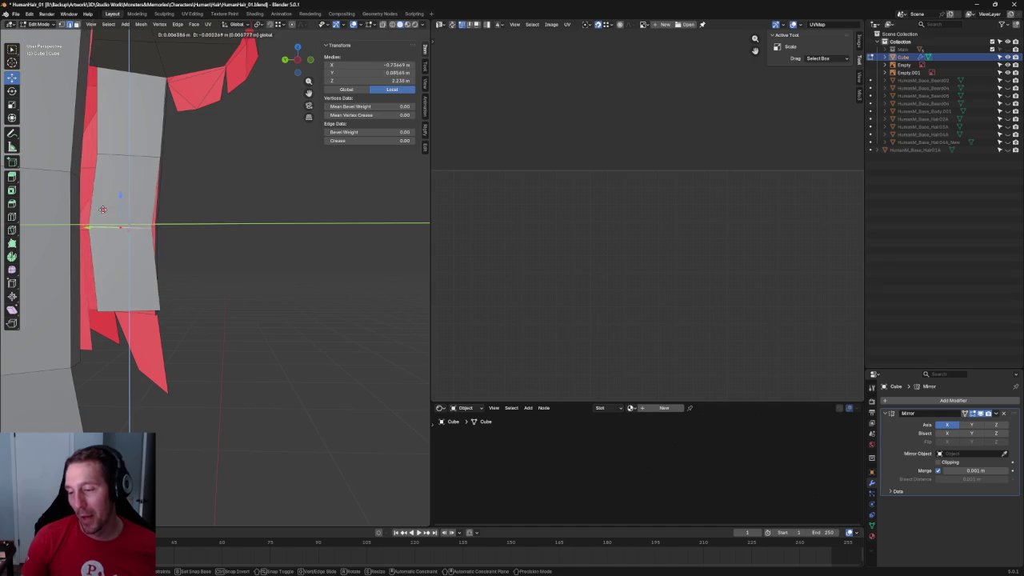
left_click(103, 211)
scroll(263, 242, "up", 3)
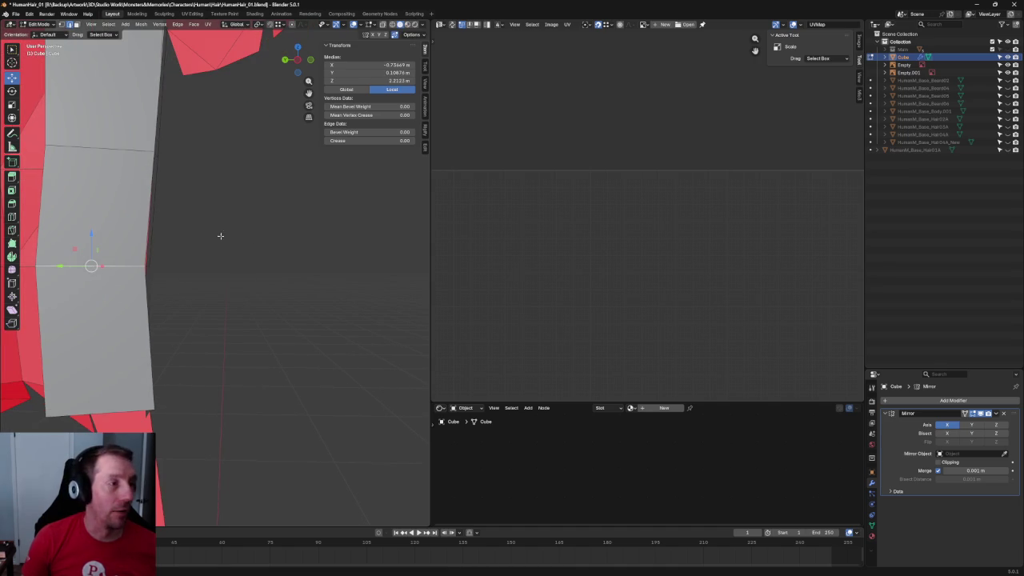
left_click(121, 147)
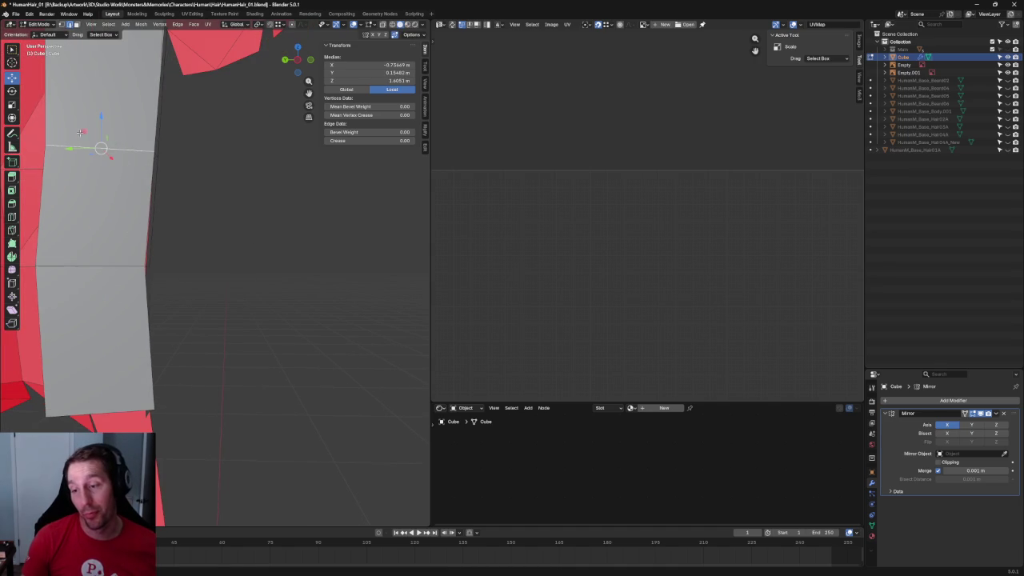
key("g")
key("y")
left_click(289, 222)
Slide the flap's bottom edge along the mesh and check it from the top view.
scroll(288, 222, "down", 4)
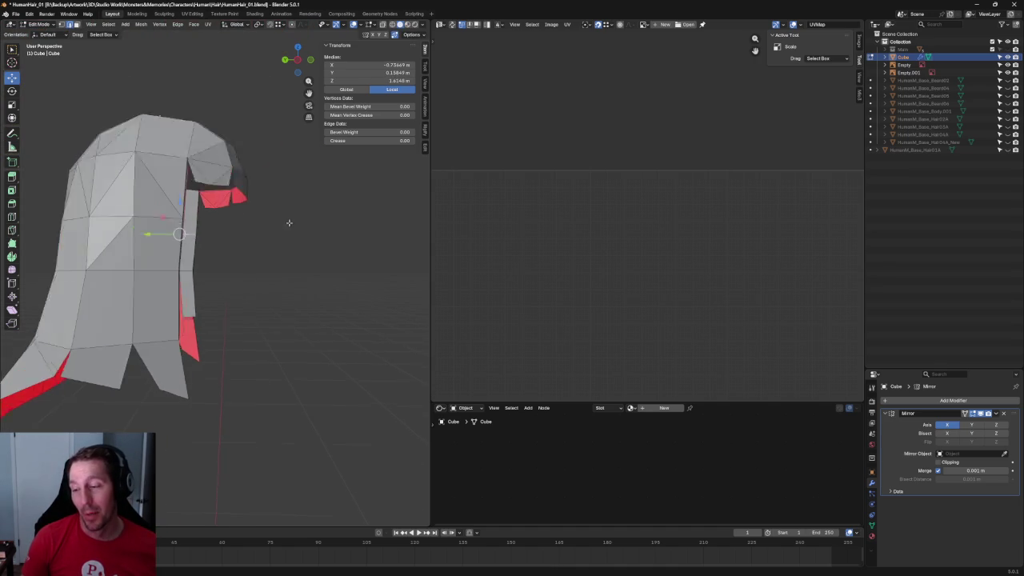
middle_click_drag(289, 222, 267, 267)
scroll(235, 231, "up", 4)
mouse_move(236, 232)
middle_mouse_down()
mouse_move(350, 158)
mouse_move(305, 287)
mouse_move(331, 283)
mouse_move(271, 247)
mouse_move(347, 266)
mouse_move(256, 255)
mouse_move(235, 225)
middle_mouse_up()
left_click(311, 277)
key("g")
key("g")
left_click(212, 240)
scroll(312, 267, "down", 3)
key("KP_7")
key("KP_Decimal")
scroll(256, 254, "down", 4)
scroll(240, 240, "up", 2)
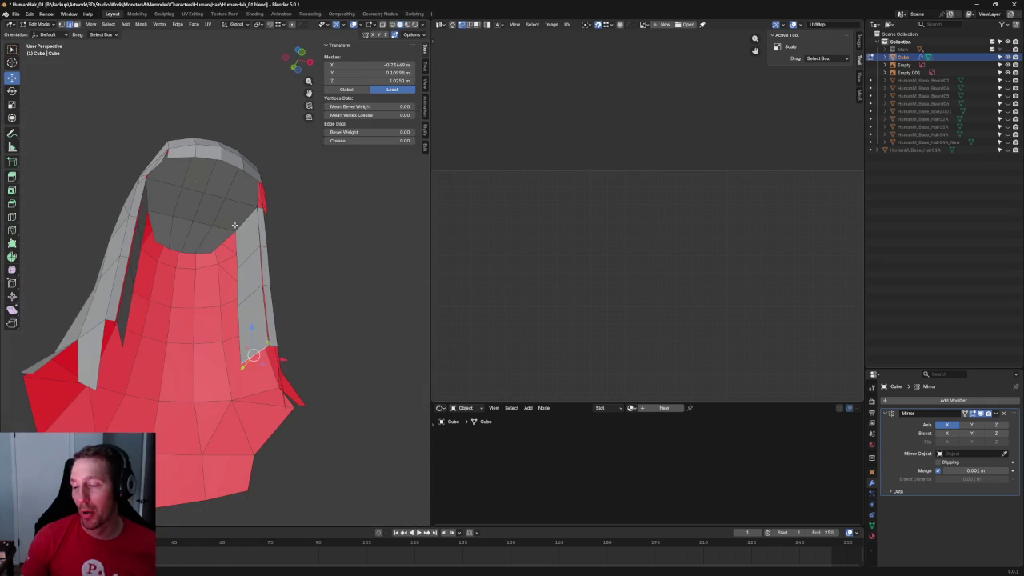
left_click(201, 254)
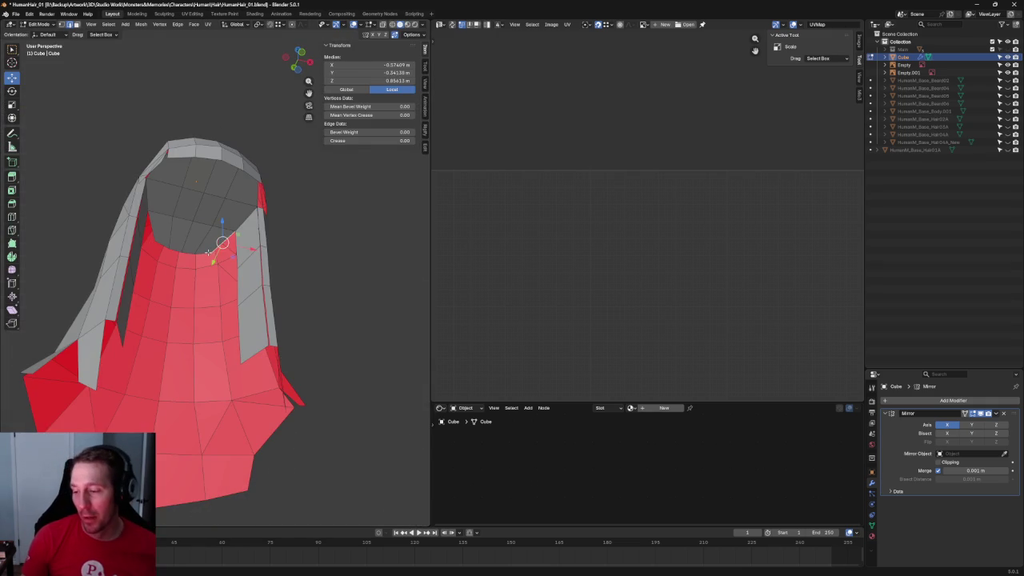
In front view, lower the red neck-panel faces in three vertical (Z) moves.
key("grave")
left_click(201, 257)
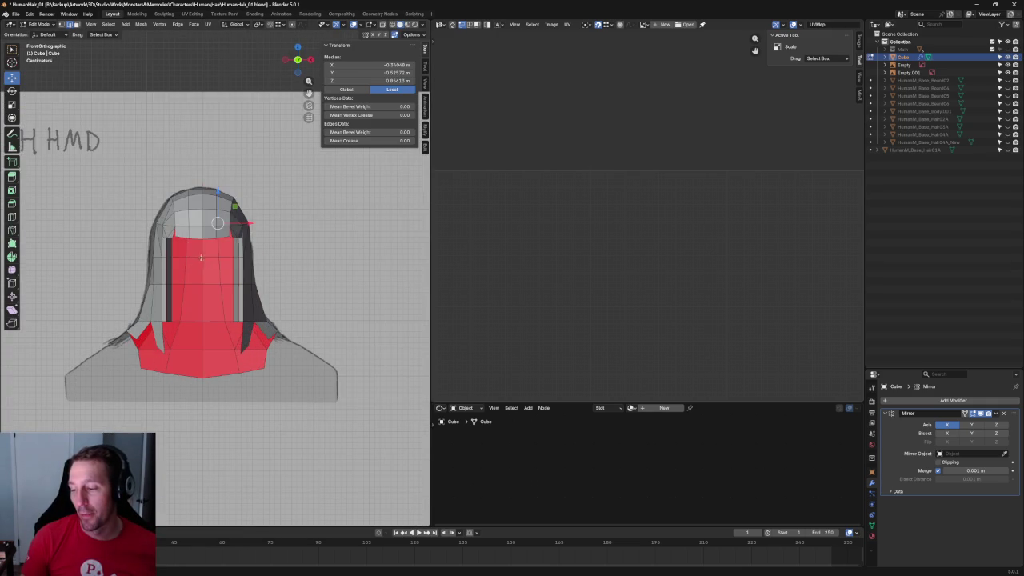
key("g")
key("z")
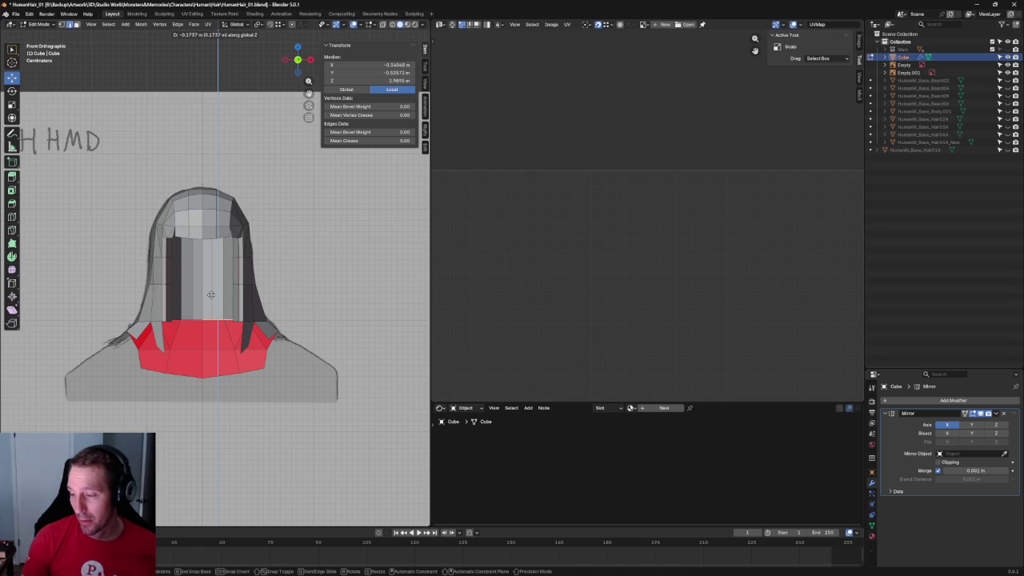
left_click(218, 233)
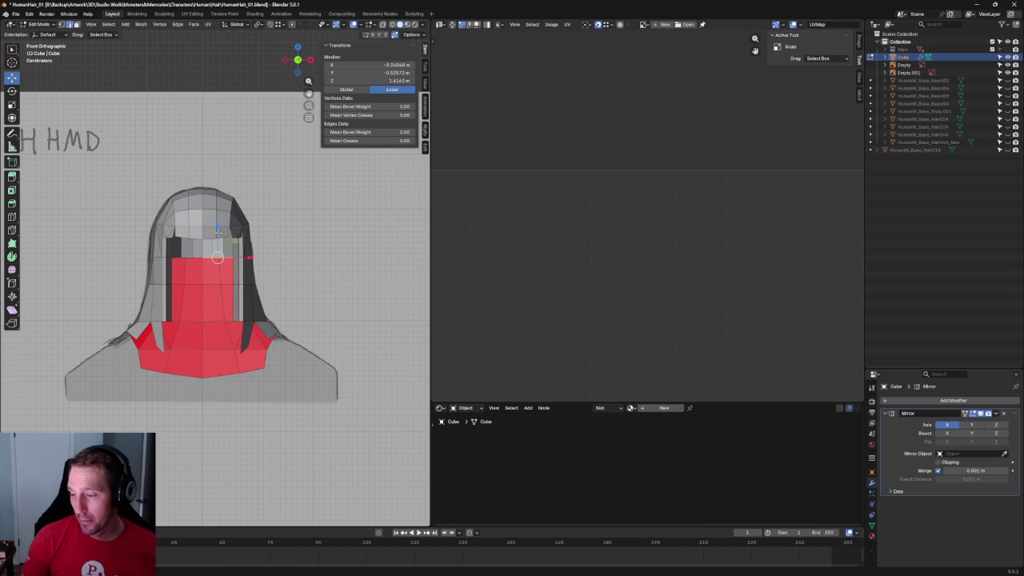
key("g")
key("z")
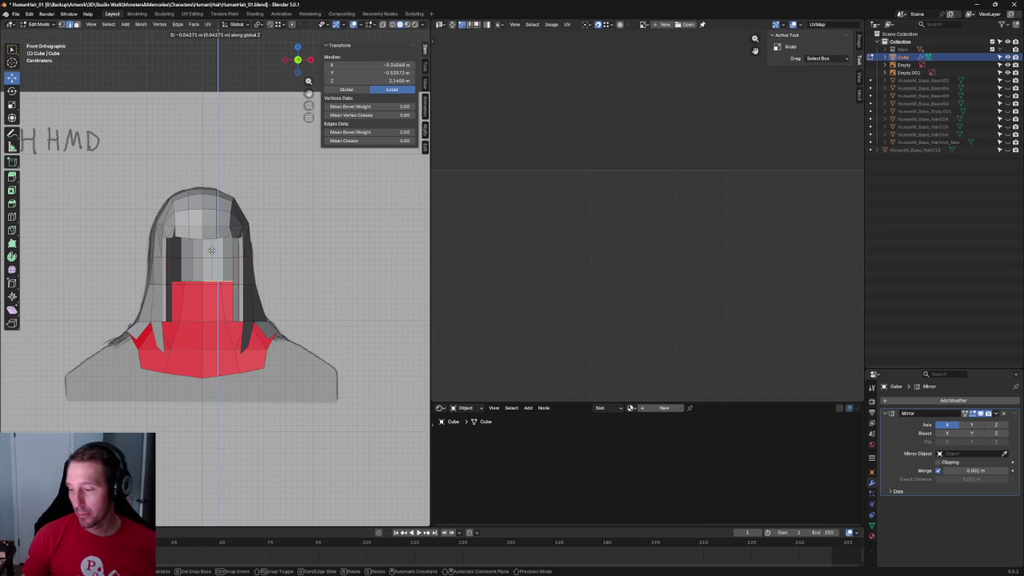
left_click(210, 253)
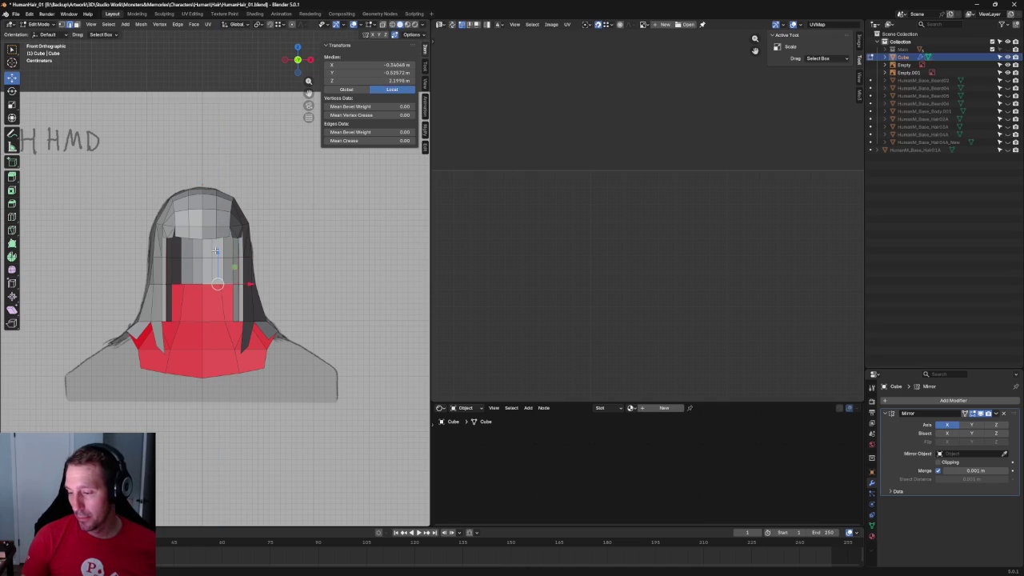
key("g")
key("z")
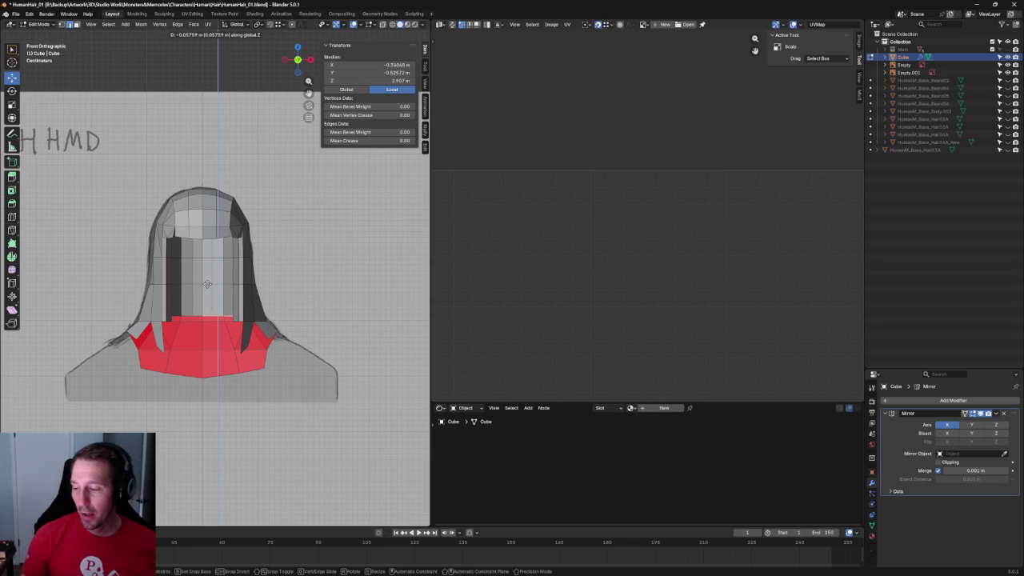
left_click(206, 289)
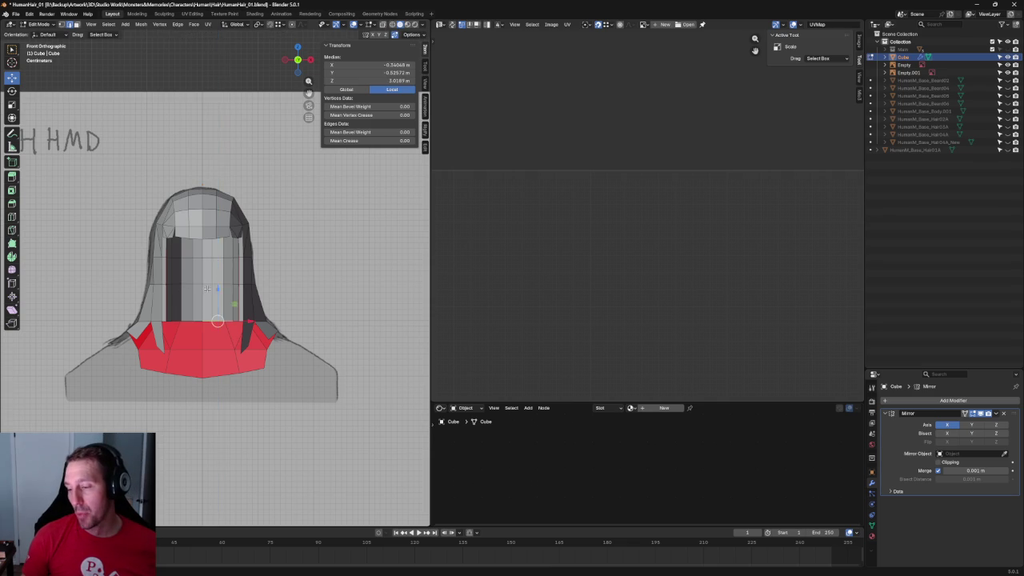
Turn on X-ray and select a vertical vertex loop on the inner panel.
scroll(206, 289, "down", 3)
mouse_move(206, 289)
middle_mouse_down()
mouse_move(233, 314)
mouse_move(177, 316)
middle_mouse_up()
scroll(232, 314, "up", 5)
scroll(233, 313, "up", 3)
key("alt+z")
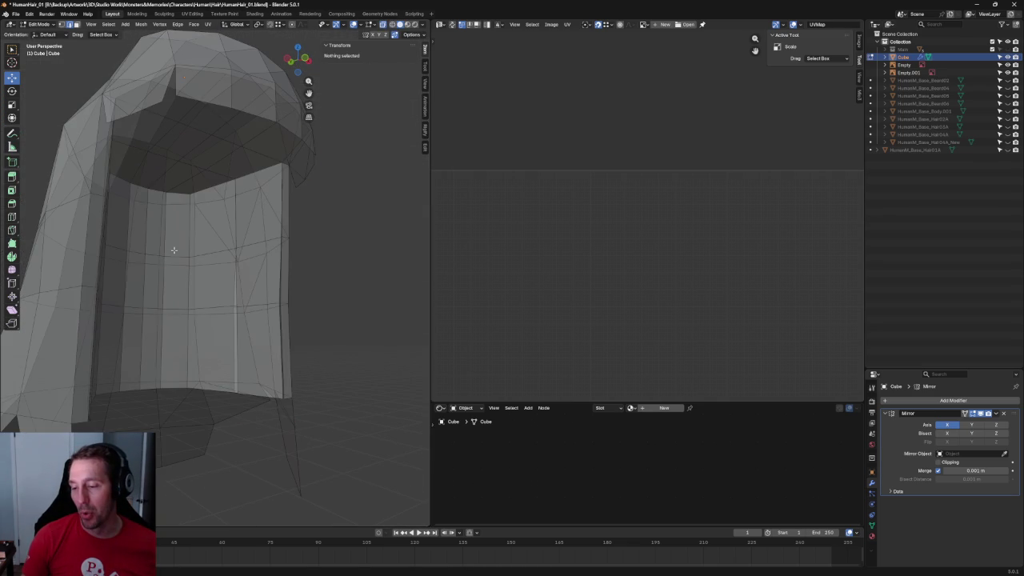
left_click(158, 256, "alt")
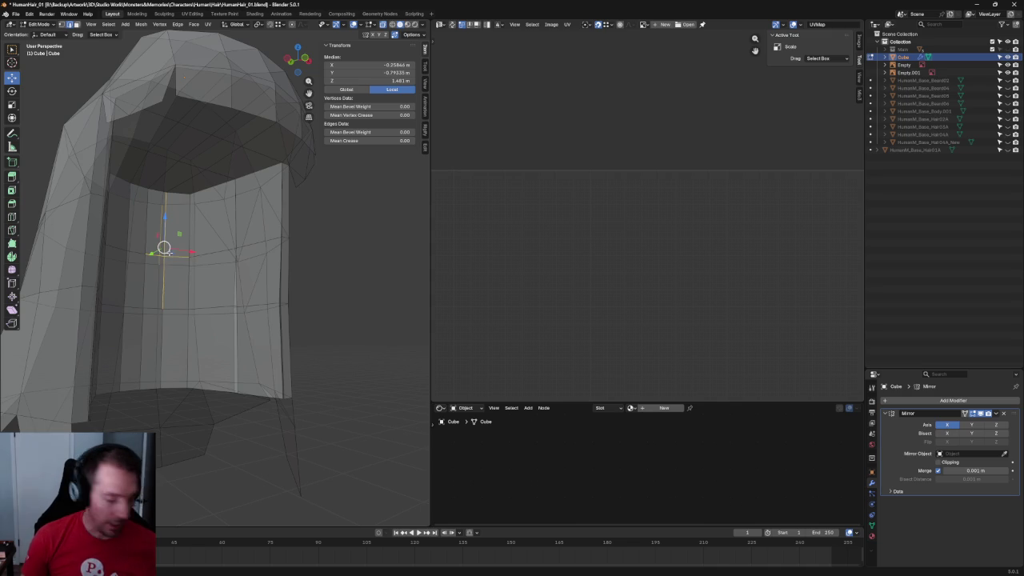
key("alt+a")
Inspect individual inner-panel vertices down each column and along the panel's right side.
left_click_drag(184, 240, 151, 264)
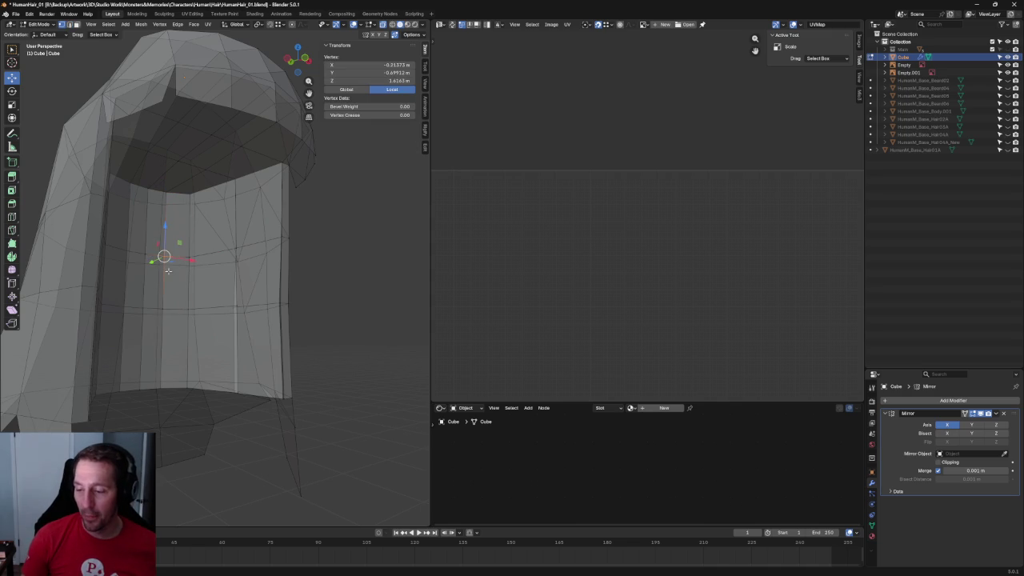
left_click(154, 310)
left_click(157, 390)
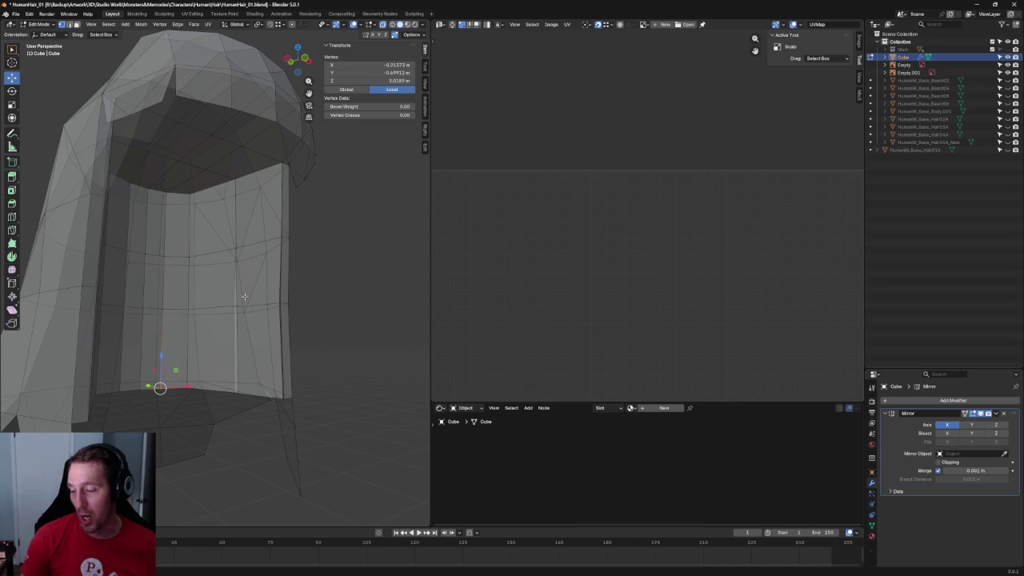
left_click(192, 191)
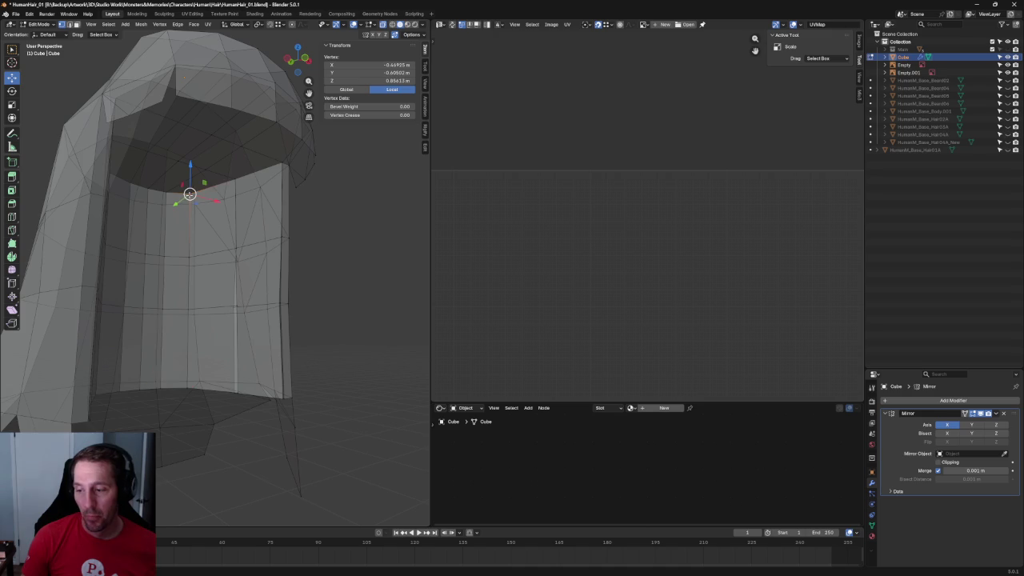
left_click(189, 256)
left_click(189, 310)
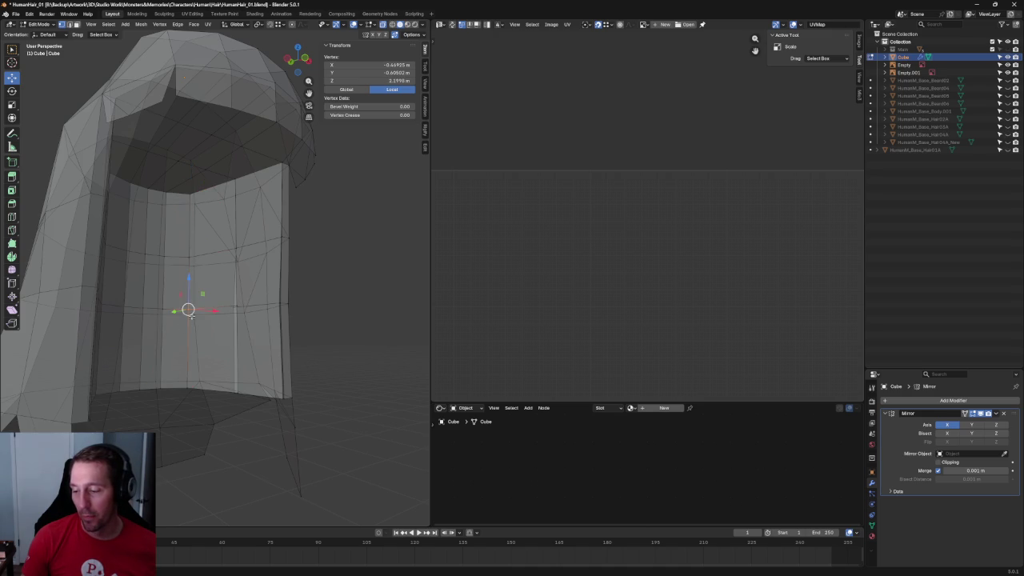
left_click(205, 385)
left_click(355, 288)
scroll(336, 300, "down", 5)
scroll(292, 315, "up", 5)
mouse_move(293, 315)
middle_mouse_down()
mouse_move(266, 310)
mouse_move(252, 288)
middle_mouse_up()
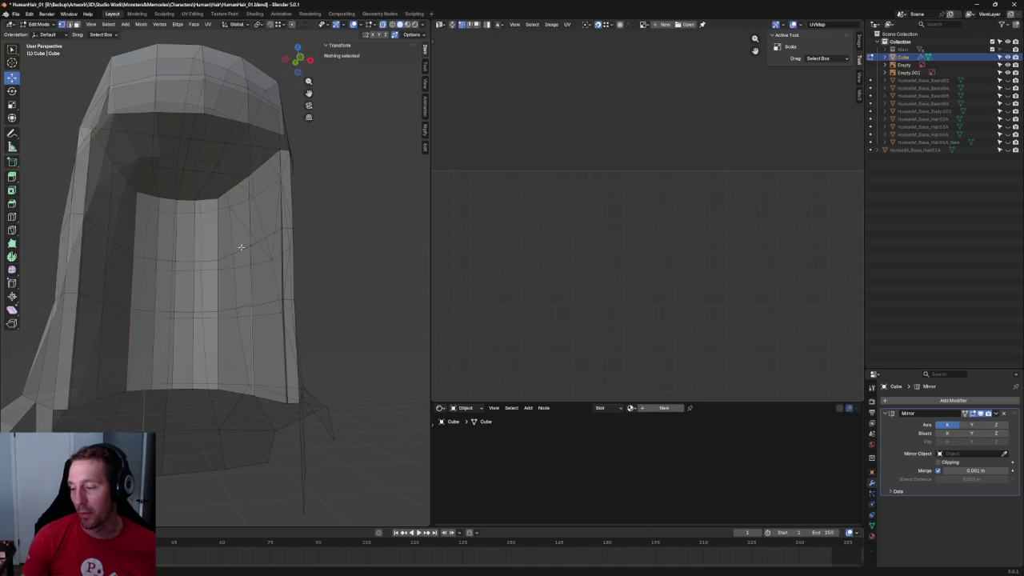
left_click(251, 245)
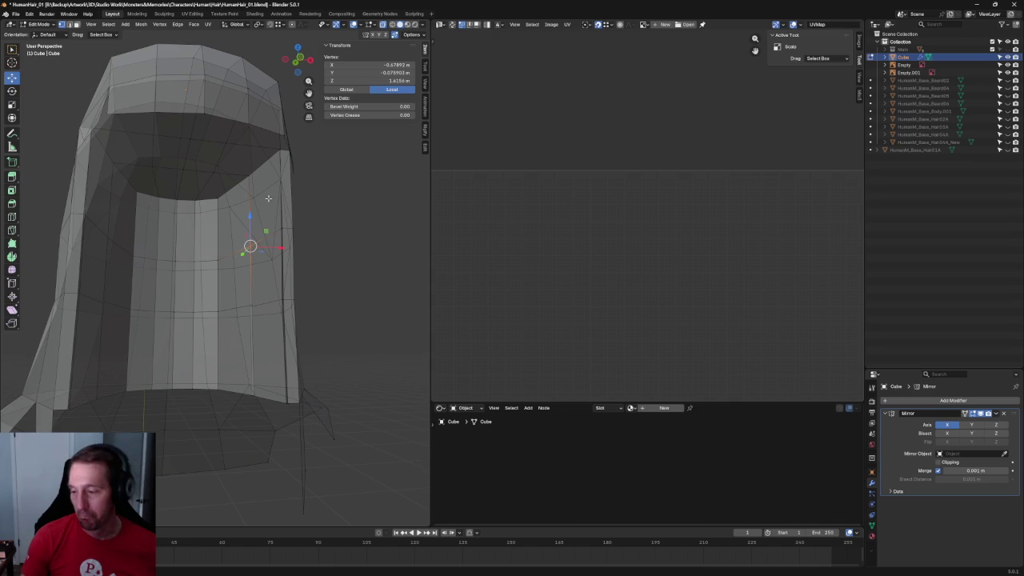
left_click(249, 176)
left_click(251, 306)
left_click(263, 392)
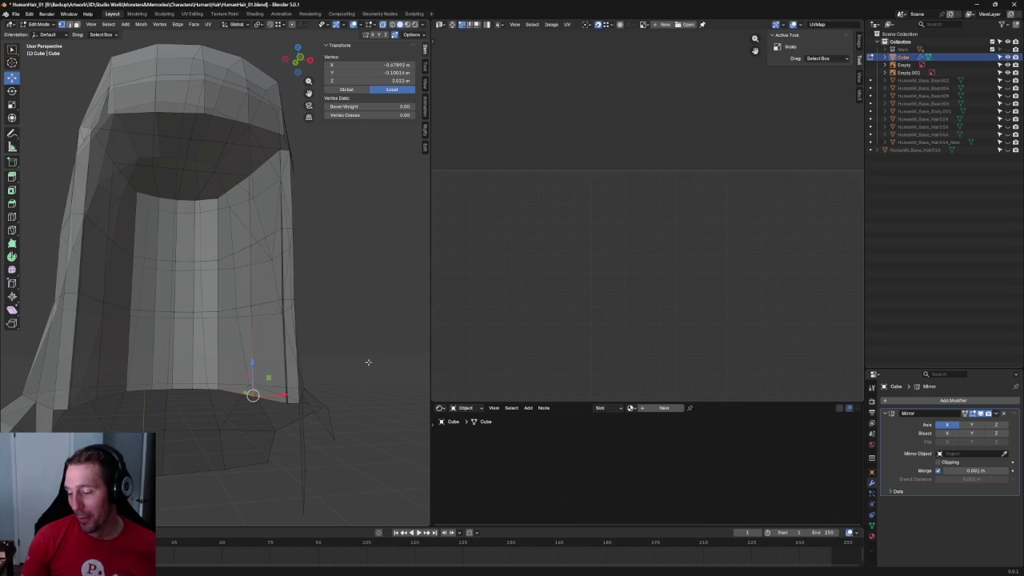
key("alt+a")
scroll(334, 299, "down", 4)
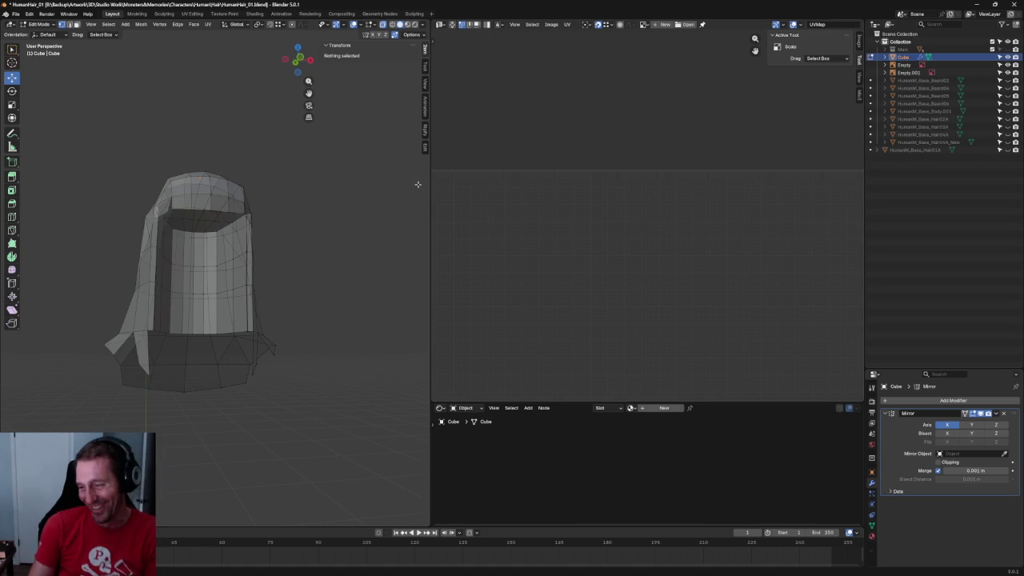
scroll(309, 210, "up", 1)
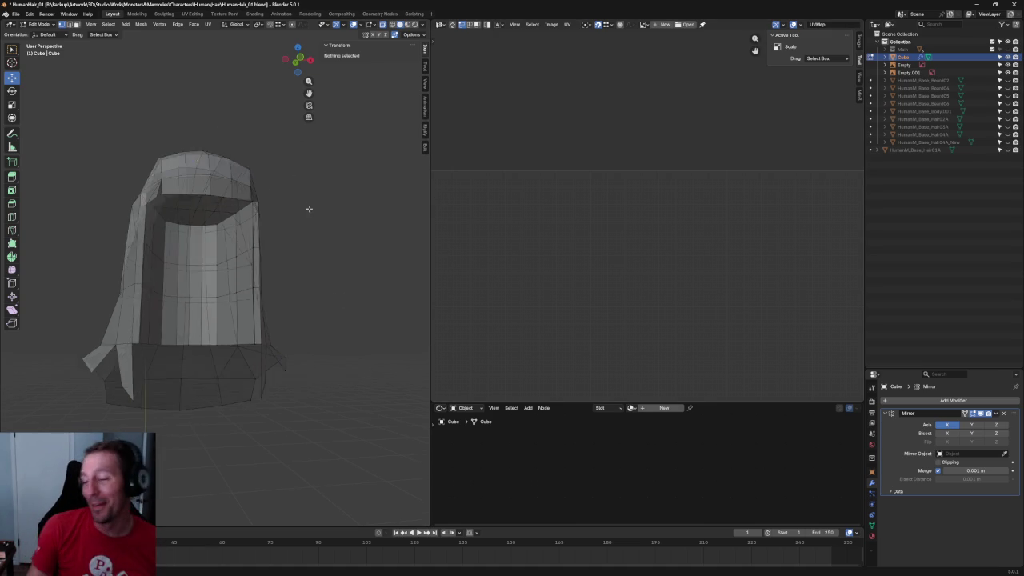
In side view, box-select the top back hair vertices and pull them down vertically.
scroll(306, 206, "up", 2)
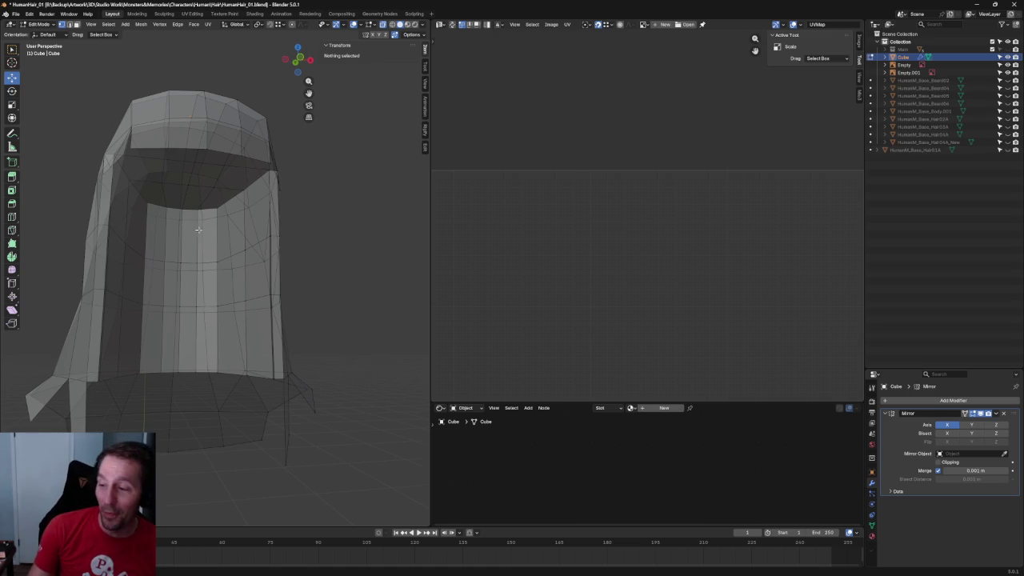
middle_click_drag(198, 230, 293, 202)
scroll(294, 202, "up", 3)
scroll(219, 273, "up", 3)
mouse_move(229, 166)
left_mouse_down()
mouse_move(208, 198)
mouse_move(213, 239)
left_mouse_up()
key("shift+space")
key("g")
scroll(213, 254, "down", 2)
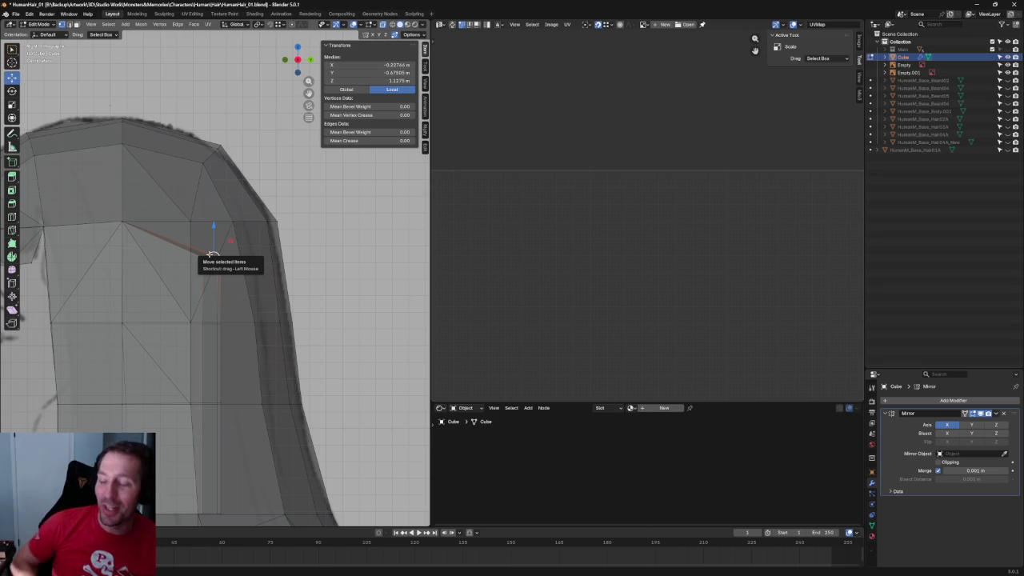
Squash the horizontal edge loop across the hair's side by scaling along Z.
mouse_move(213, 256)
middle_mouse_down()
mouse_move(219, 289)
mouse_move(289, 274)
middle_mouse_up()
left_click(270, 318, "alt")
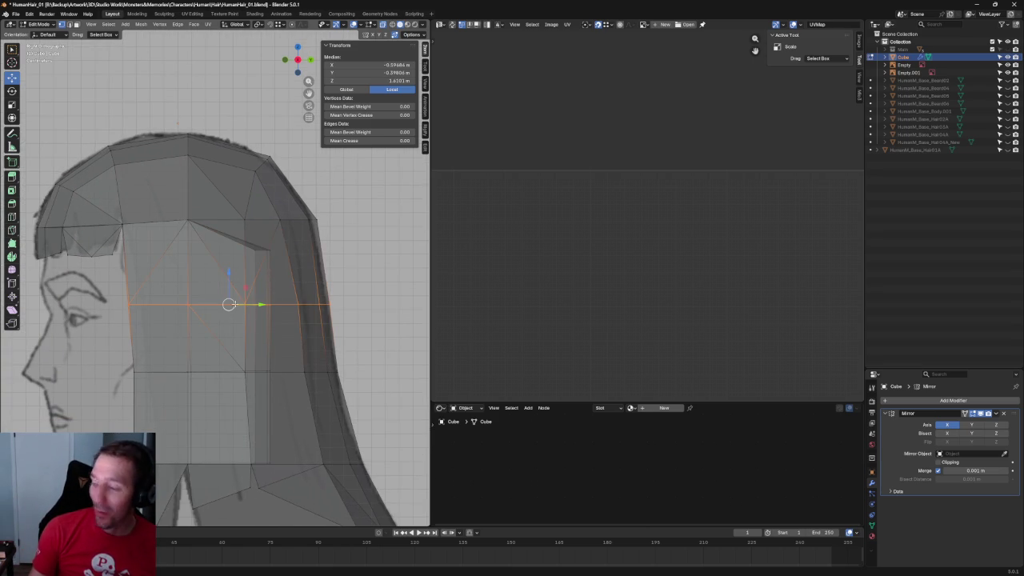
key("shift+space")
key("s")
left_click_drag(229, 276, 226, 295)
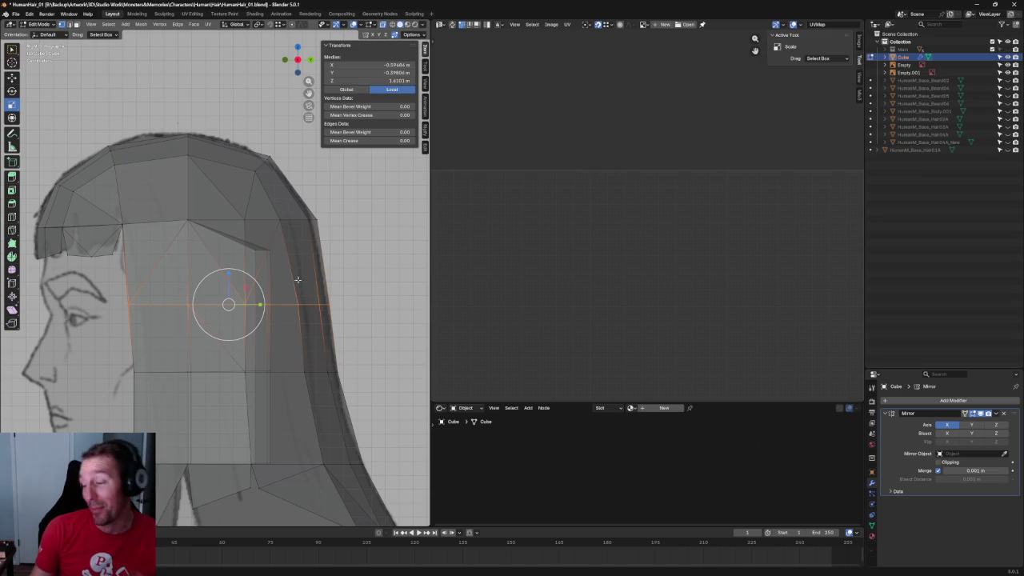
Grab and reposition the crown corner vertex at the top of the hair.
scroll(244, 266, "up", 3)
mouse_move(285, 252)
middle_mouse_down("shift")
mouse_move(248, 248)
mouse_move(254, 233)
middle_mouse_up("shift")
left_click(252, 230)
key("shift+space")
key("g")
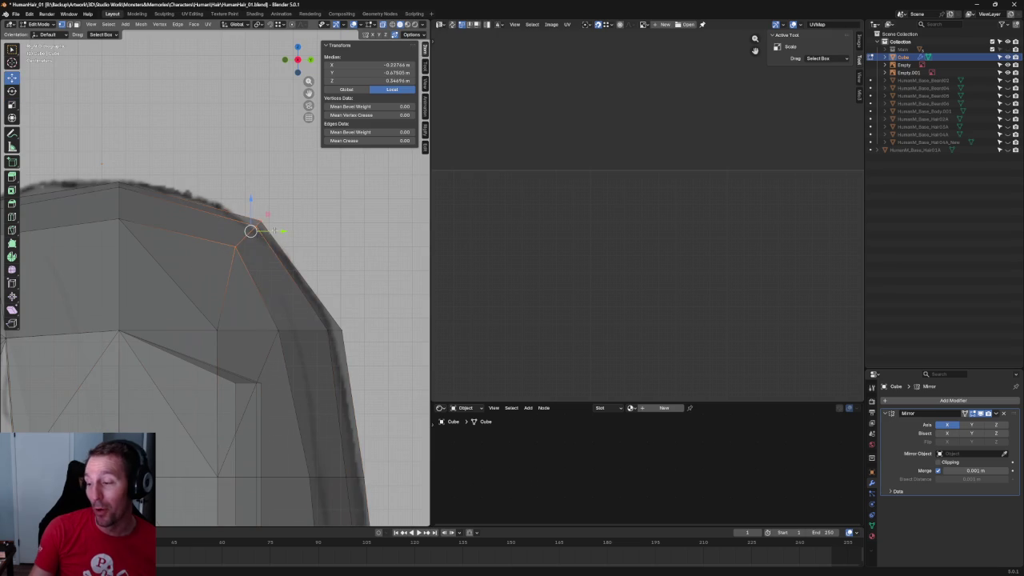
left_click(303, 248)
Fit the crown vertex onto the sketch outline and save the .blend file.
scroll(316, 253, "down", 2)
scroll(316, 254, "down", 4)
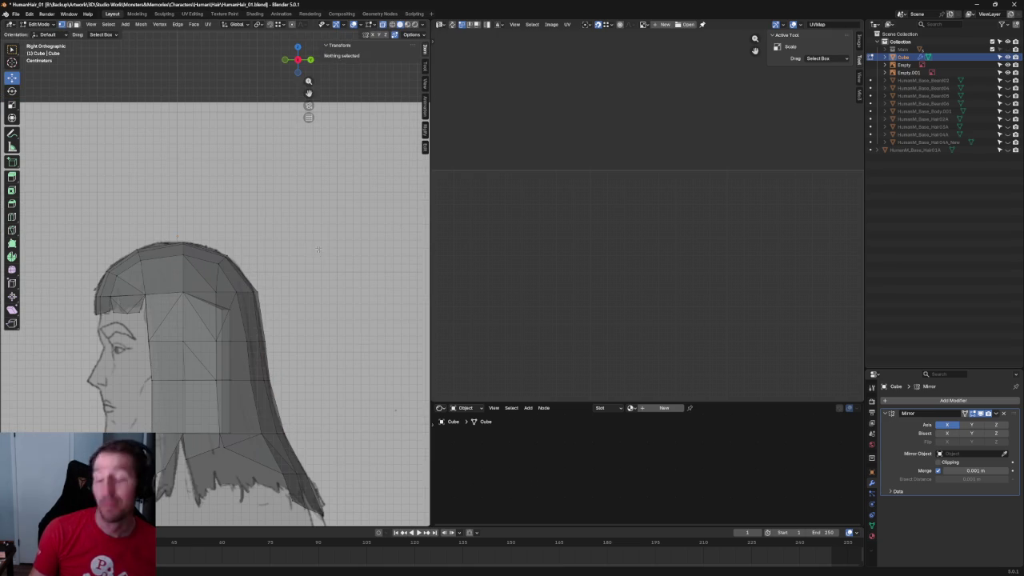
scroll(316, 254, "up", 6)
middle_click_drag(316, 254, 256, 261)
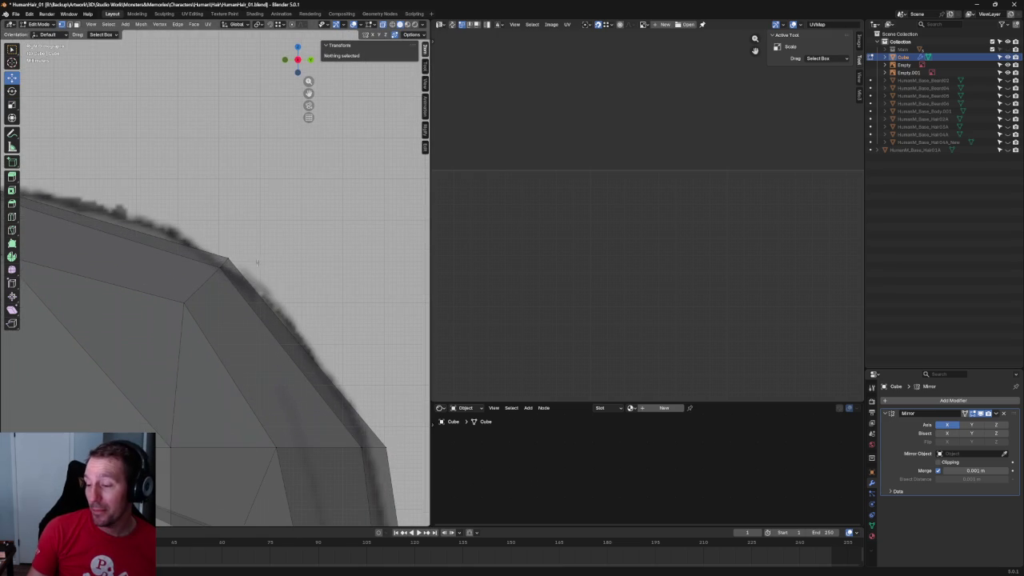
left_click(220, 267)
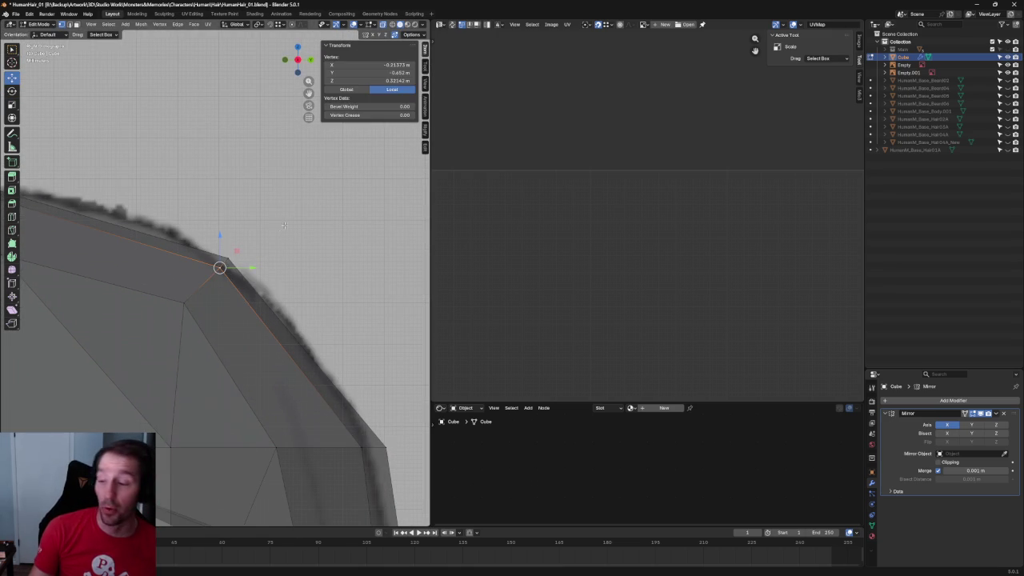
scroll(242, 257, "down", 2)
key("g")
right_click(240, 258)
left_click(277, 254)
middle_click_drag(276, 254, 277, 255)
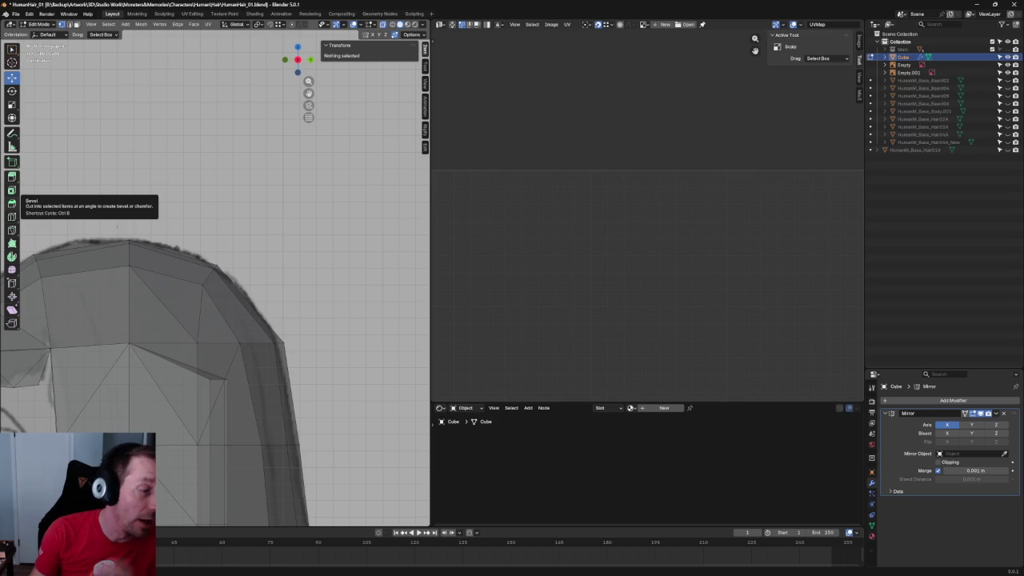
key("ctrl+s")
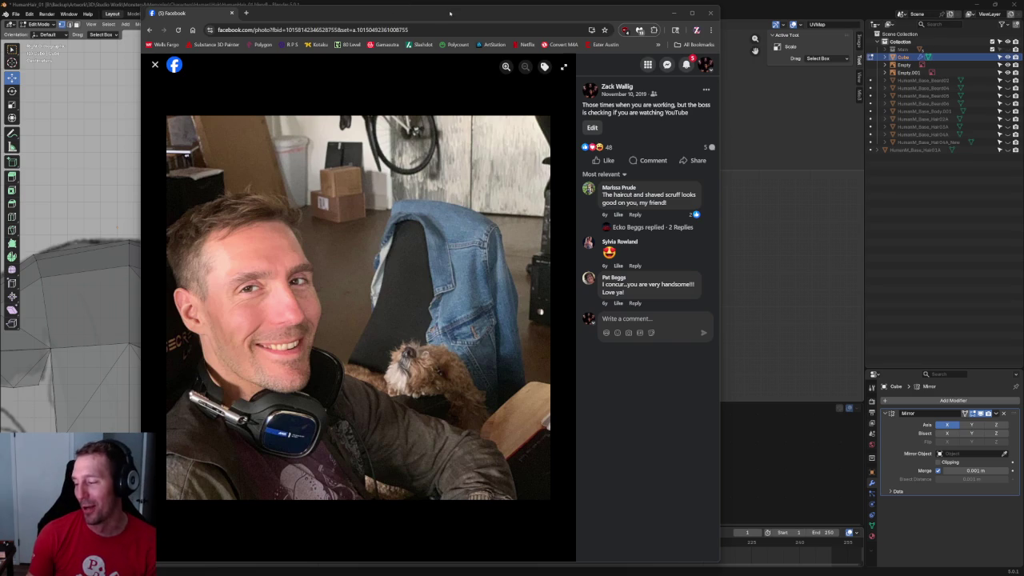
mouse_move(358, 307)
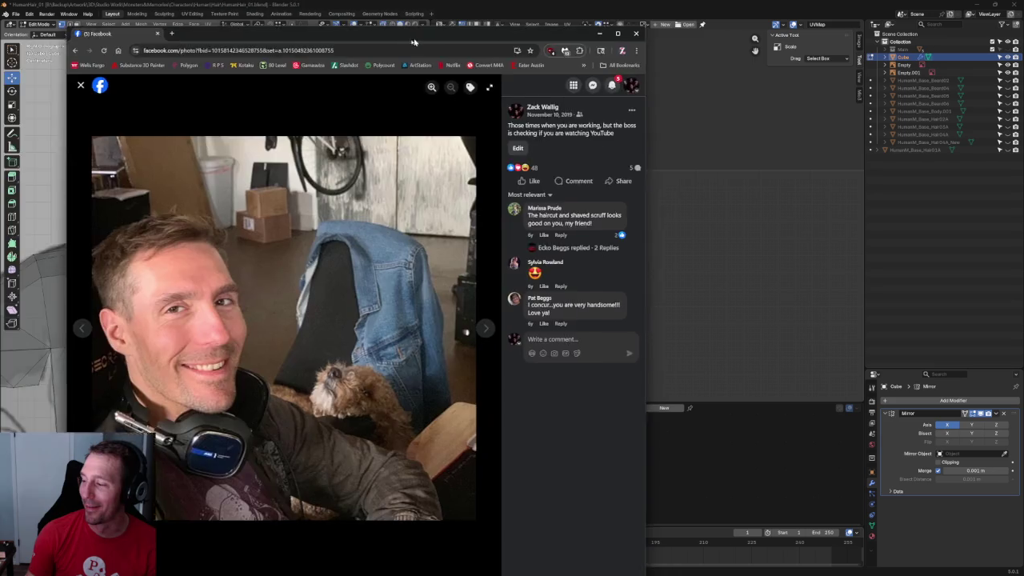
Minimize the Chrome window showing the Facebook photo to bring Blender back.
left_click(673, 13)
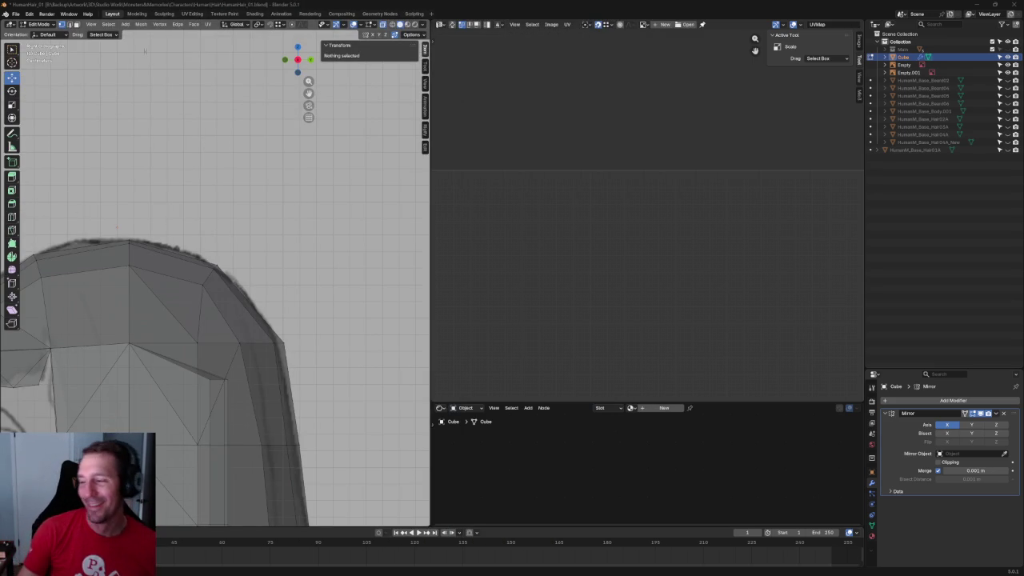
In front view with X-ray on, move a horizontal hair edge loop vertically.
right_click(420, 134)
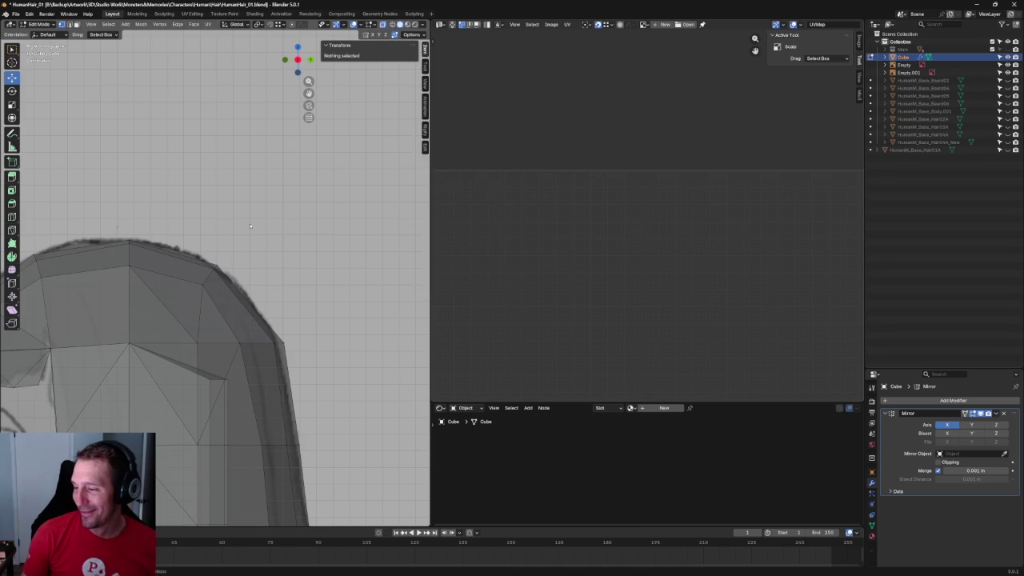
scroll(249, 226, "down", 5)
scroll(310, 233, "up", 3)
scroll(310, 233, "up", 1)
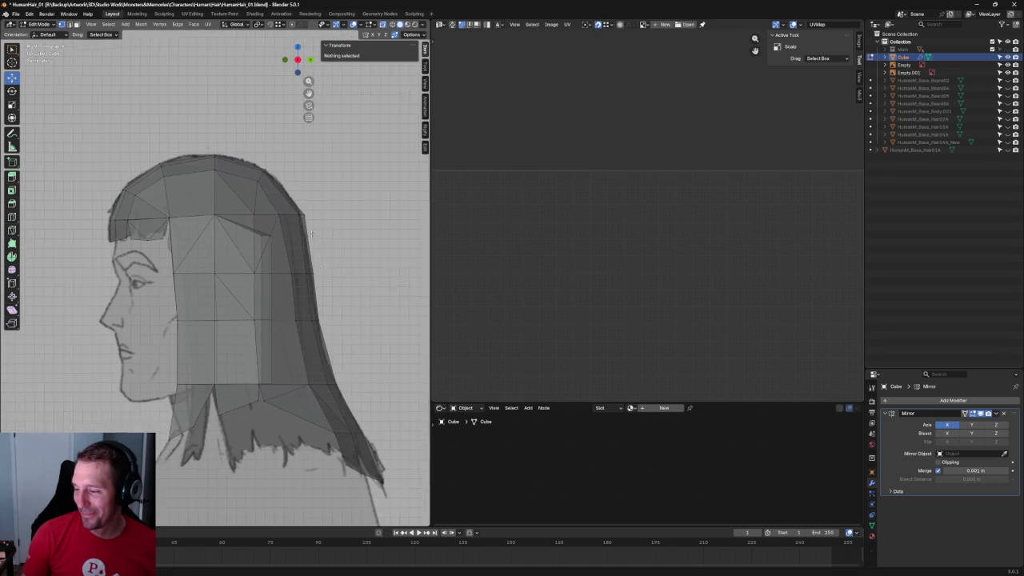
scroll(311, 232, "up", 2)
left_click(244, 274, "alt")
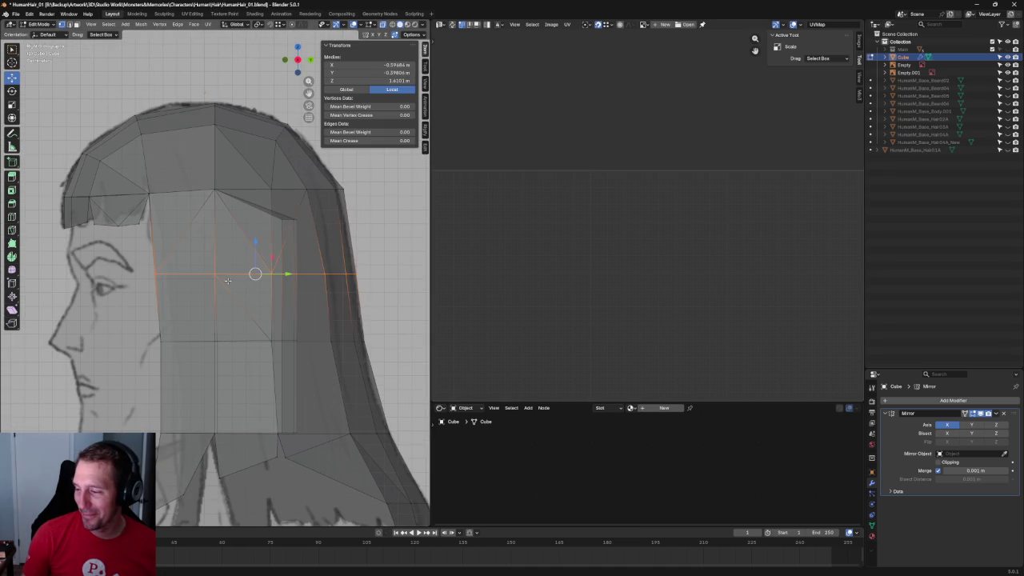
key("KP_1")
key("alt+z")
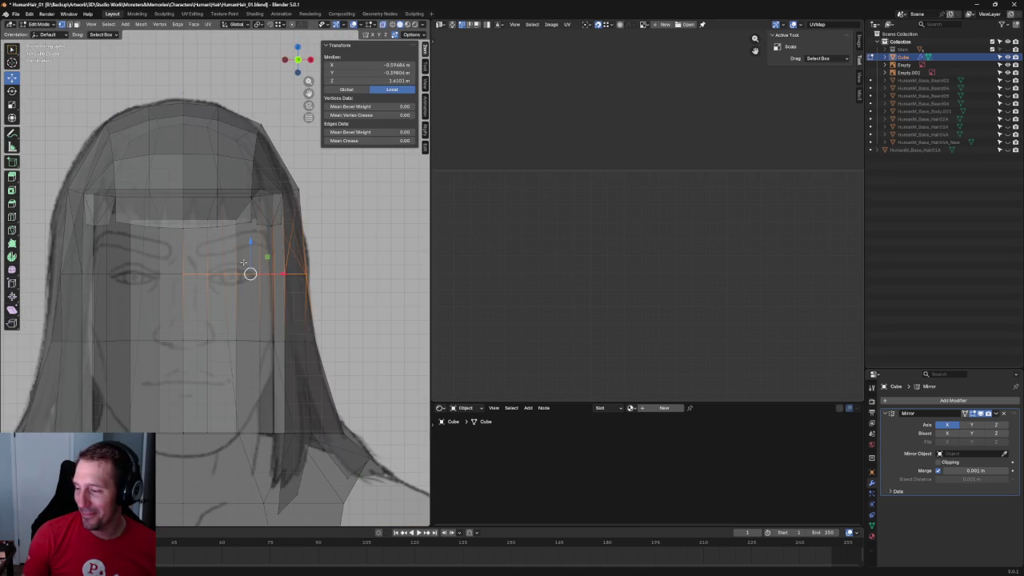
key("g")
key("z")
left_click(344, 247)
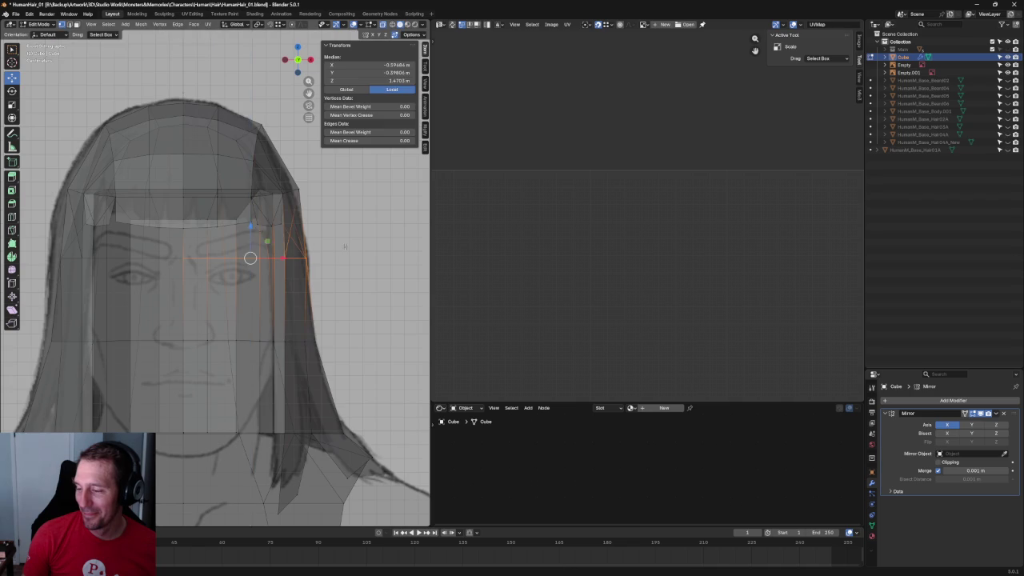
left_click(345, 246)
Box-select the side row of vertices, scale it along Z to about 0.36, and deselect.
scroll(344, 246, "down", 3)
scroll(208, 240, "up", 4)
left_click_drag(64, 267, 386, 320)
key("s")
key("z")
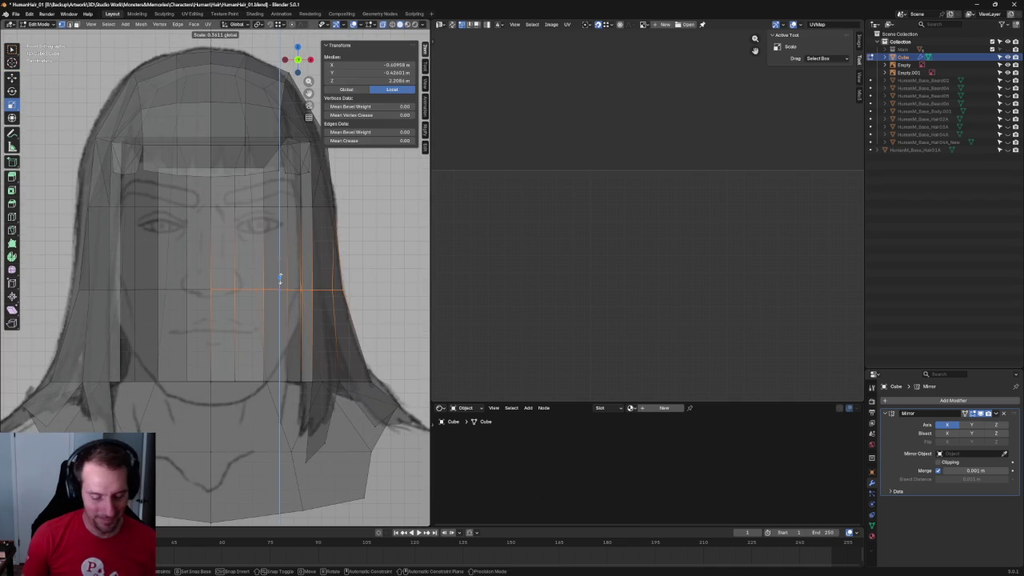
left_click(279, 276)
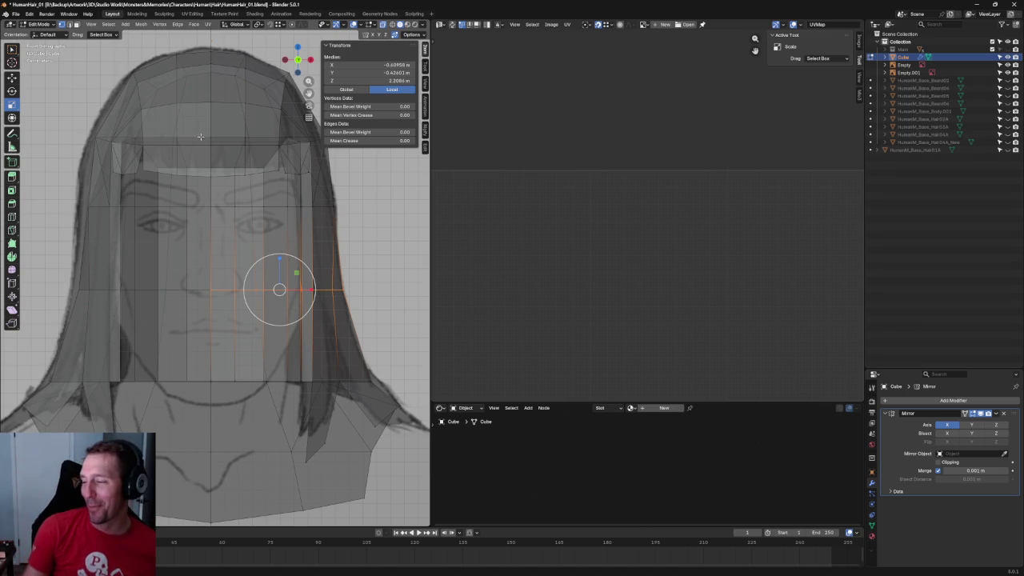
key("alt+a")
scroll(359, 262, "down", 4)
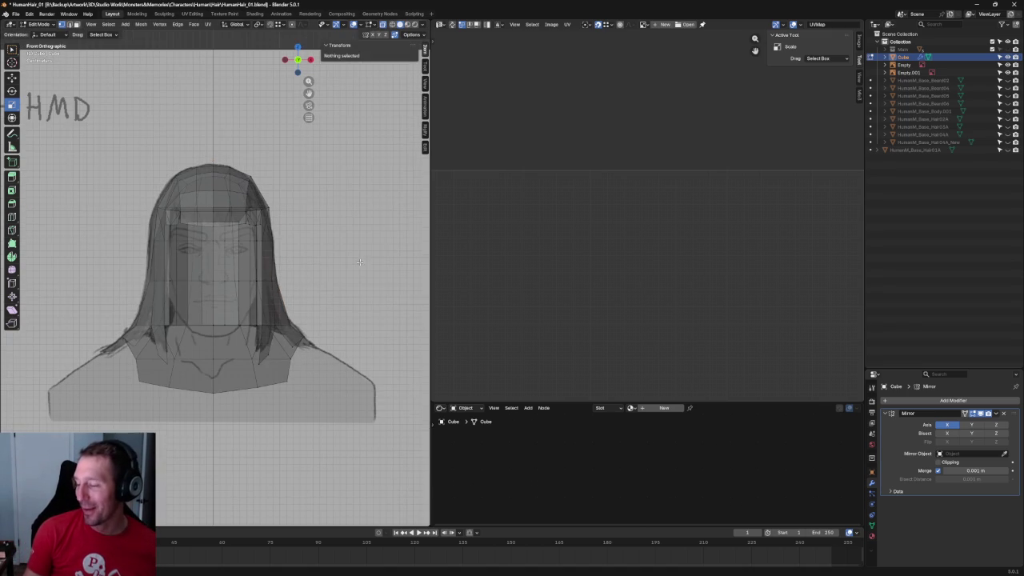
In the side view, flatten the vertical column of side-hair vertices with scale Y 0.
middle_click_drag(366, 258, 336, 255)
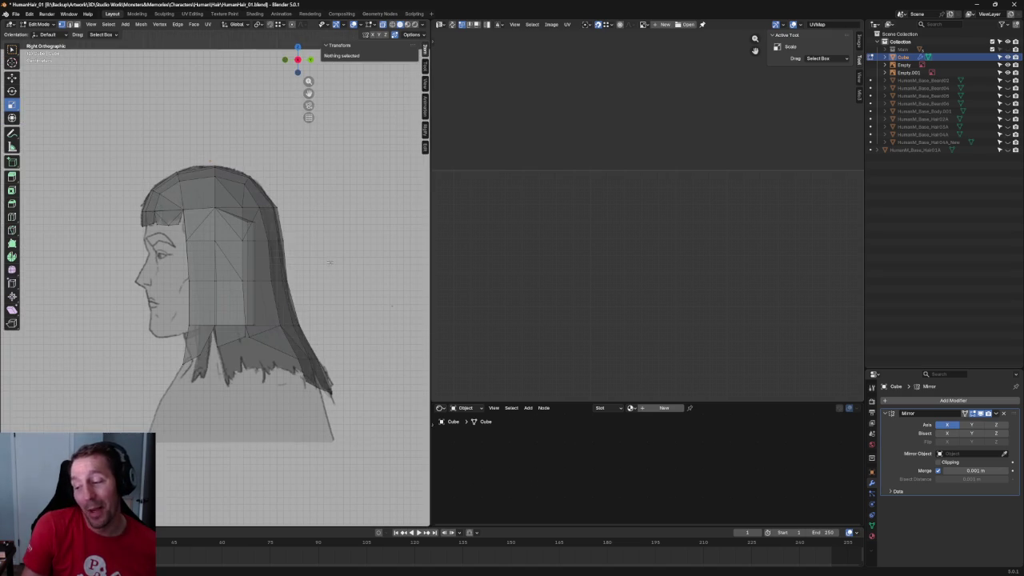
scroll(347, 245, "up", 3)
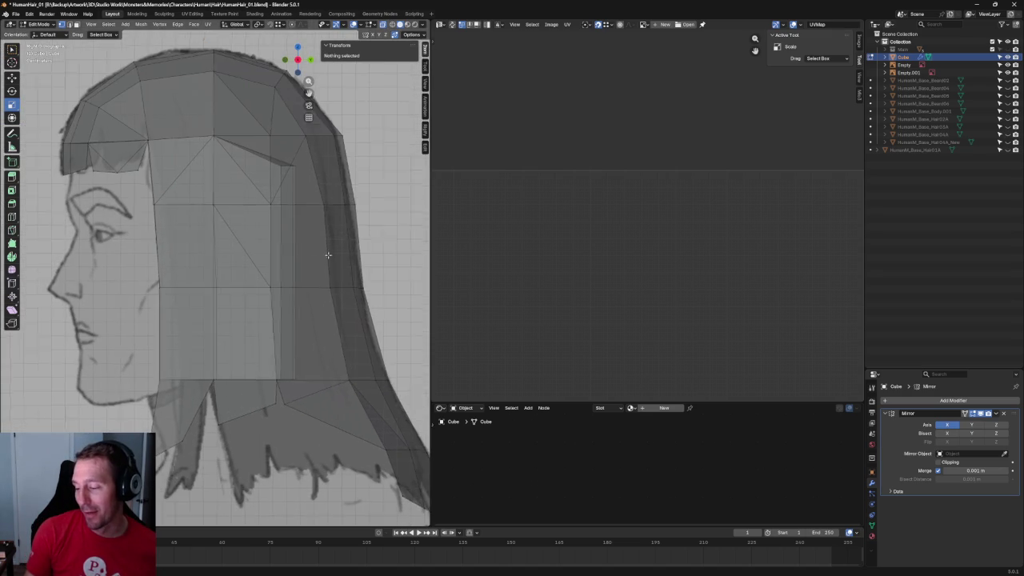
scroll(289, 211, "up", 2)
scroll(252, 259, "up", 2)
left_click(218, 325)
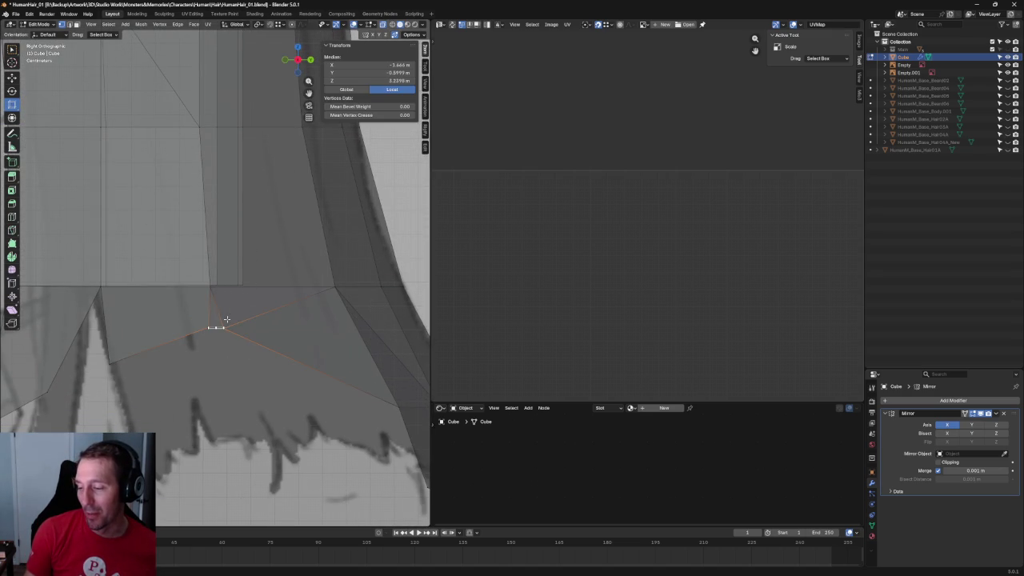
left_click_drag(216, 297, 240, 301)
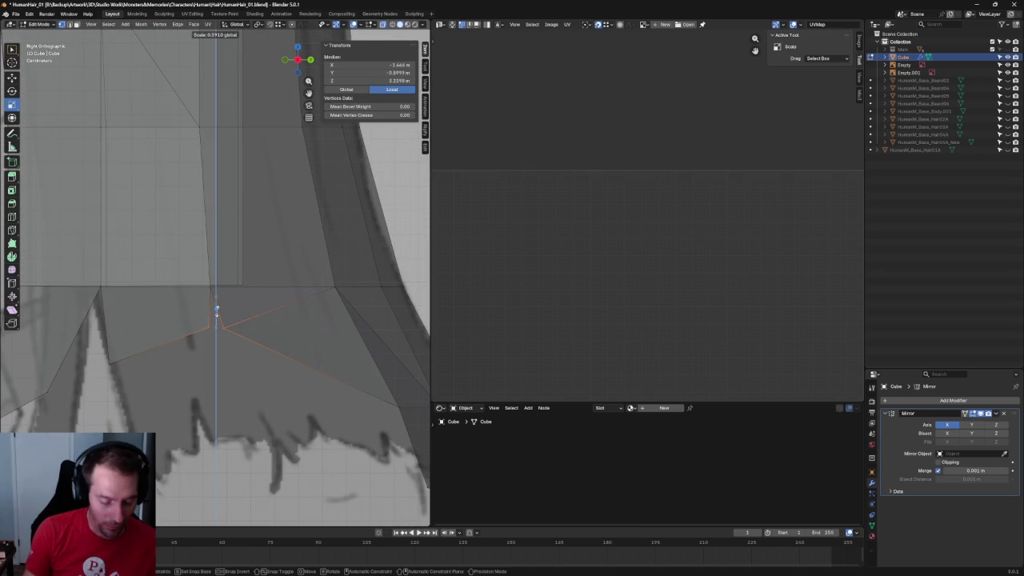
scroll(240, 301, "down", 5)
left_click(350, 256)
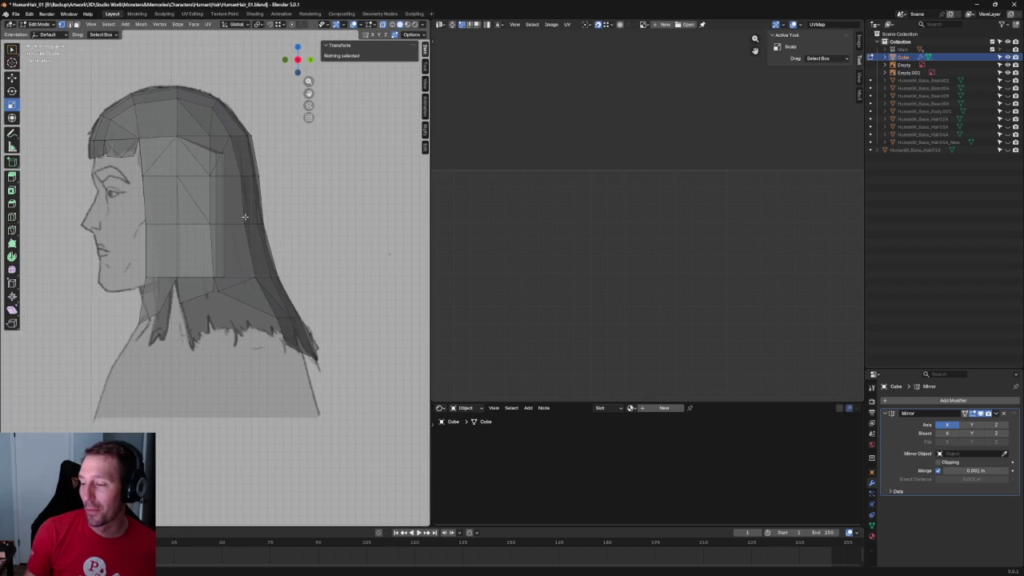
scroll(245, 276, "up", 3)
scroll(248, 280, "up", 2)
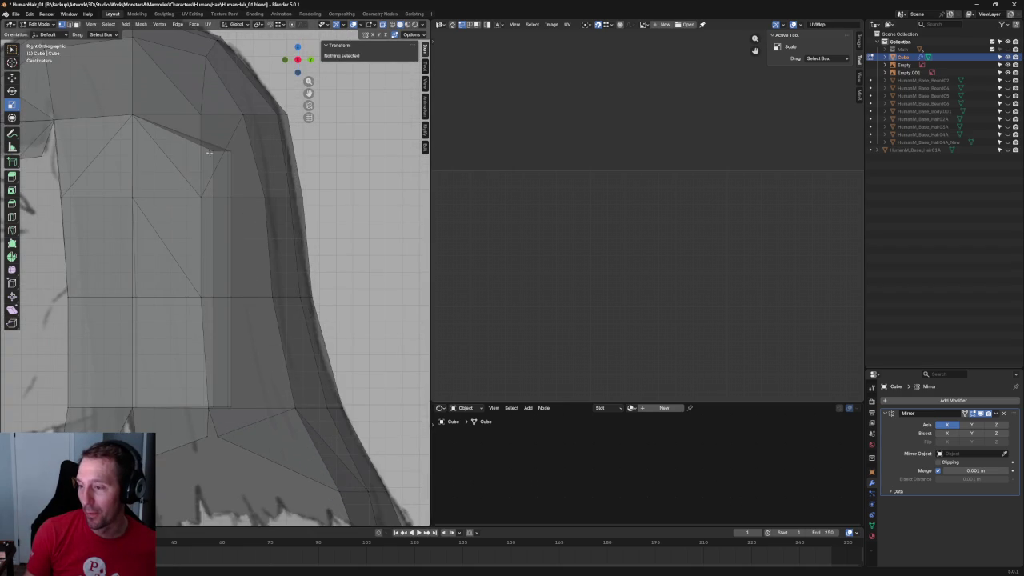
left_click_drag(187, 133, 216, 429)
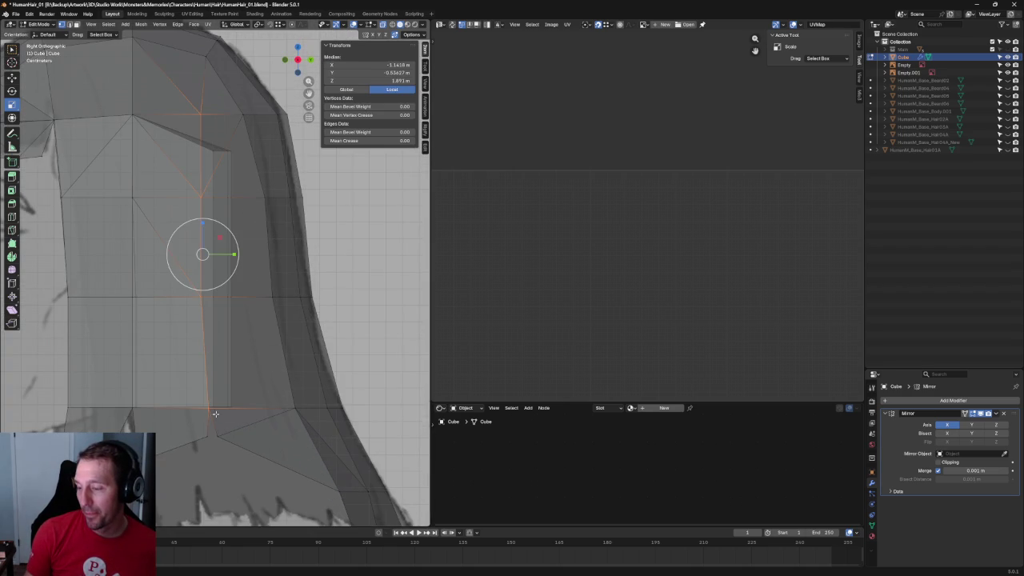
type("sy")
type("0")
key("Return")
Nudge the panel-bottom vertex and a temple vertex front-to-back along Y to match the profile sketch.
left_click(216, 437)
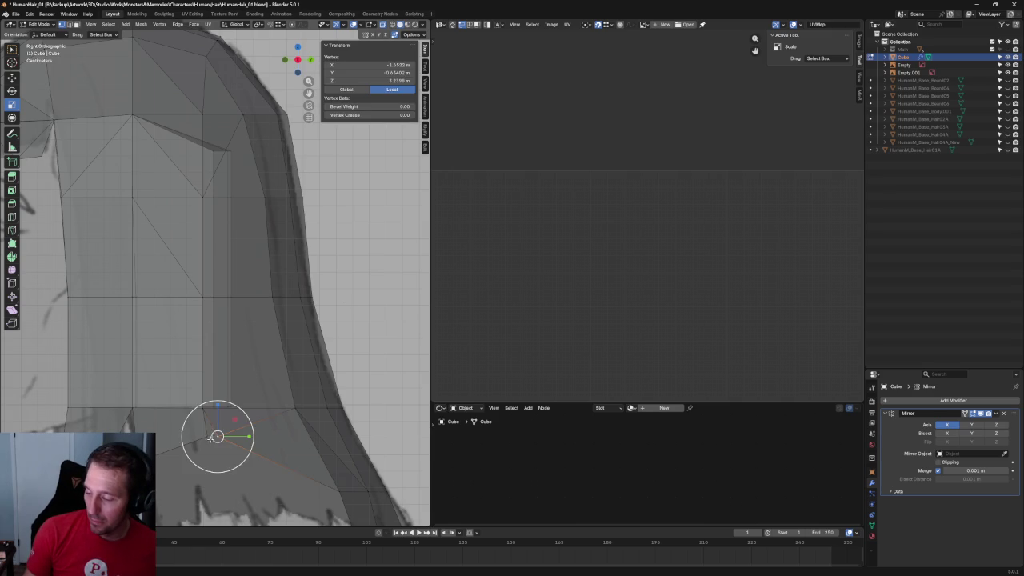
key("g")
key("y")
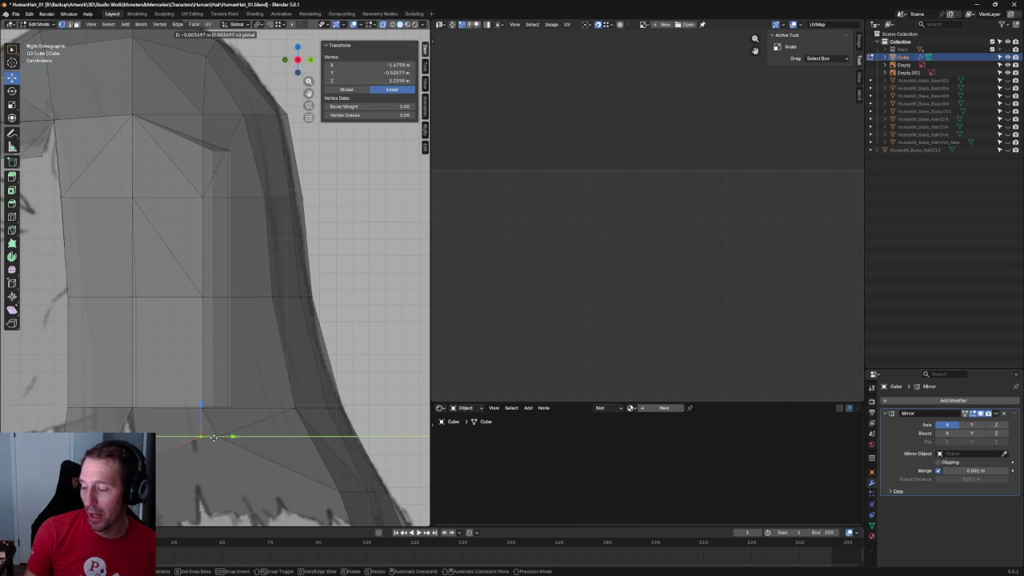
left_click(219, 435)
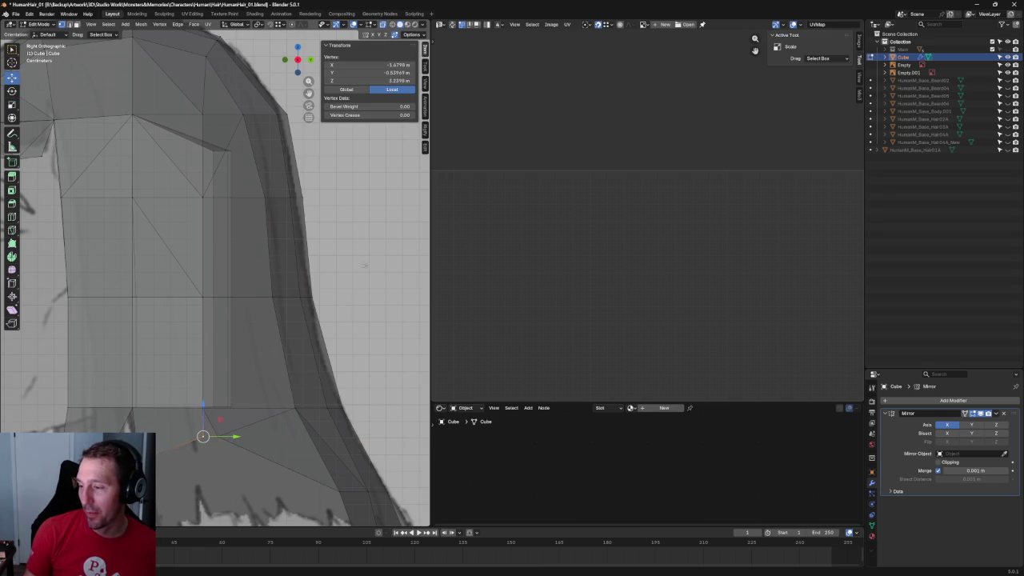
middle_click_drag(343, 250, 347, 355, "shift")
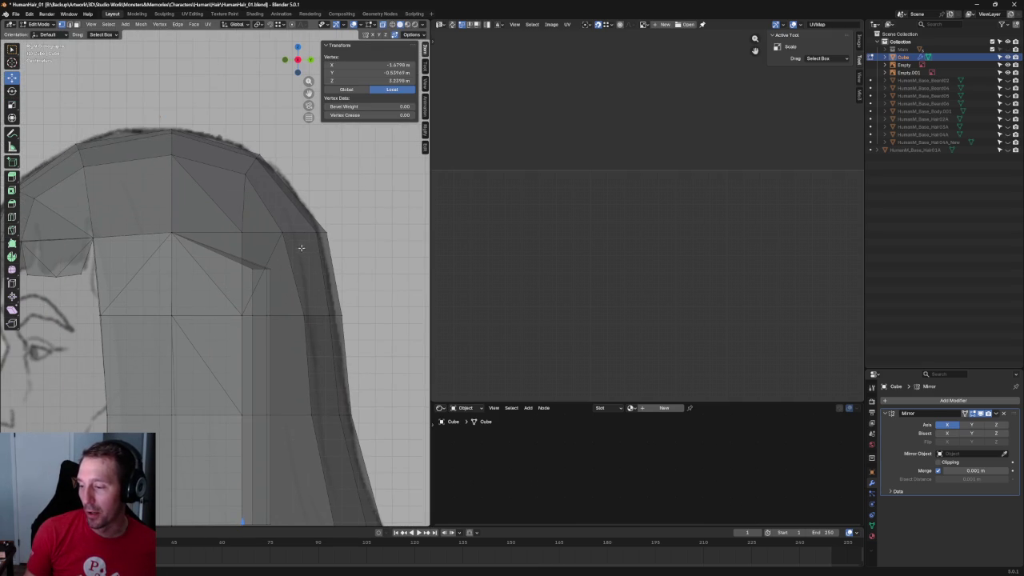
scroll(301, 248, "up", 2)
left_click(284, 266)
key("g")
key("y")
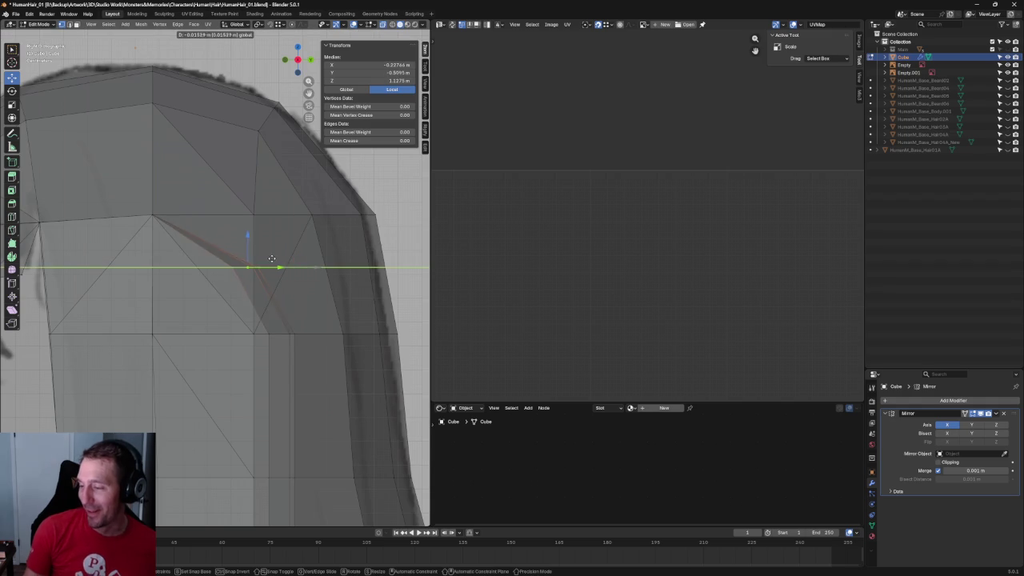
left_click(272, 261)
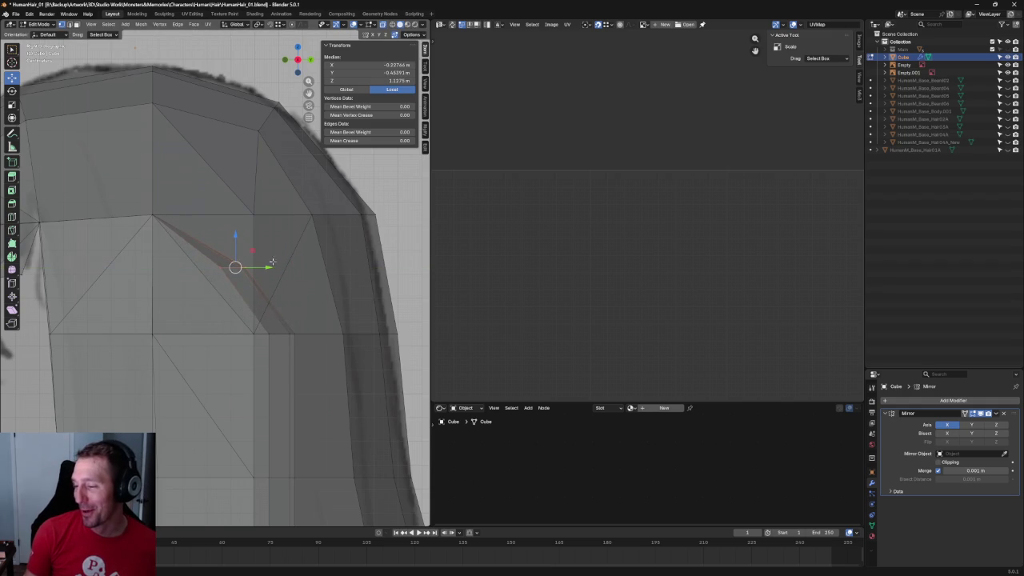
key("alt+a")
scroll(315, 286, "down", 4)
mouse_move(315, 286)
middle_mouse_down()
mouse_move(304, 268)
mouse_move(331, 212)
middle_mouse_up()
scroll(336, 204, "down", 3)
key("KP_1")
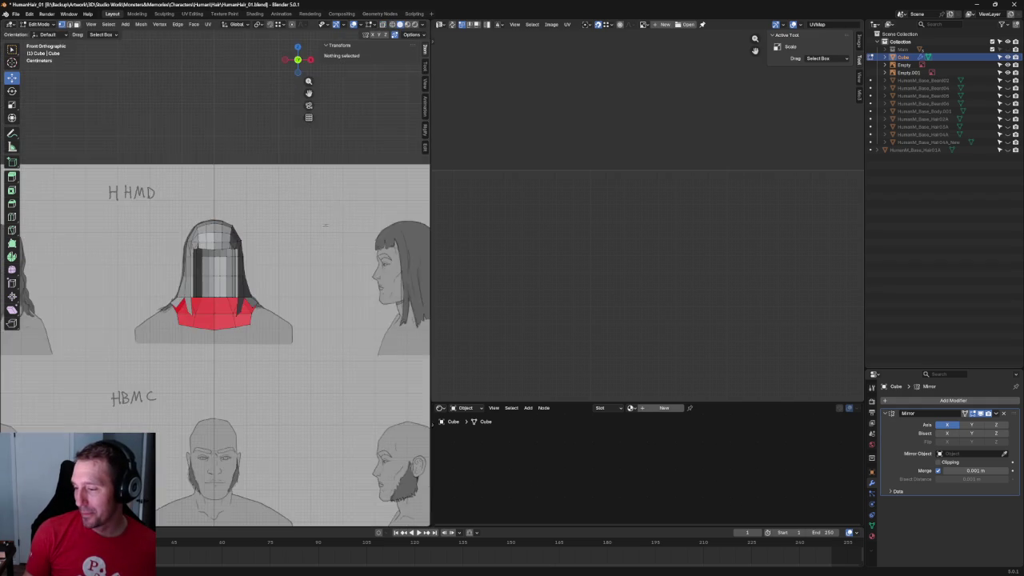
Unhide the base head with Alt+H and slide a neck-panel hair vertex sideways along X to clear the neck.
scroll(325, 225, "up", 4)
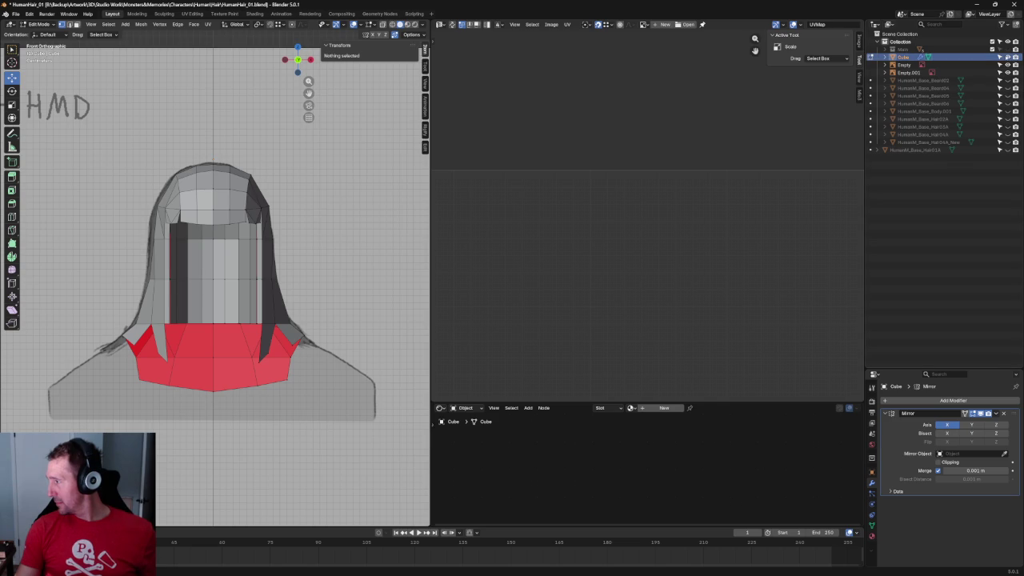
key("alt+h")
scroll(349, 312, "up", 3)
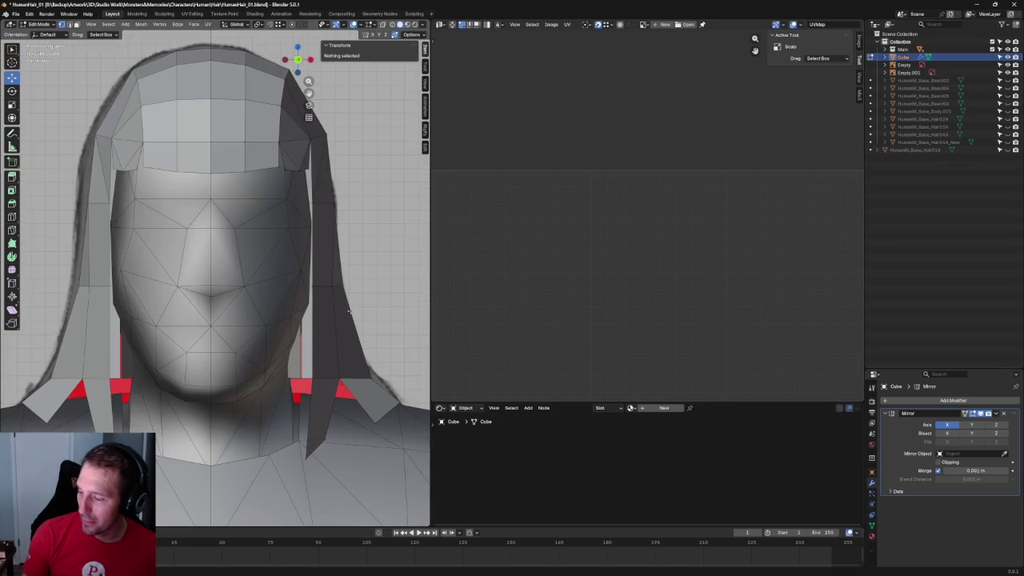
scroll(348, 312, "down", 2)
scroll(349, 312, "down", 3)
mouse_move(349, 312)
middle_mouse_down()
mouse_move(311, 223)
mouse_move(313, 237)
mouse_move(277, 270)
mouse_move(311, 256)
mouse_move(313, 240)
mouse_move(301, 243)
middle_mouse_up()
scroll(267, 279, "up", 3)
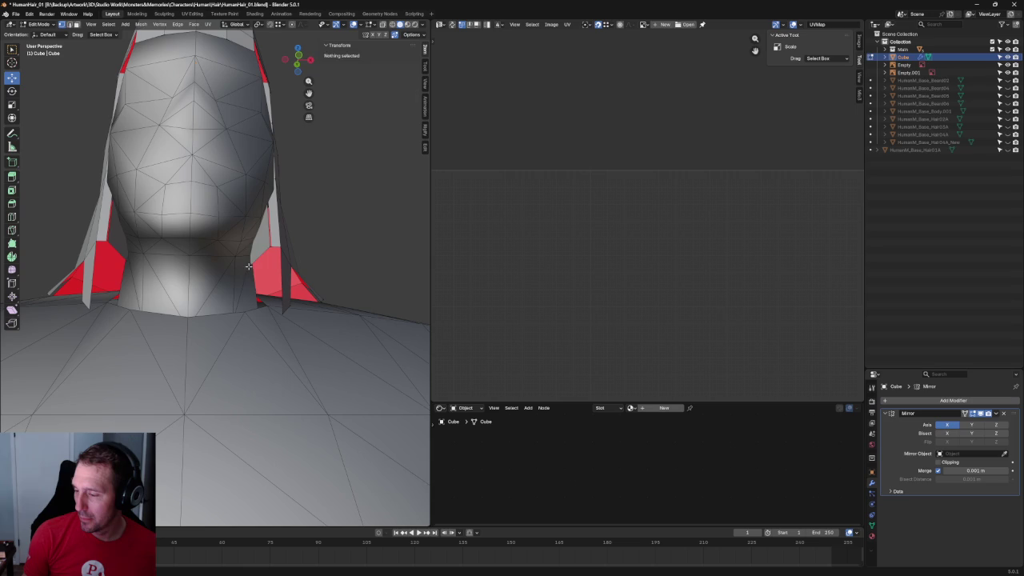
left_click(249, 267)
key("g")
key("x")
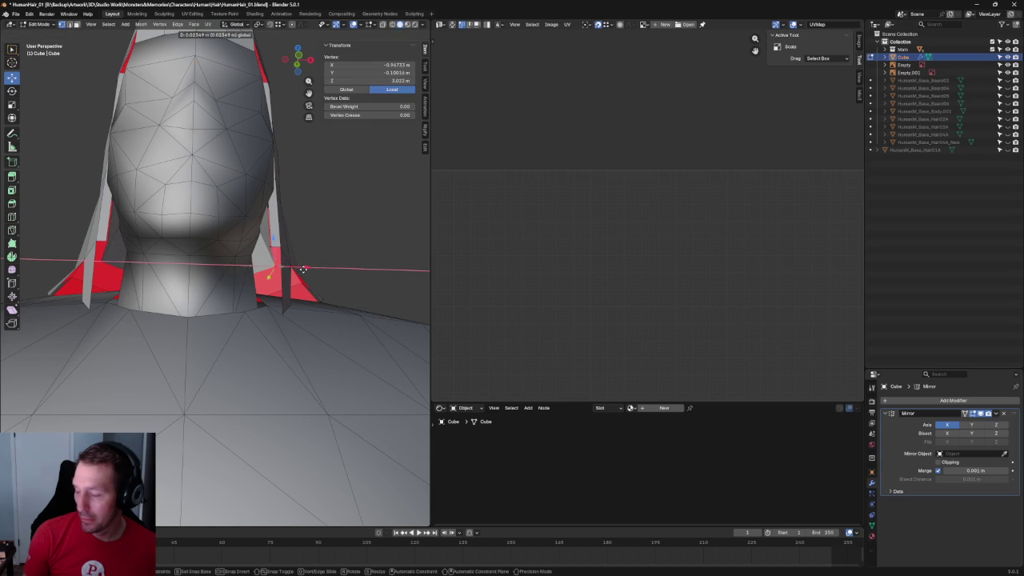
left_click(303, 269)
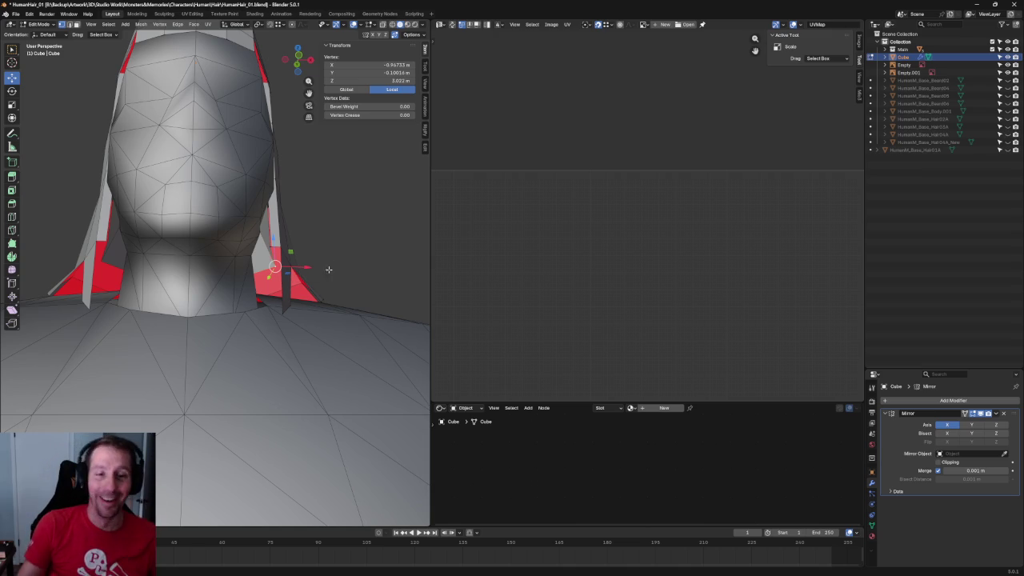
middle_click_drag(359, 217, 372, 259)
scroll(373, 259, "up", 5)
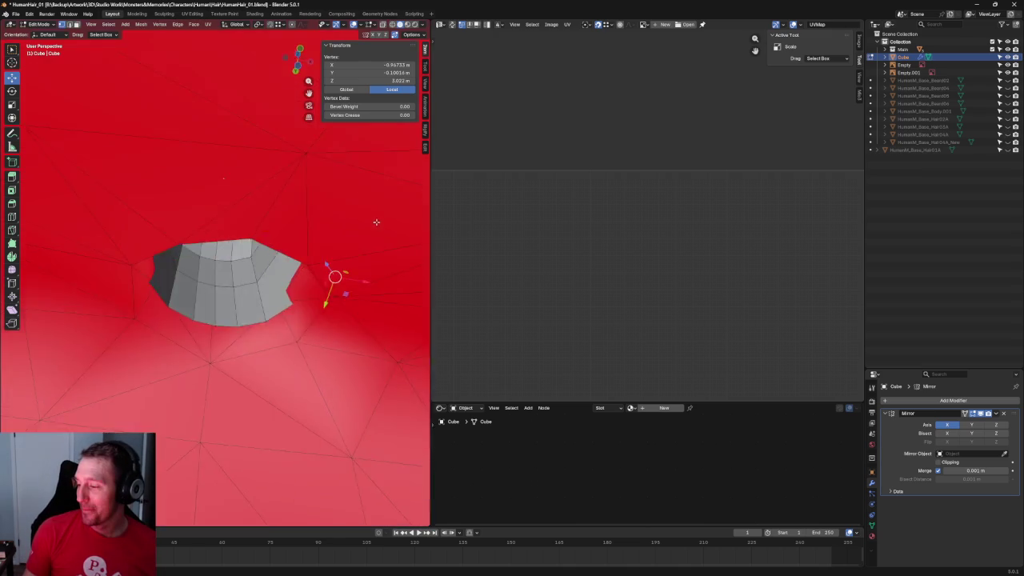
scroll(365, 299, "down", 4)
left_click(373, 217)
scroll(361, 213, "down", 5)
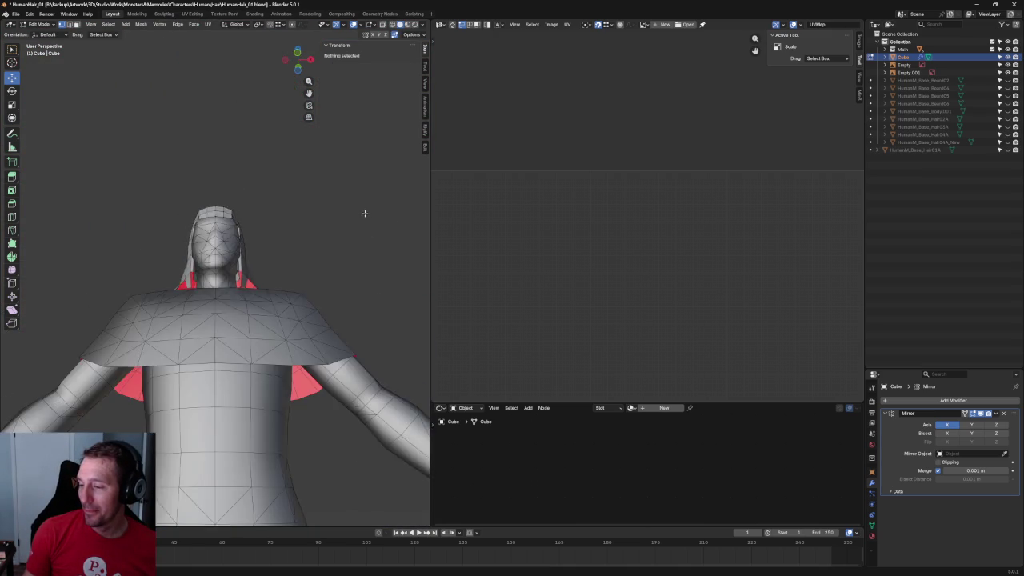
scroll(317, 250, "up", 1)
middle_click_drag(317, 249, 293, 229)
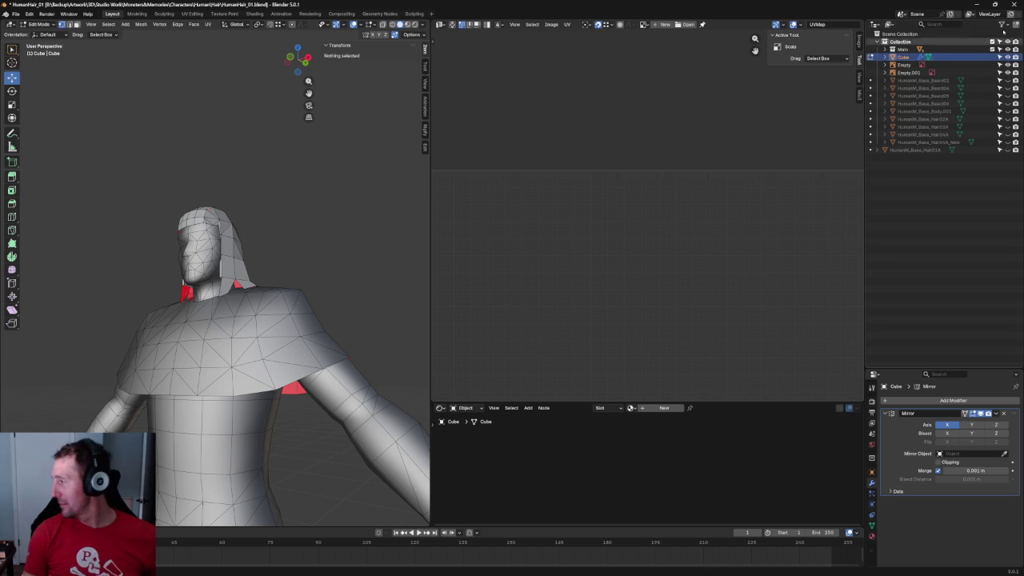
Isolate the hair in local view and drag the back panel's lower vertex down along Z.
key("slash")
middle_click_drag(256, 283, 237, 334)
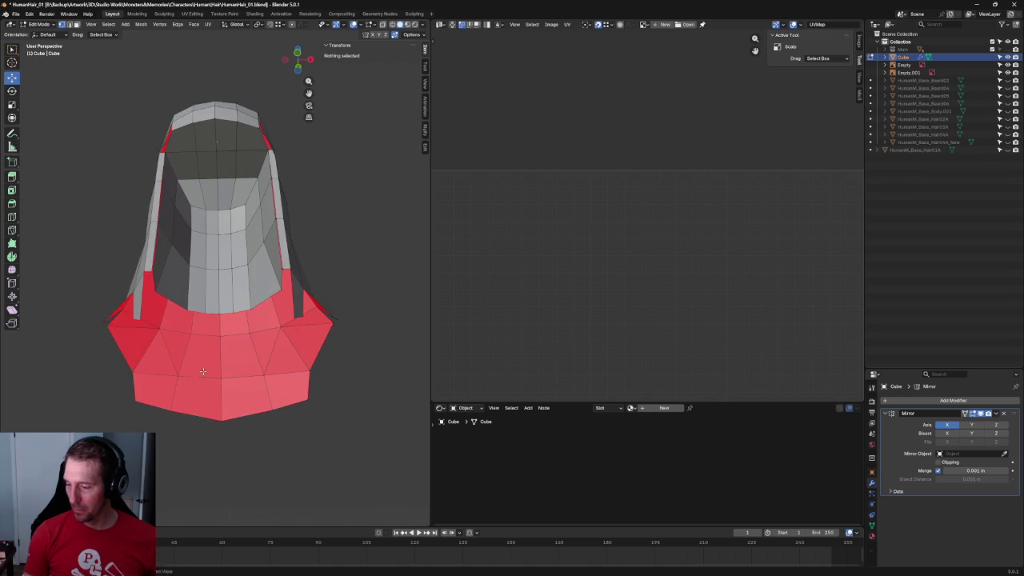
left_click(240, 312)
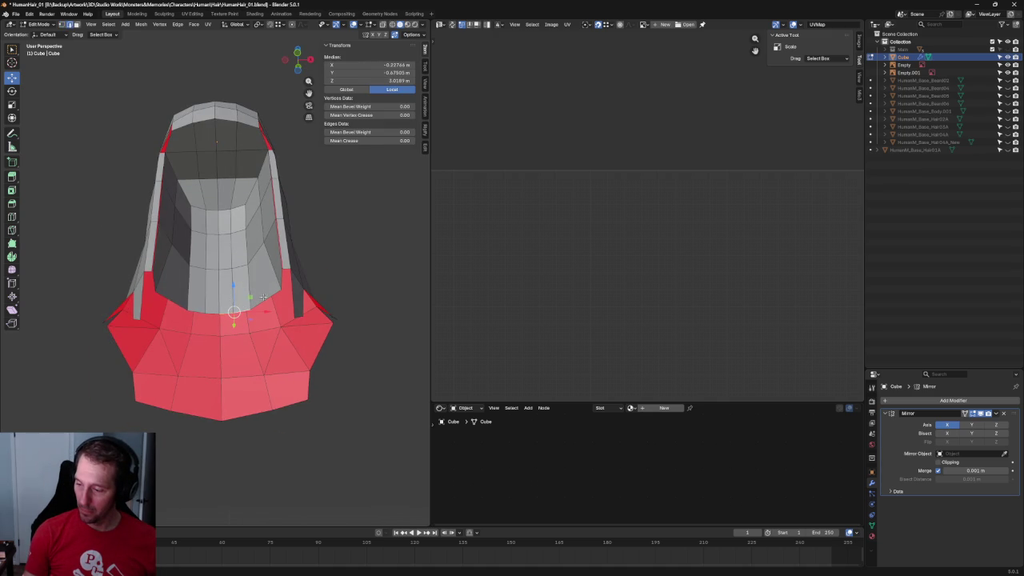
key("g")
key("z")
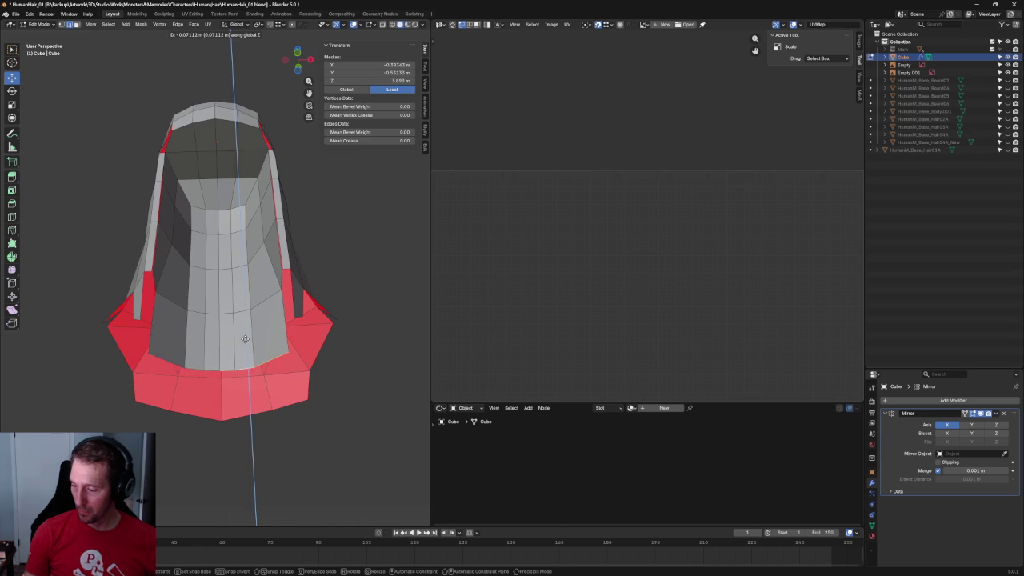
left_click(248, 372)
mouse_move(248, 372)
middle_mouse_down()
mouse_move(246, 392)
mouse_move(263, 297)
mouse_move(263, 349)
mouse_move(286, 355)
middle_mouse_up()
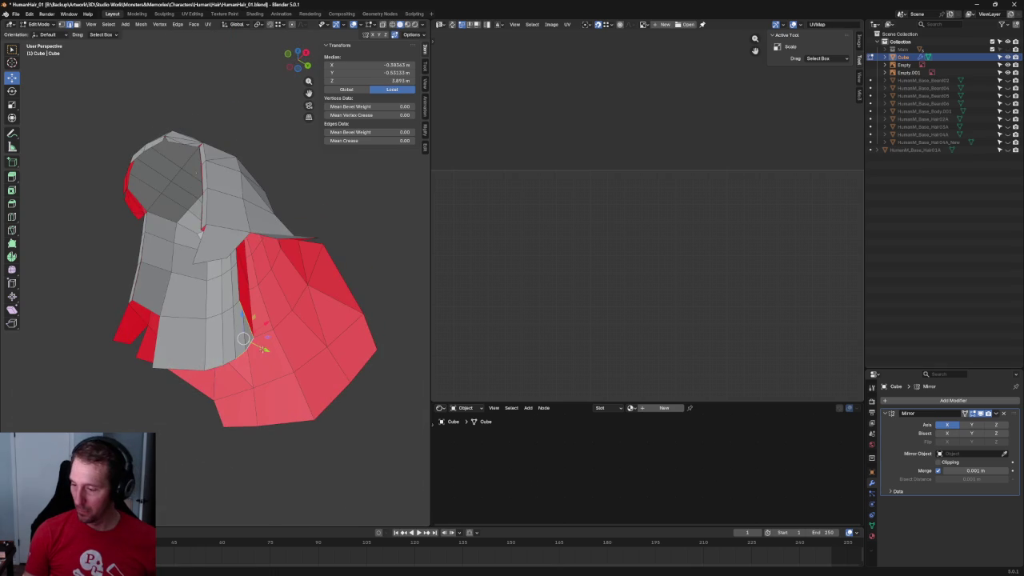
Slide the selected back-neck faces sideways along X.
key("grave")
key("KP_3")
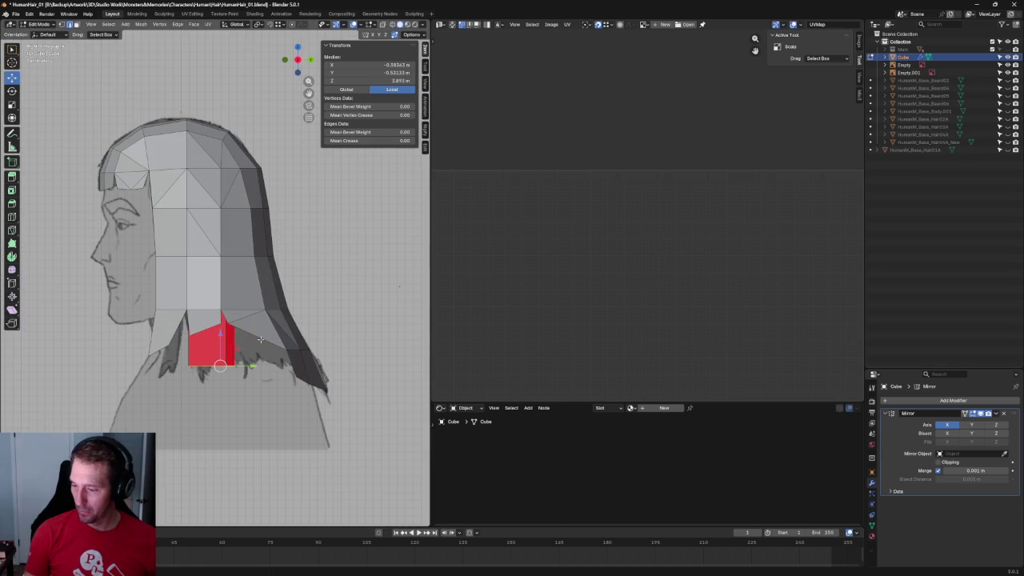
left_click_drag(222, 336, 286, 348)
key("y")
mouse_move(285, 347)
middle_mouse_down()
mouse_move(354, 361)
mouse_move(371, 353)
mouse_move(370, 295)
mouse_move(361, 318)
mouse_move(341, 319)
middle_mouse_up()
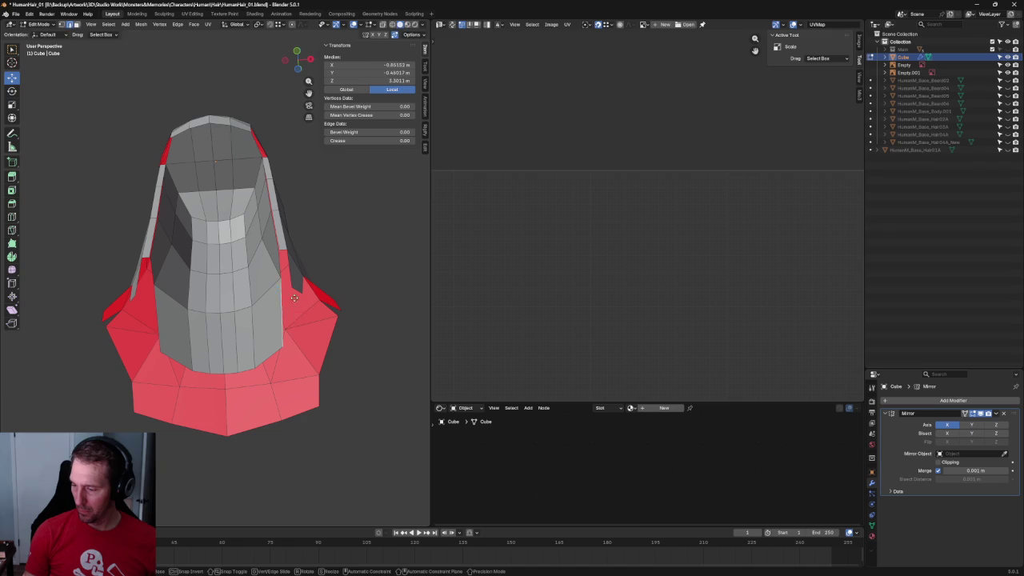
key("g")
key("y")
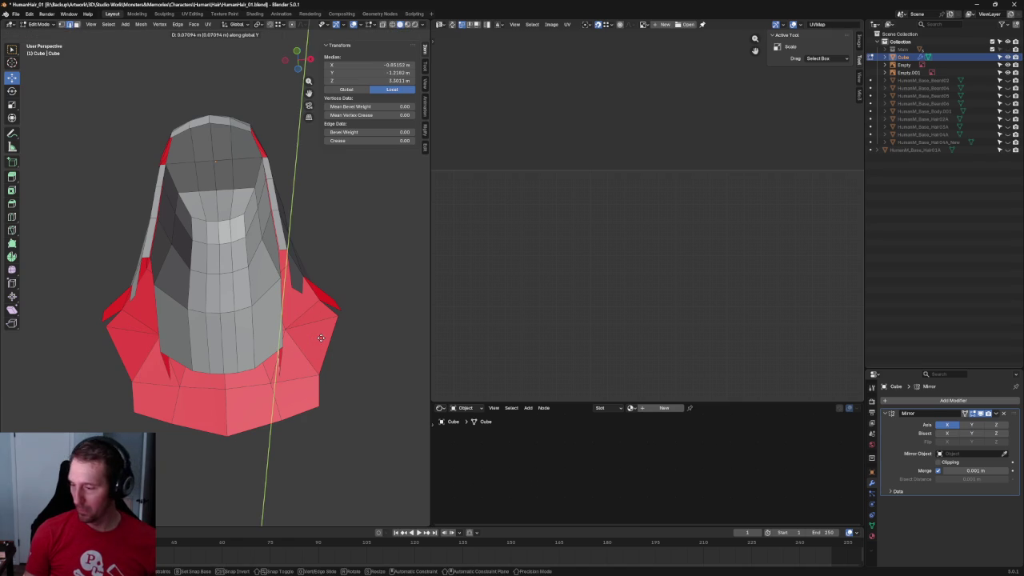
key("x")
left_click(347, 337)
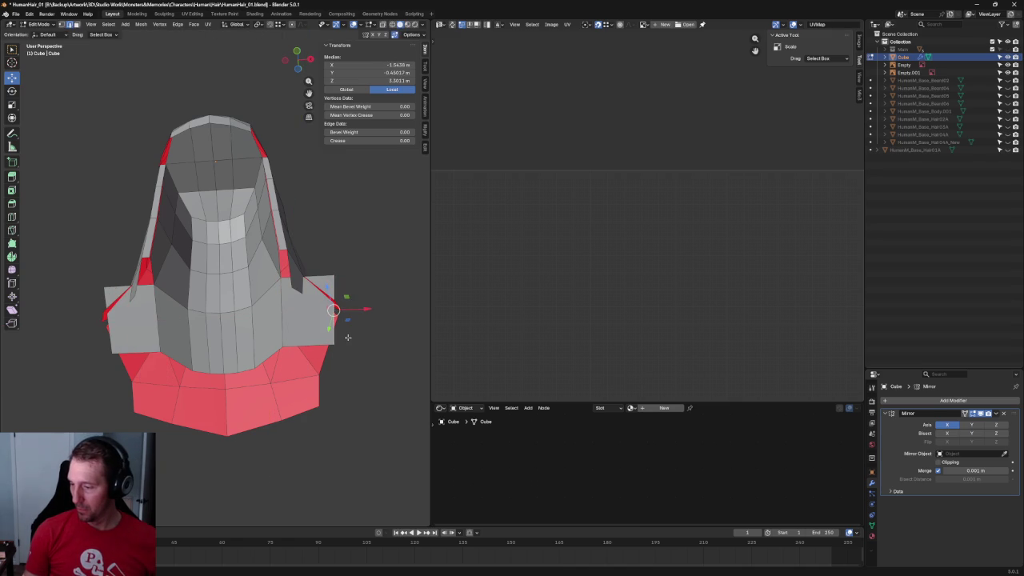
middle_click_drag(340, 293, 281, 373)
In the side view, lower the neck faces and shift them along Y to follow the profile sketch.
key("grave")
left_click(224, 326)
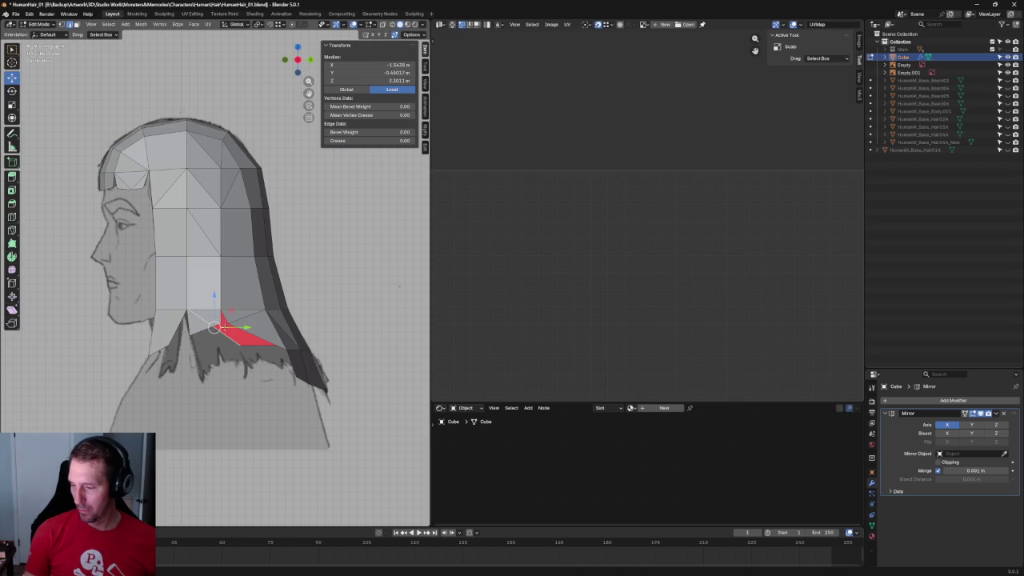
left_click_drag(215, 297, 212, 330)
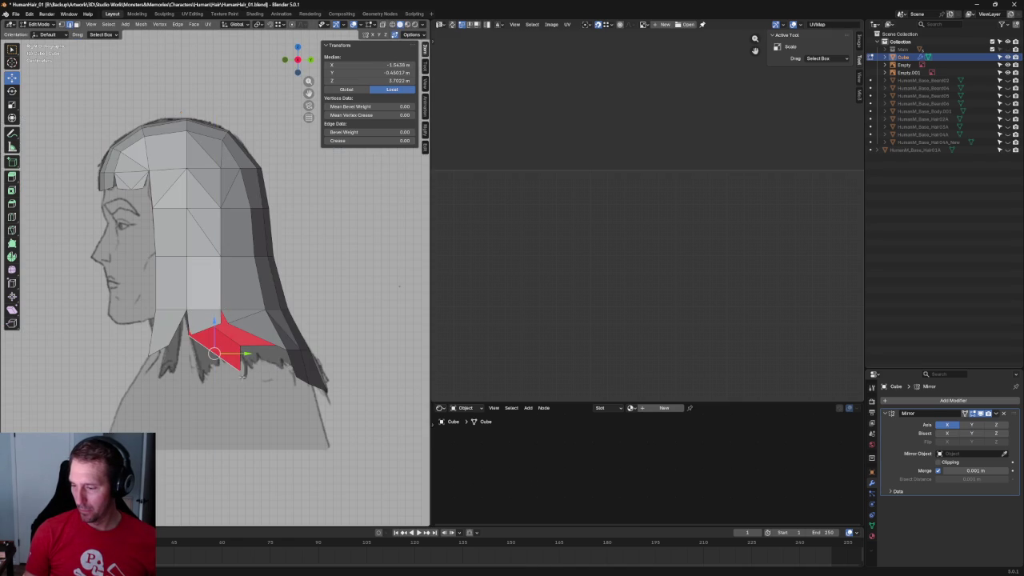
middle_click_drag(262, 368, 320, 306)
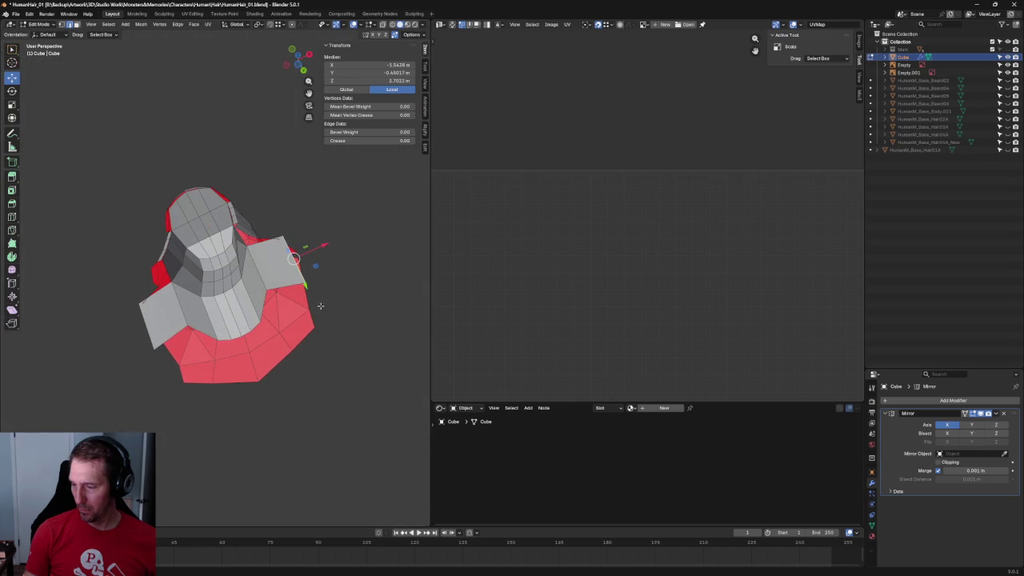
left_click_drag(305, 293, 312, 312)
mouse_move(312, 312)
middle_mouse_down()
mouse_move(298, 321)
mouse_move(330, 284)
mouse_move(346, 213)
middle_mouse_up()
scroll(298, 322, "up", 4)
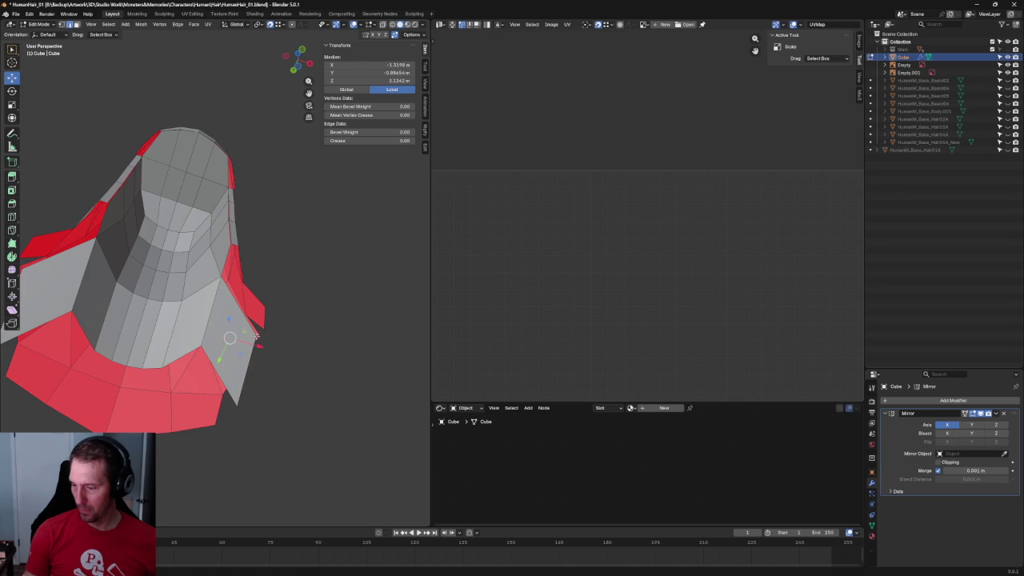
Move a lower-edge vertex of the back panel down toward the red band.
scroll(261, 342, "up", 2)
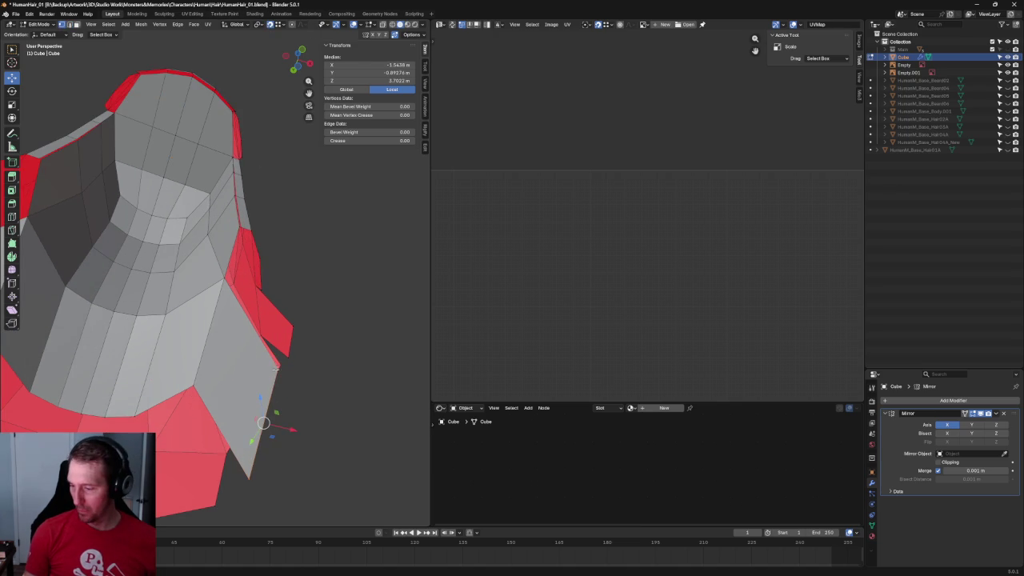
left_click(278, 369)
key("g")
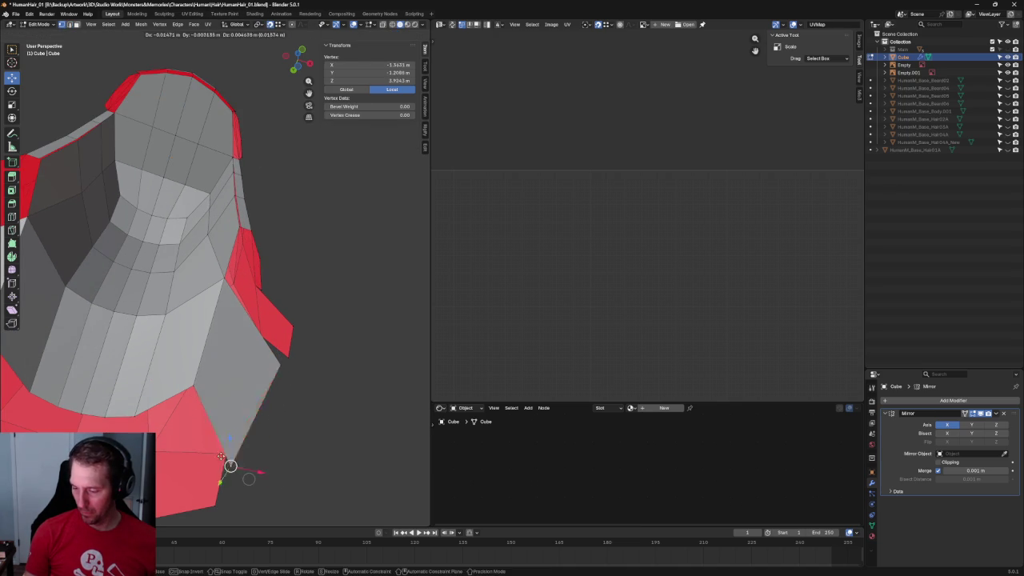
left_click(221, 453)
mouse_move(222, 453)
middle_mouse_down()
mouse_move(286, 404)
mouse_move(292, 293)
middle_mouse_up()
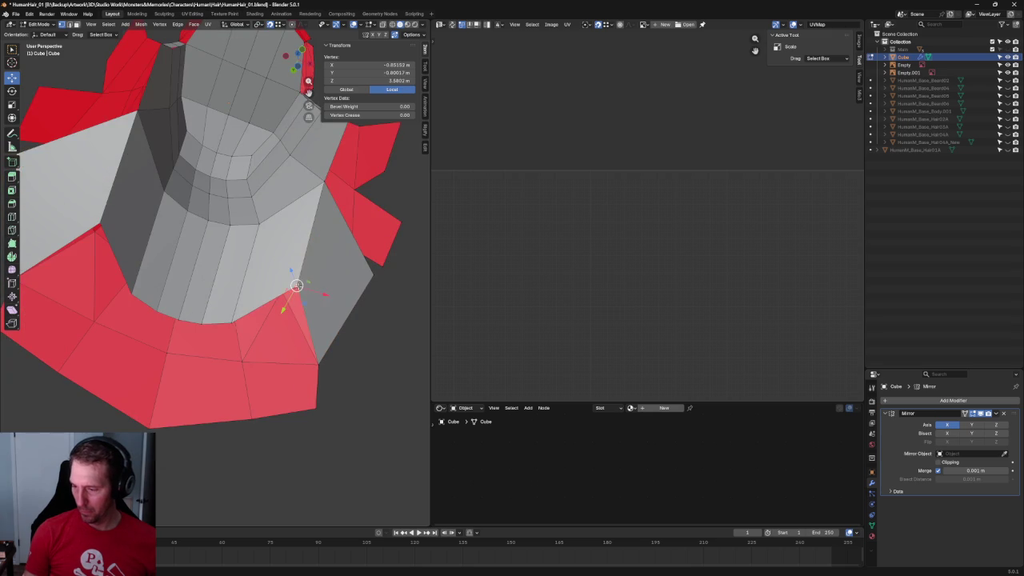
key("g")
left_click(236, 345)
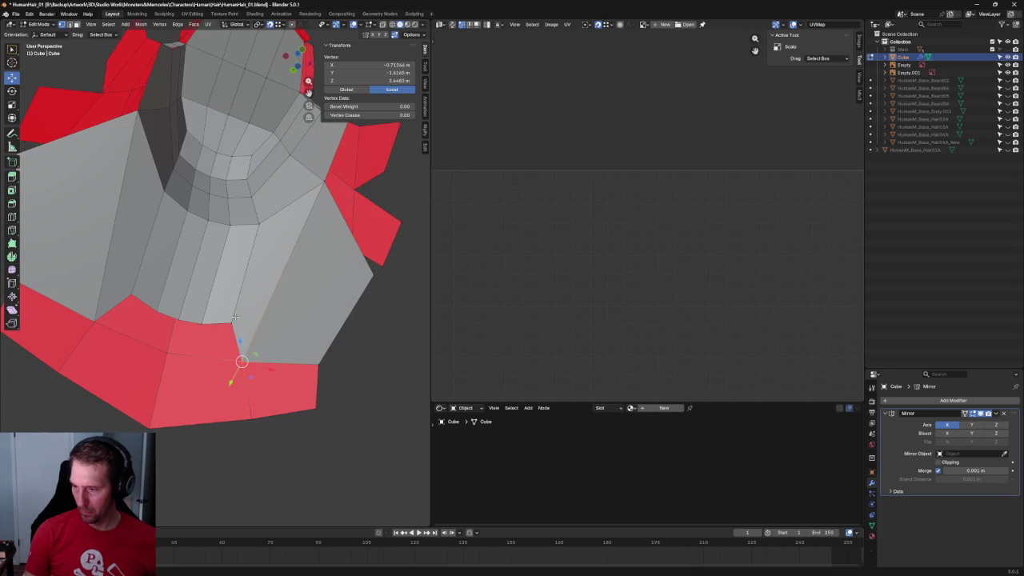
scroll(235, 317, "down", 3)
middle_click_drag(234, 317, 200, 312)
Move another panel-bottom vertex down and left until it sits on the red boundary.
left_click(193, 310)
key("g")
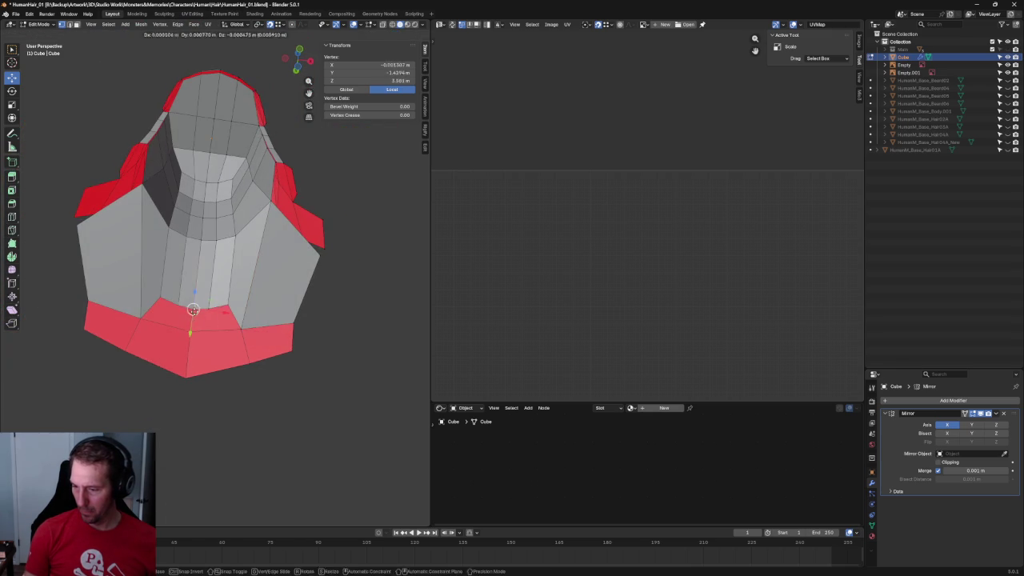
left_click(224, 312)
scroll(224, 333, "up", 2)
key("g")
left_click(227, 336)
key("g")
left_click(253, 356)
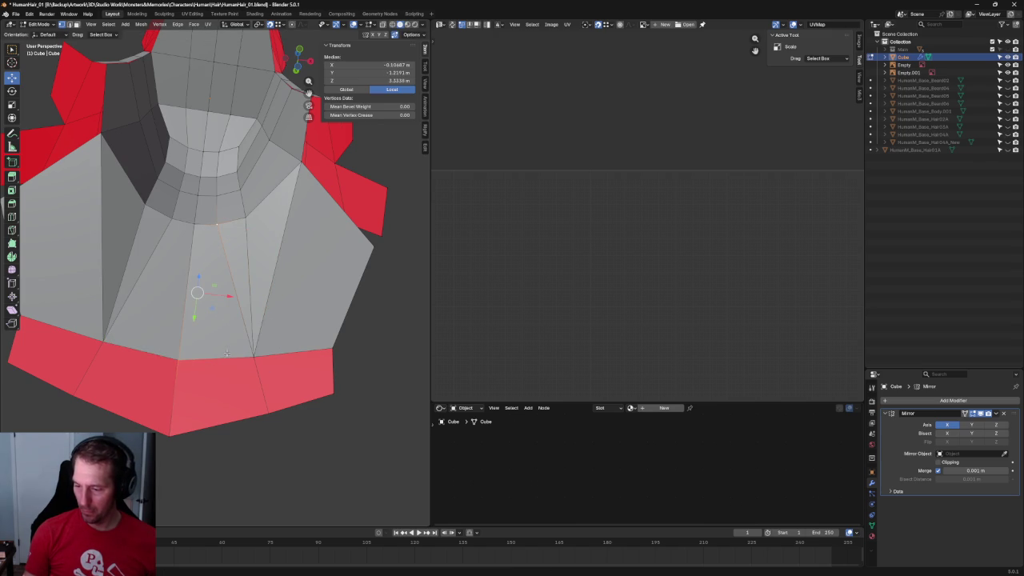
left_click(182, 357, "shift")
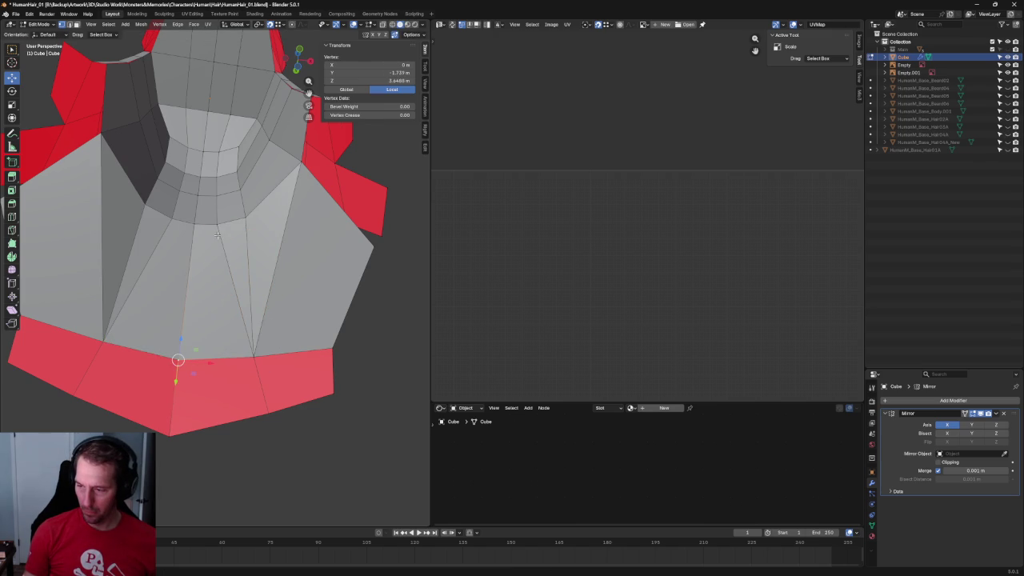
scroll(211, 237, "down", 2)
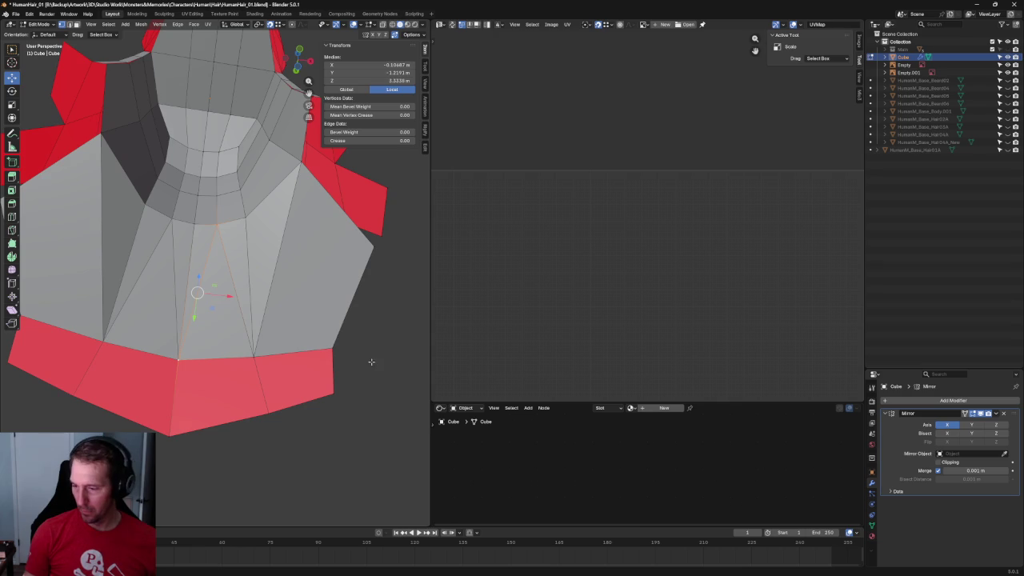
scroll(318, 328, "down", 2)
left_click(318, 328)
Check the mesh in front orthographic view and select the face on the panel's right side.
mouse_move(318, 328)
middle_mouse_down()
mouse_move(312, 315)
mouse_move(307, 355)
middle_mouse_up()
scroll(311, 343, "down", 4)
key("KP_5")
key("KP_1")
scroll(237, 304, "up", 4)
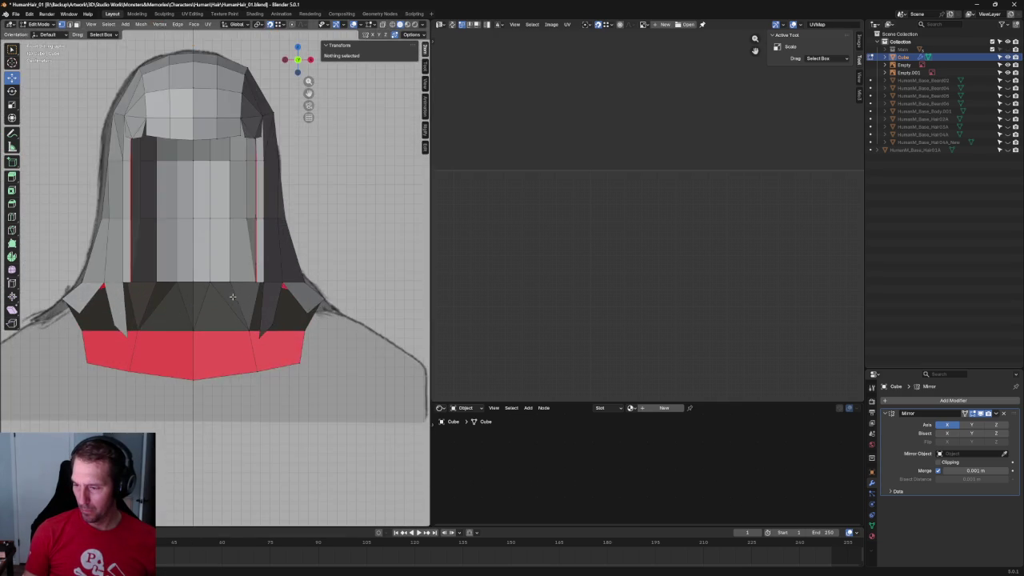
scroll(238, 304, "up", 2)
middle_click_drag(238, 304, 296, 275)
scroll(255, 296, "down", 3)
left_click(272, 280)
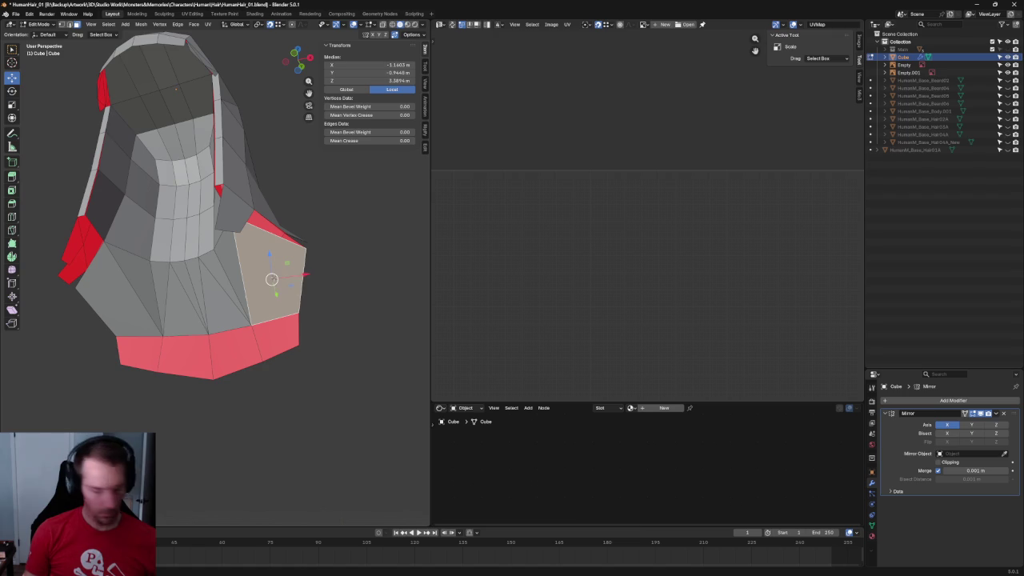
Delete the side face's vertices, then undo the deletion.
key("x")
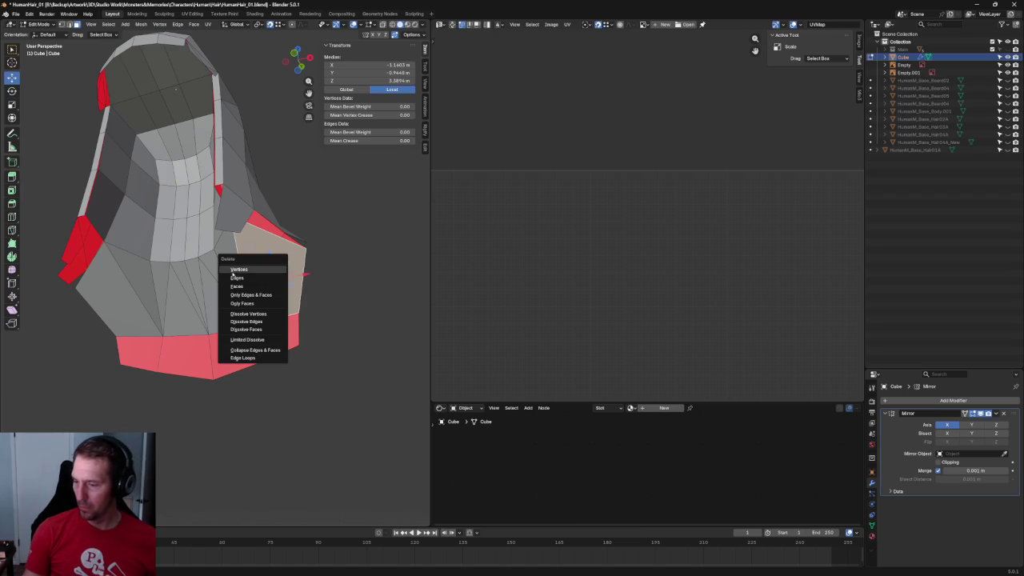
left_click(254, 285)
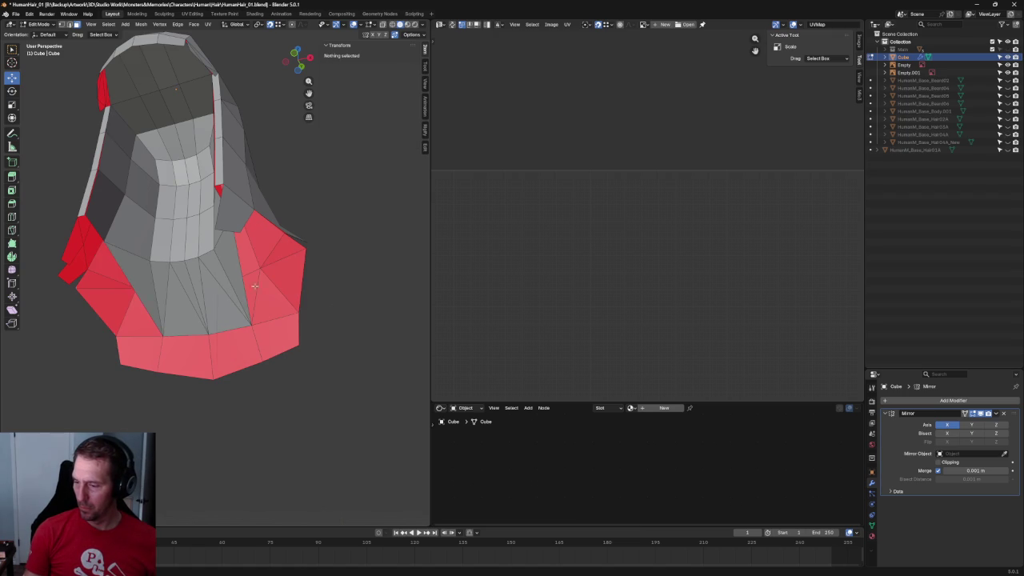
middle_click_drag(330, 311, 249, 241)
scroll(251, 253, "up", 3)
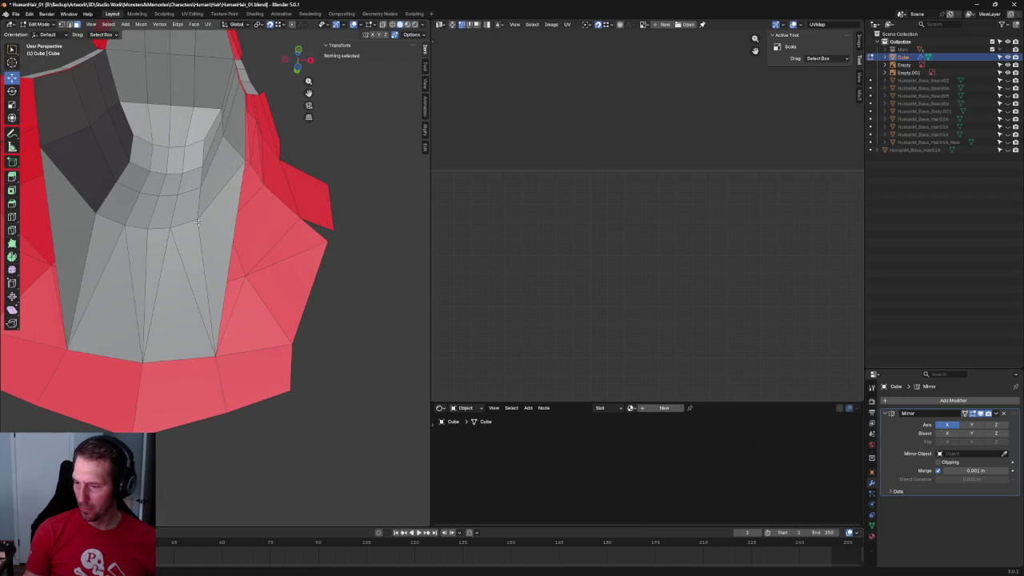
key("ctrl+z")
key("ctrl+z")
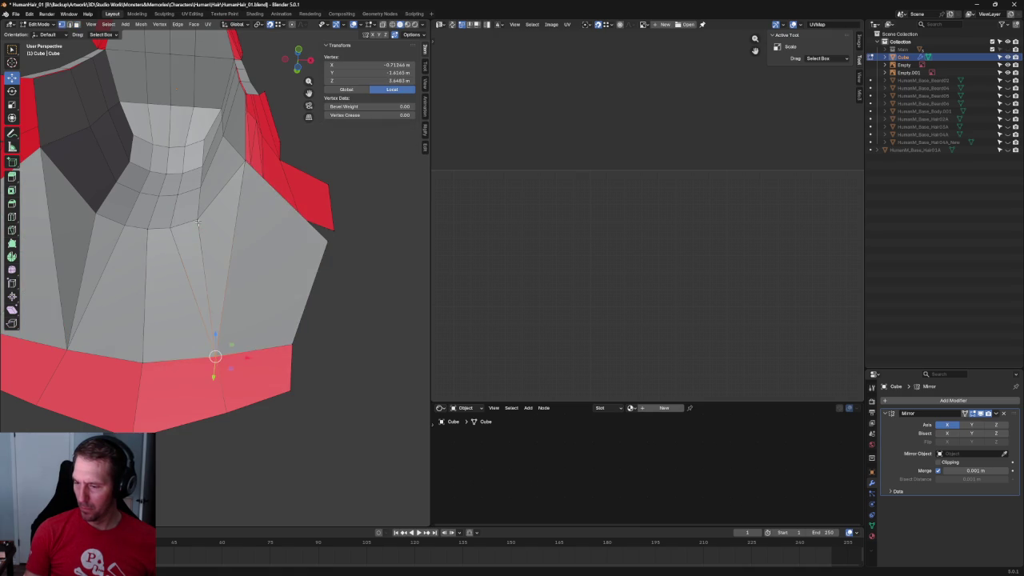
key("ctrl+z")
key("ctrl+z")
key("ctrl+z")
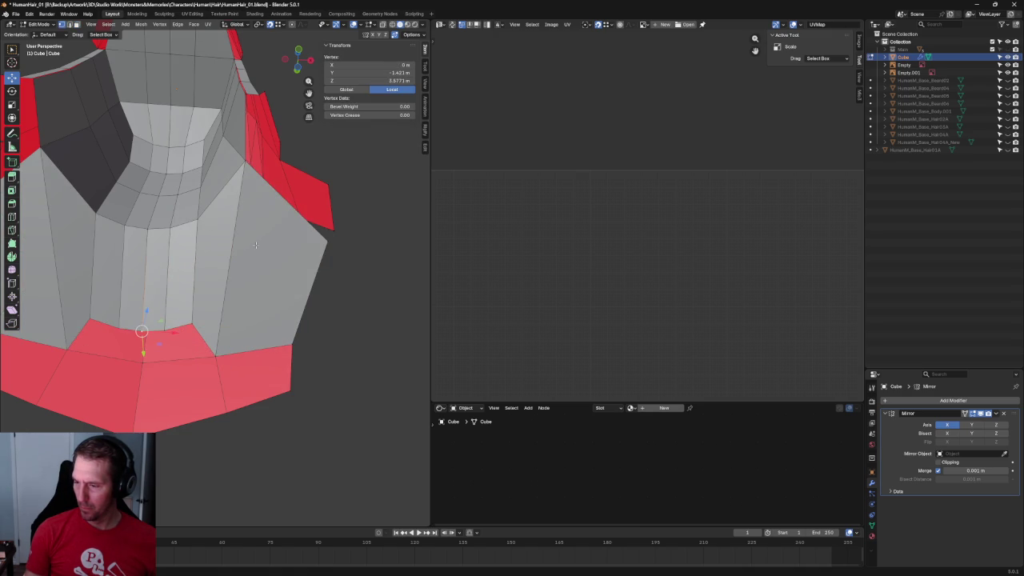
key("ctrl+z")
key("ctrl+z")
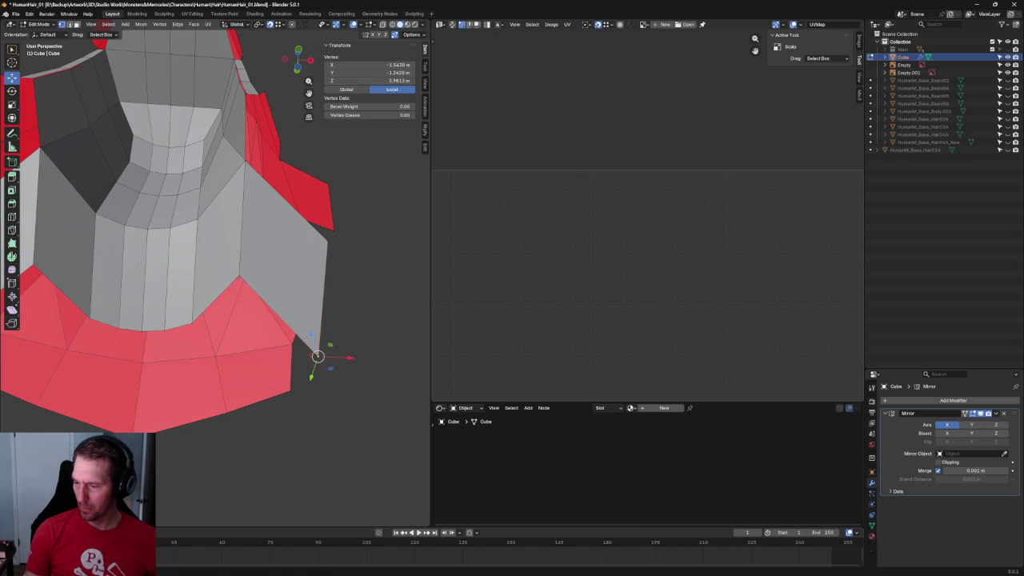
Reposition the flap's corner vertex so it sits on the red band's edge.
left_click_drag(318, 355, 331, 300)
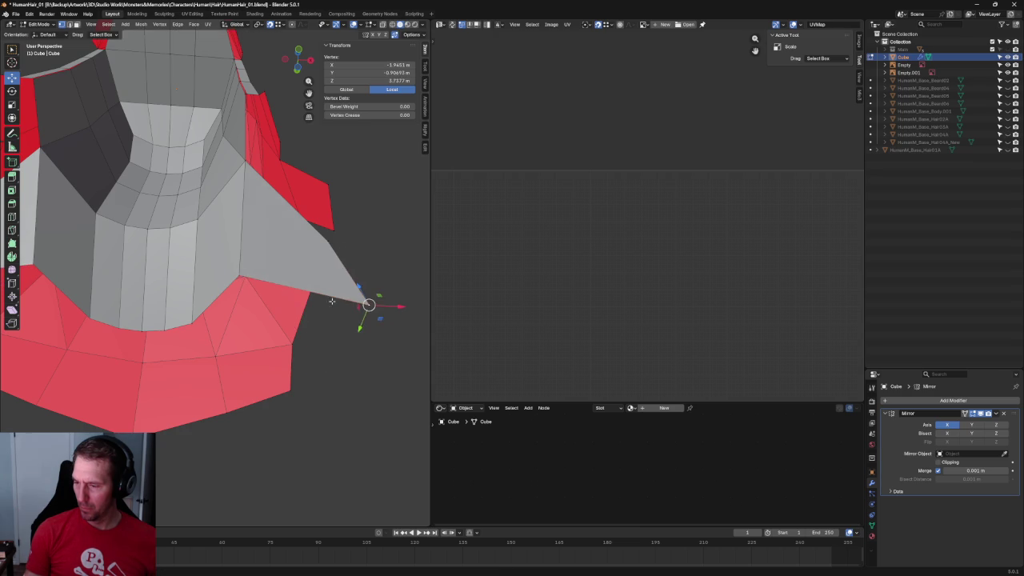
left_click_drag(238, 275, 292, 345)
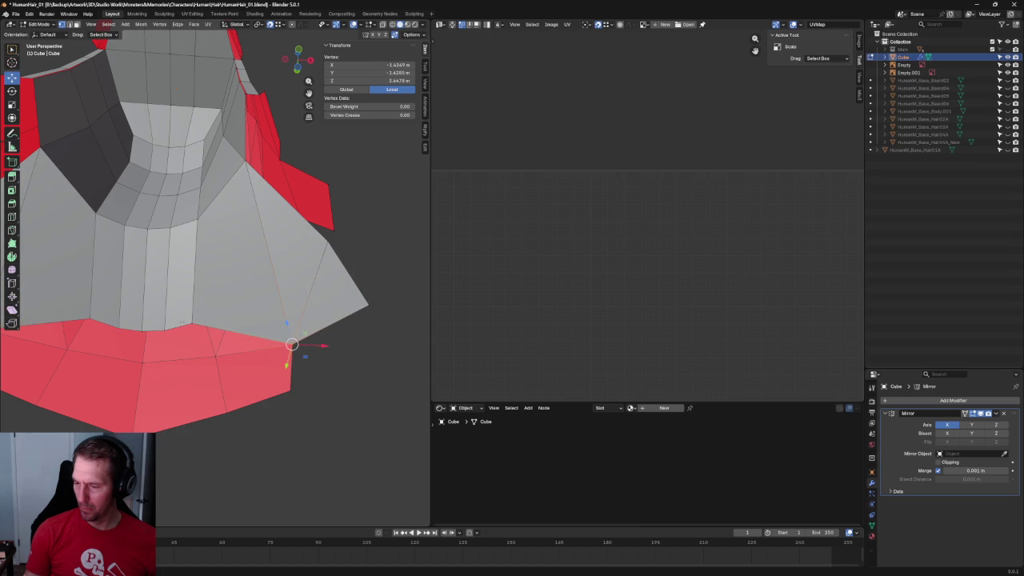
left_click_drag(191, 323, 368, 305)
key("ctrl+z")
key("ctrl+z")
middle_click_drag(379, 286, 349, 276)
left_click_drag(276, 189, 244, 177)
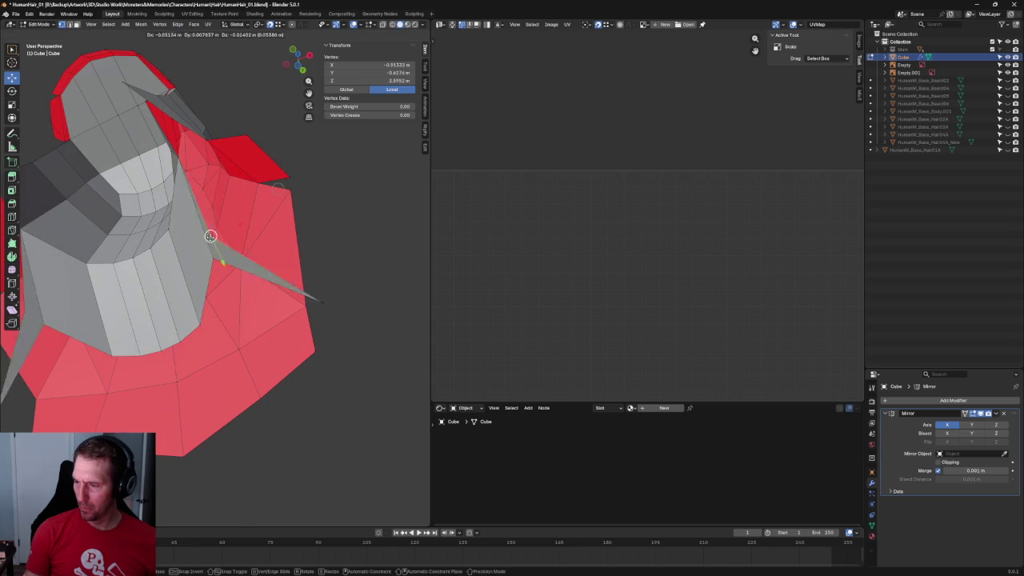
mouse_move(320, 272)
middle_mouse_down()
mouse_move(345, 277)
mouse_move(316, 336)
middle_mouse_up()
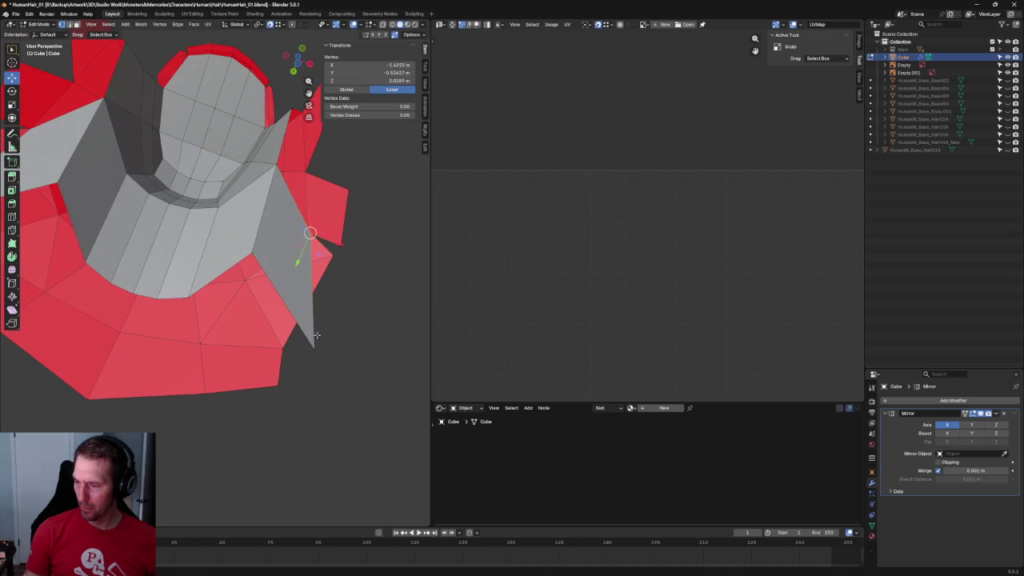
mouse_move(314, 351)
left_mouse_down()
mouse_move(228, 297)
mouse_move(244, 267)
mouse_move(242, 288)
left_mouse_up()
mouse_move(242, 288)
middle_mouse_down()
mouse_move(270, 280)
mouse_move(254, 334)
middle_mouse_up()
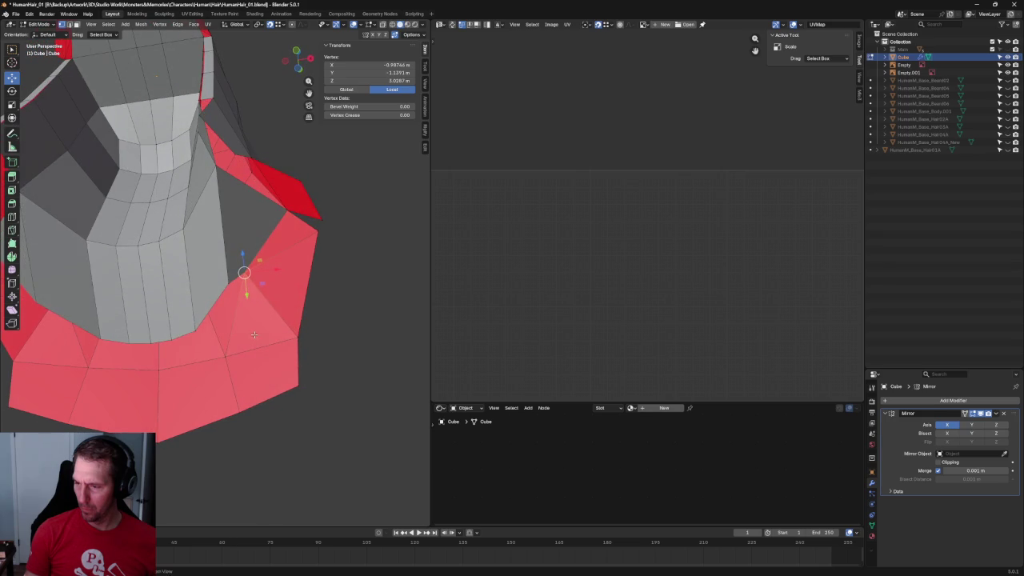
Lower a back-neck vertex and bring one vertex onto the mirror centre line.
left_click(192, 335, "shift")
key("ctrl+z")
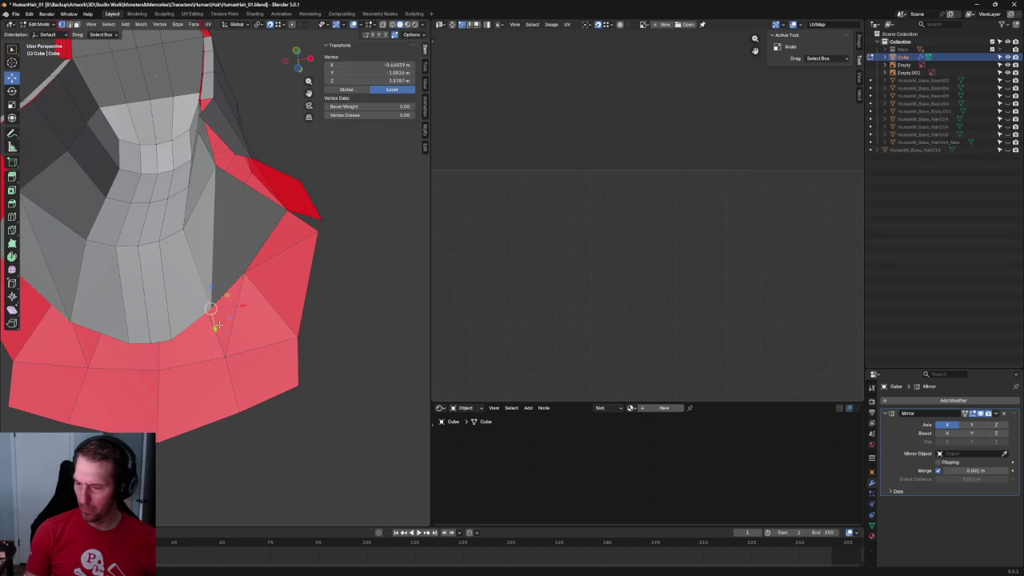
key("g")
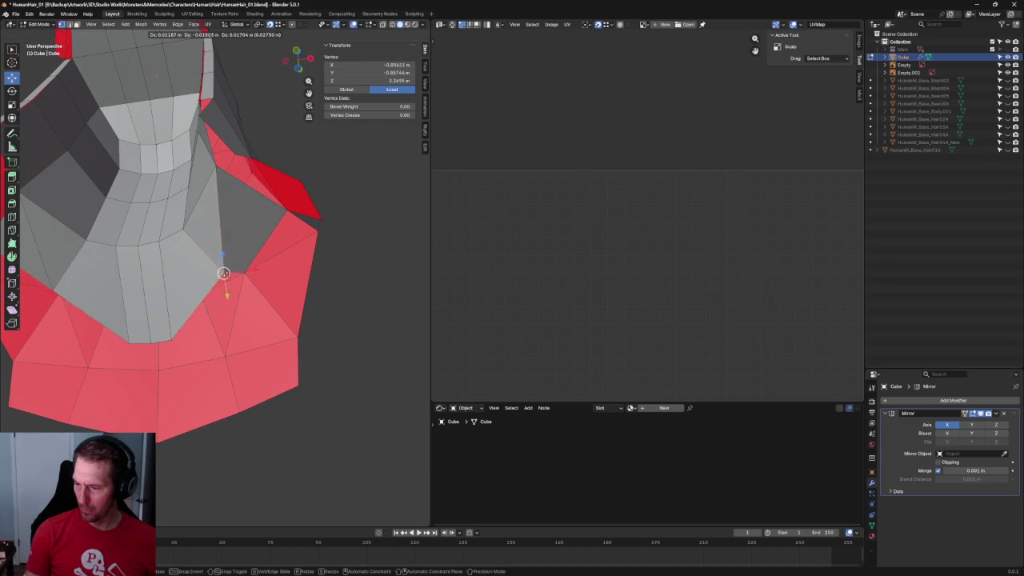
left_click(225, 357)
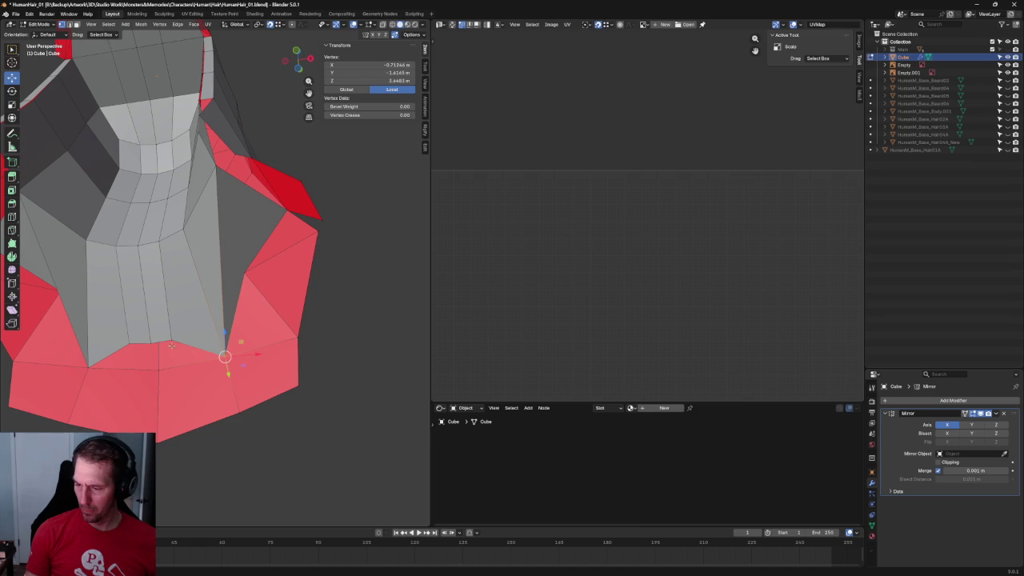
key("g")
left_click(150, 343)
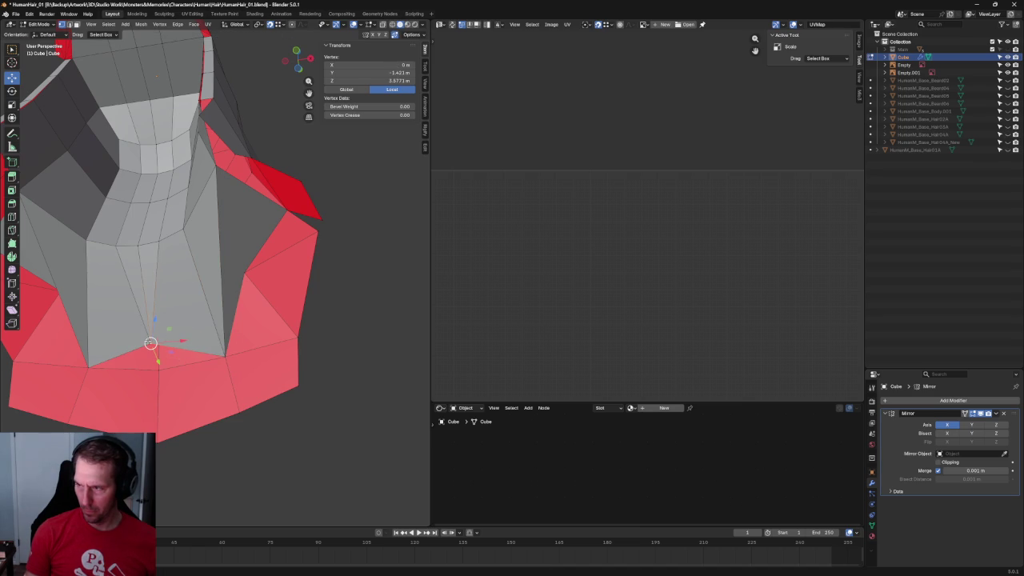
left_click_drag(184, 352, 183, 351)
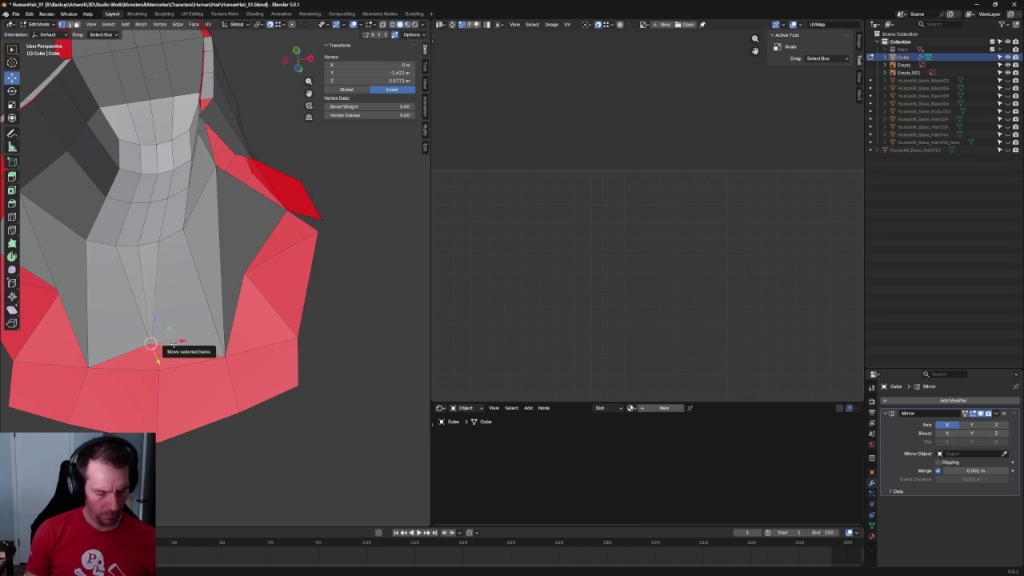
left_click(251, 336, "shift")
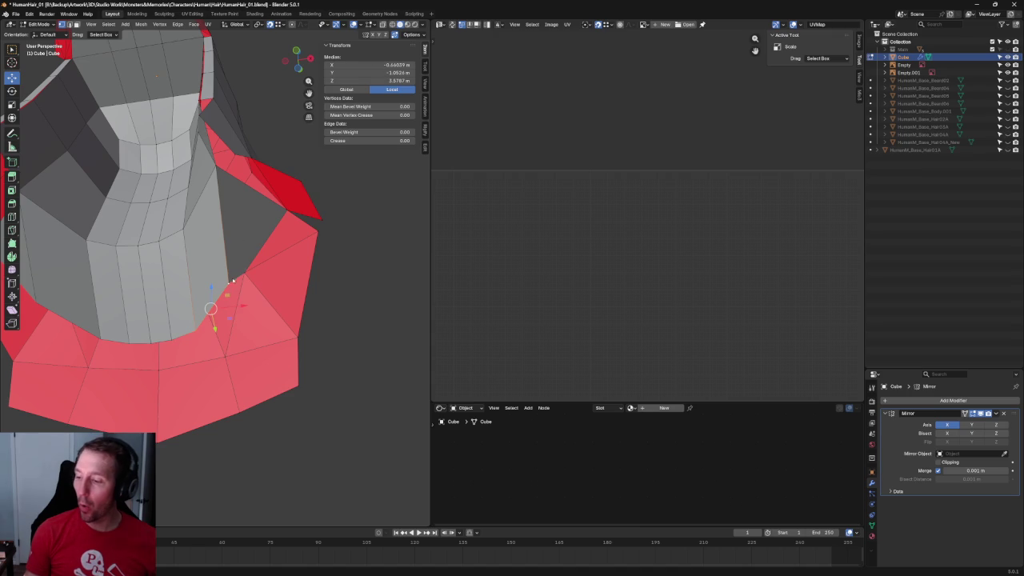
key("ctrl+z")
key("ctrl+z")
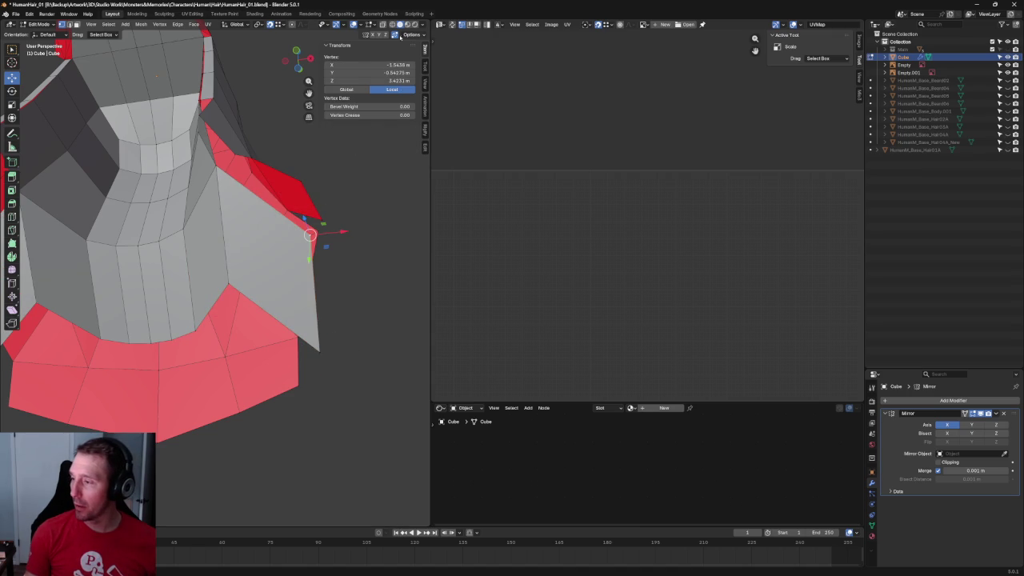
Try dragging the selected vertex down to the collar rim, then undo the attempt.
mouse_move(351, 275)
middle_mouse_down()
mouse_move(288, 290)
mouse_move(337, 277)
mouse_move(340, 292)
middle_mouse_up()
mouse_move(319, 239)
left_mouse_down()
mouse_move(255, 228)
mouse_move(292, 217)
left_mouse_up()
middle_click_drag(292, 217, 311, 291)
left_click_drag(322, 343, 245, 272)
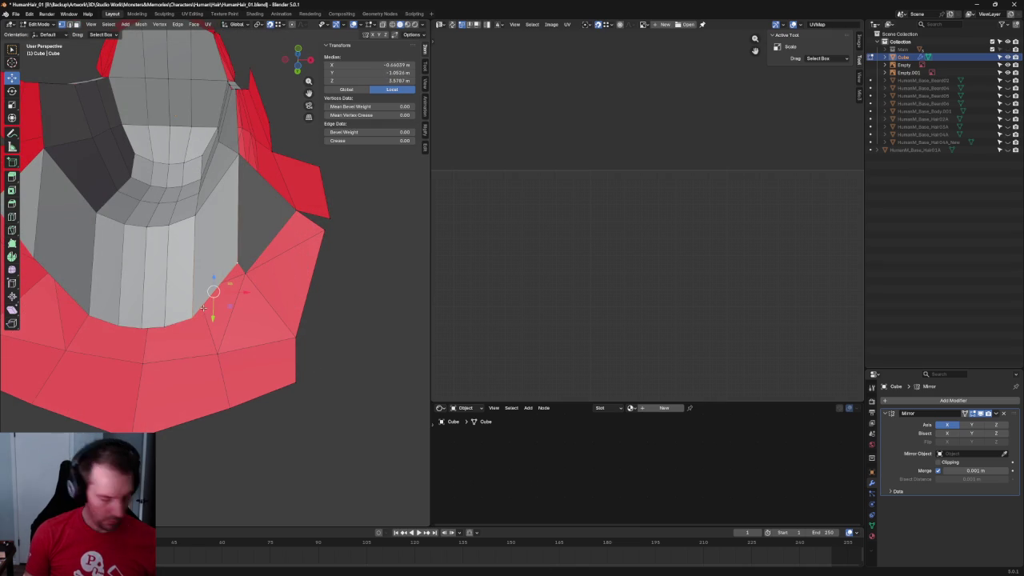
left_click_drag(237, 264, 216, 352)
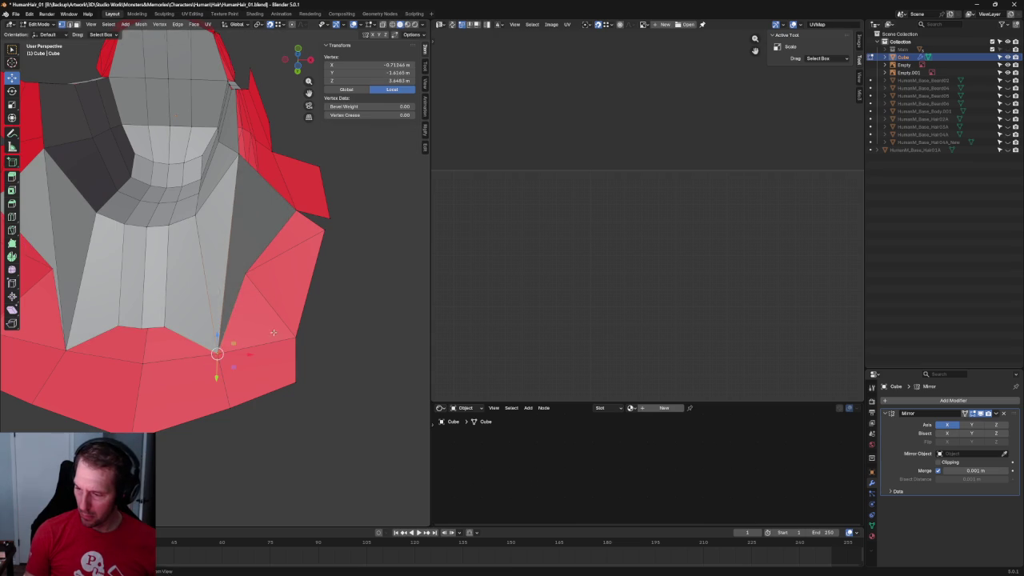
middle_click_drag(217, 352, 235, 345)
key("ctrl+z")
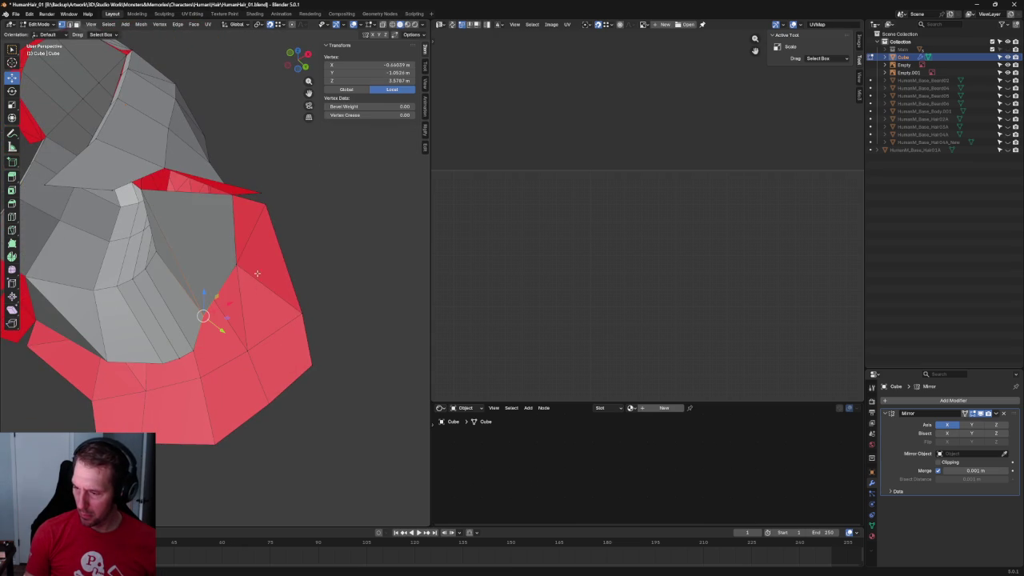
key("ctrl+z")
key("ctrl+z")
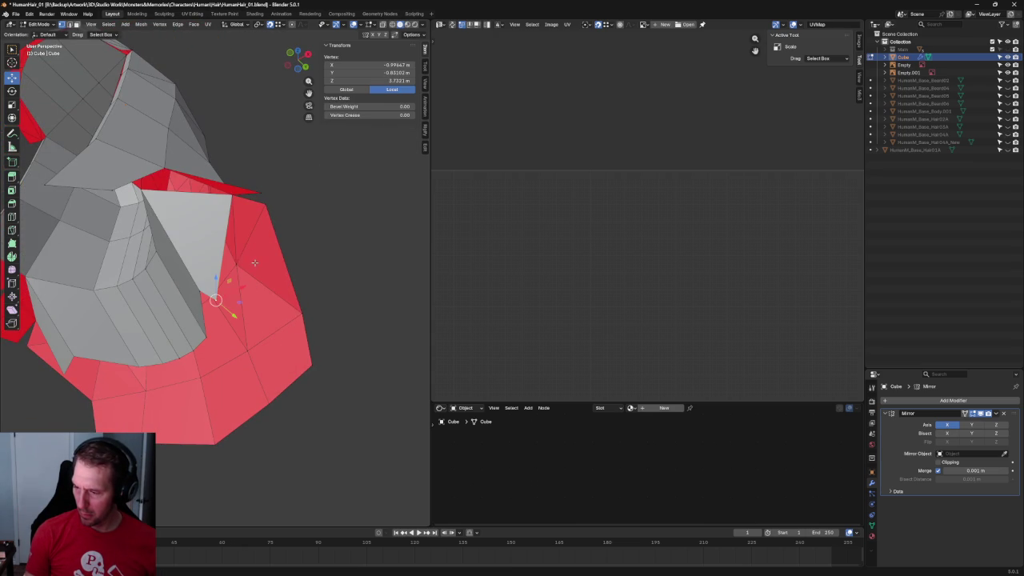
Pull the inner-corner vertices onto the collar and slide the bottom vertex onto the centre line.
left_click(144, 188, "shift")
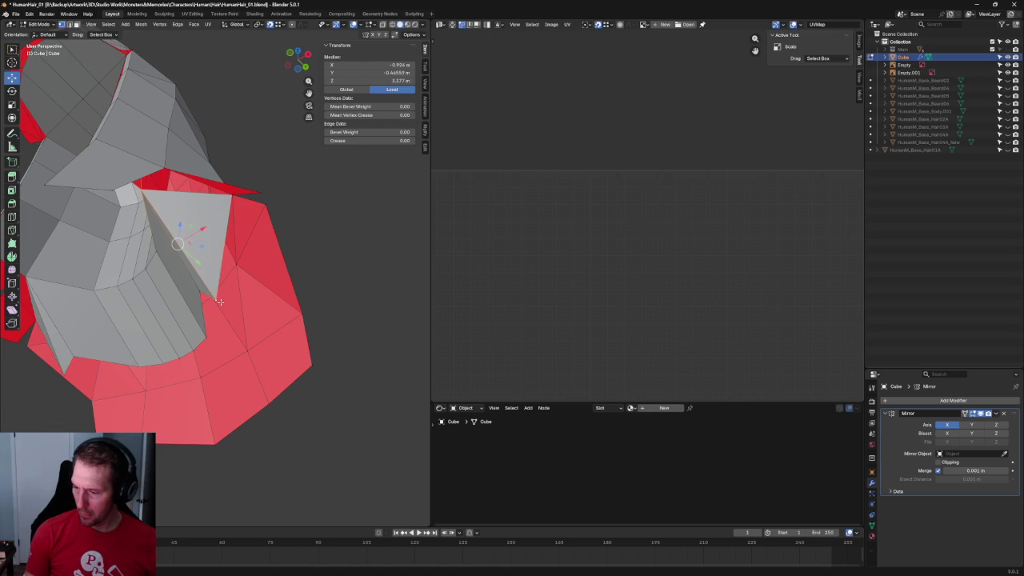
left_click_drag(216, 300, 236, 263)
left_click(199, 290)
mouse_move(199, 291)
left_mouse_down()
mouse_move(203, 315)
mouse_move(244, 350)
left_mouse_up()
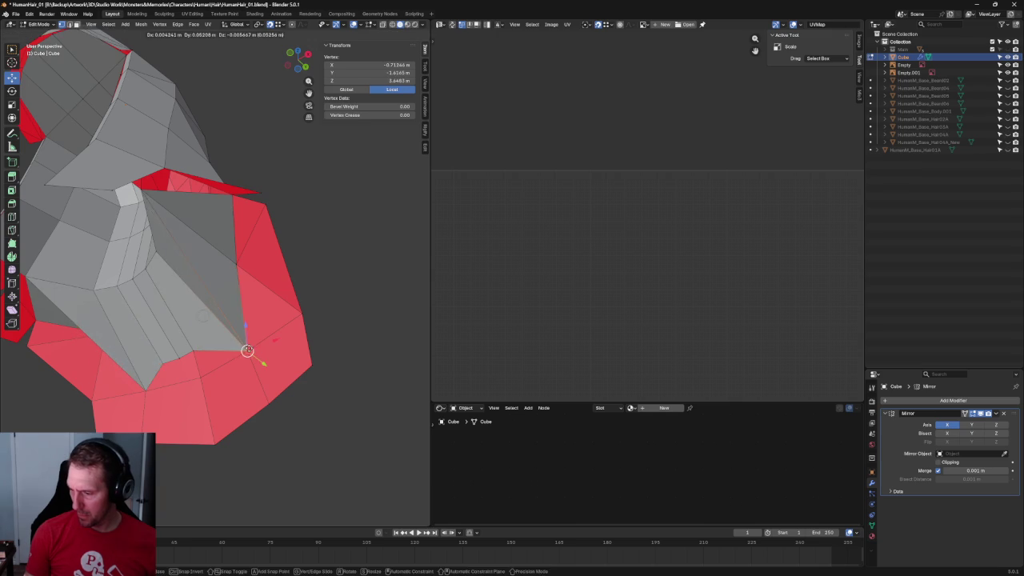
middle_click_drag(245, 350, 190, 342)
left_click(183, 333)
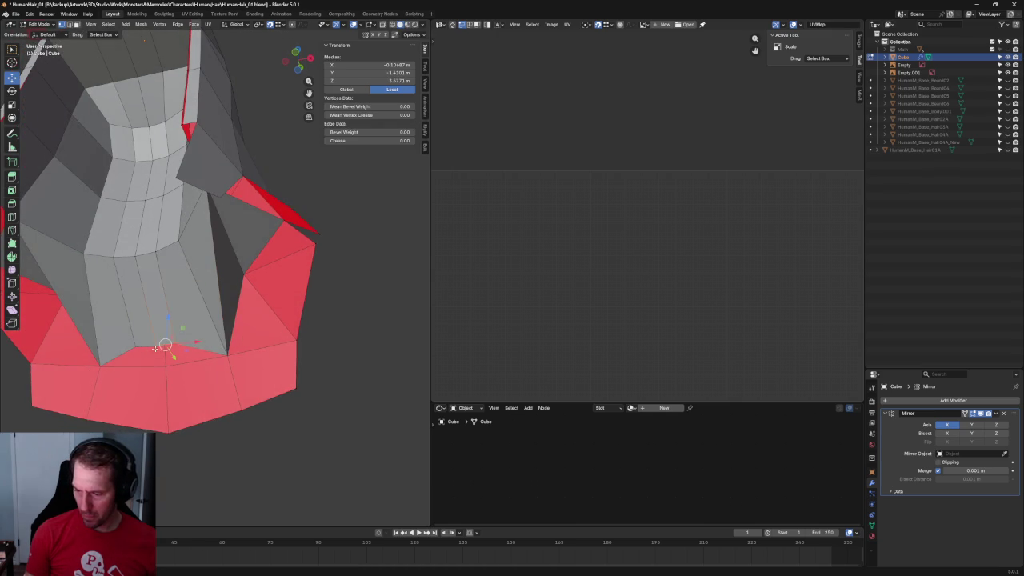
left_click(175, 342)
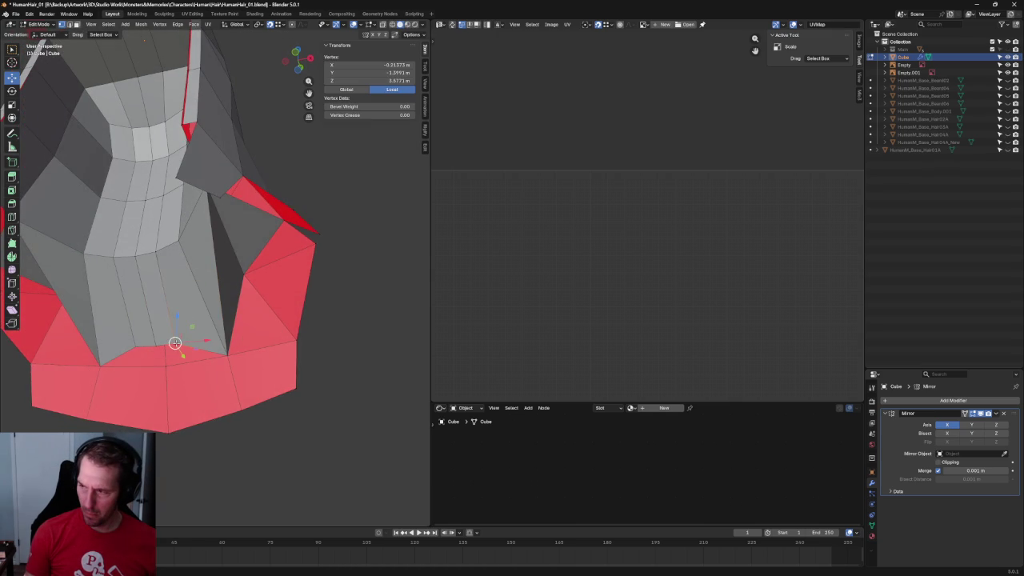
left_click_drag(174, 342, 156, 345)
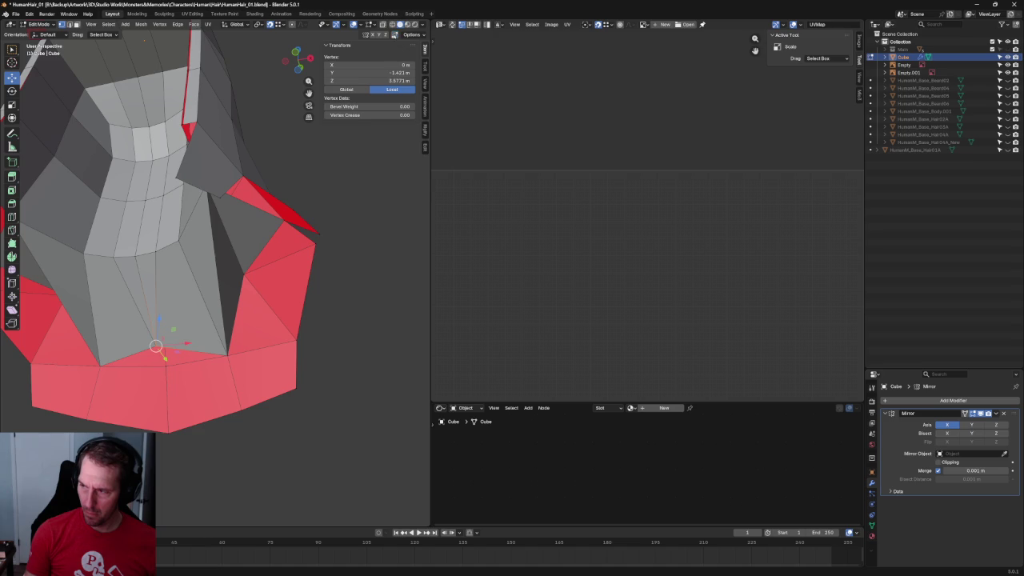
key("alt+a")
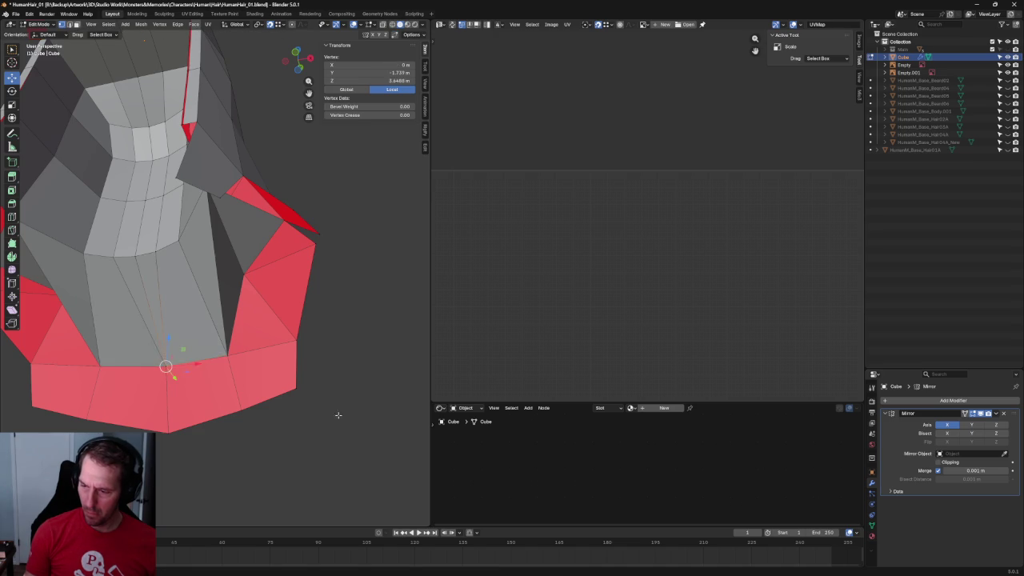
Place the side-panel edge vertex out at the panel's side corner.
scroll(291, 341, "down", 5)
mouse_move(291, 340)
middle_mouse_down()
mouse_move(306, 326)
mouse_move(304, 363)
mouse_move(293, 347)
mouse_move(300, 328)
mouse_move(182, 356)
mouse_move(266, 298)
middle_mouse_up()
scroll(299, 328, "up", 5)
left_click(250, 270)
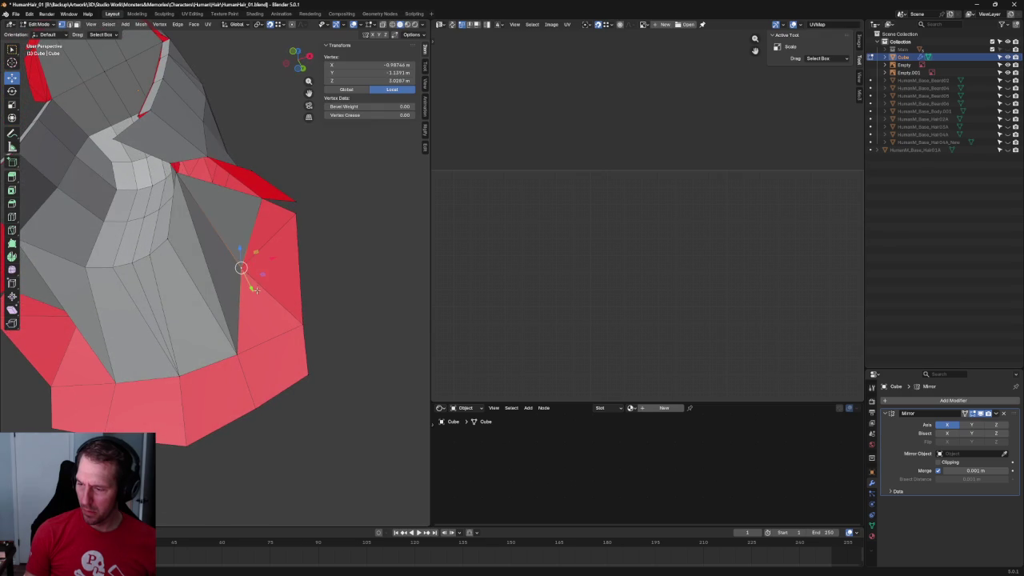
left_click_drag(264, 262, 278, 254)
mouse_move(279, 254)
middle_mouse_down()
mouse_move(256, 263)
mouse_move(258, 274)
middle_mouse_up()
mouse_move(258, 274)
left_mouse_down()
mouse_move(273, 230)
mouse_move(319, 226)
left_mouse_up()
mouse_move(318, 227)
middle_mouse_down()
mouse_move(308, 276)
mouse_move(218, 323)
mouse_move(247, 297)
mouse_move(288, 283)
mouse_move(322, 297)
middle_mouse_up()
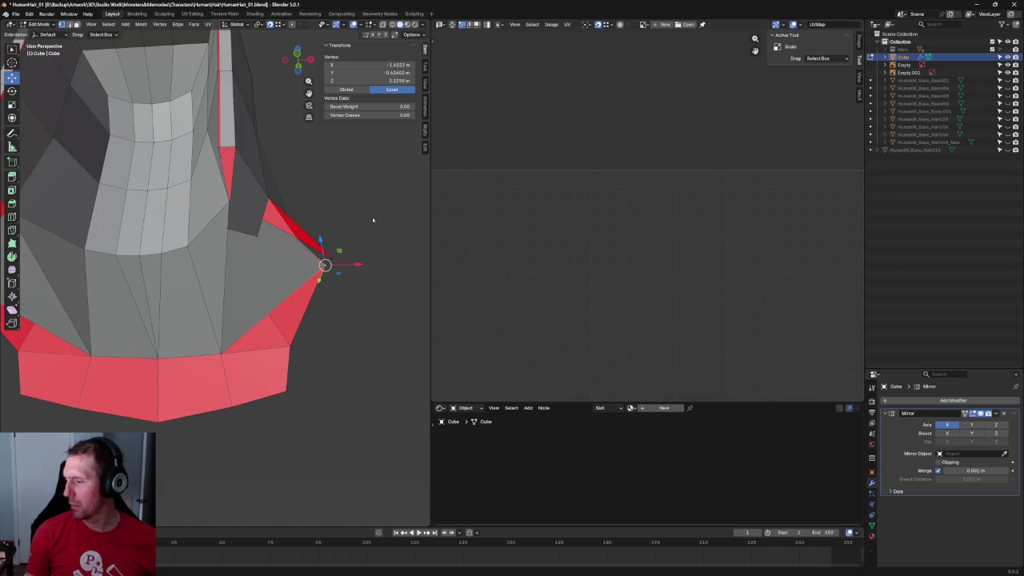
Check the hair from the front, then reposition the selected side vertex.
key("KP_1")
key("KP_1")
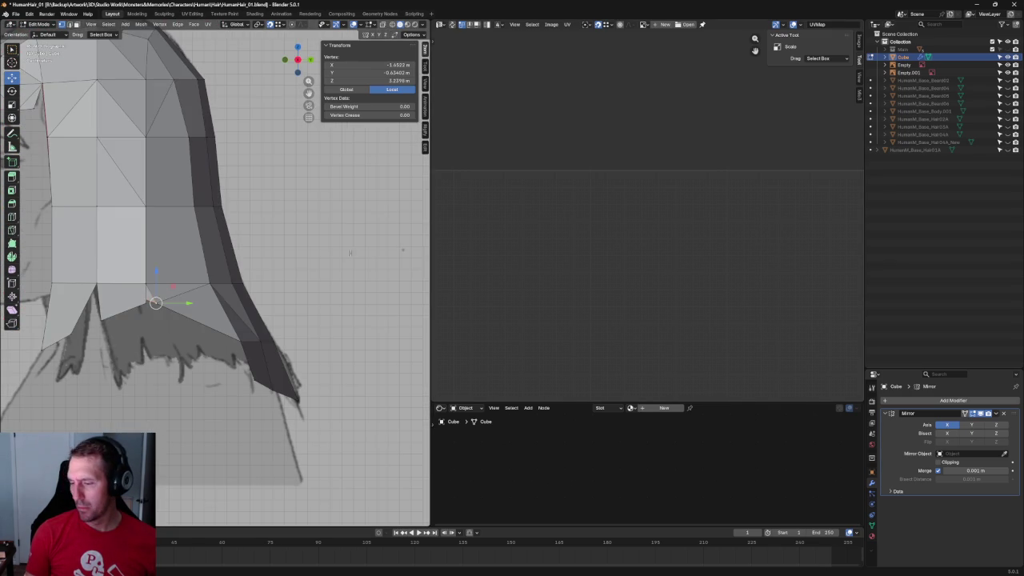
scroll(360, 246, "up", 2)
scroll(364, 243, "up", 2)
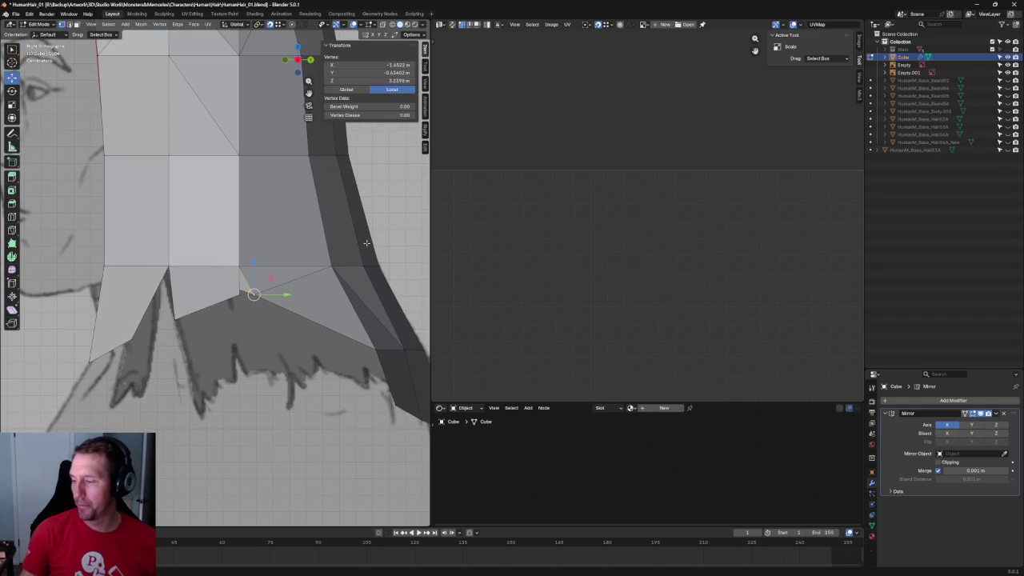
scroll(360, 254, "down", 4)
middle_click_drag(306, 281, 320, 208)
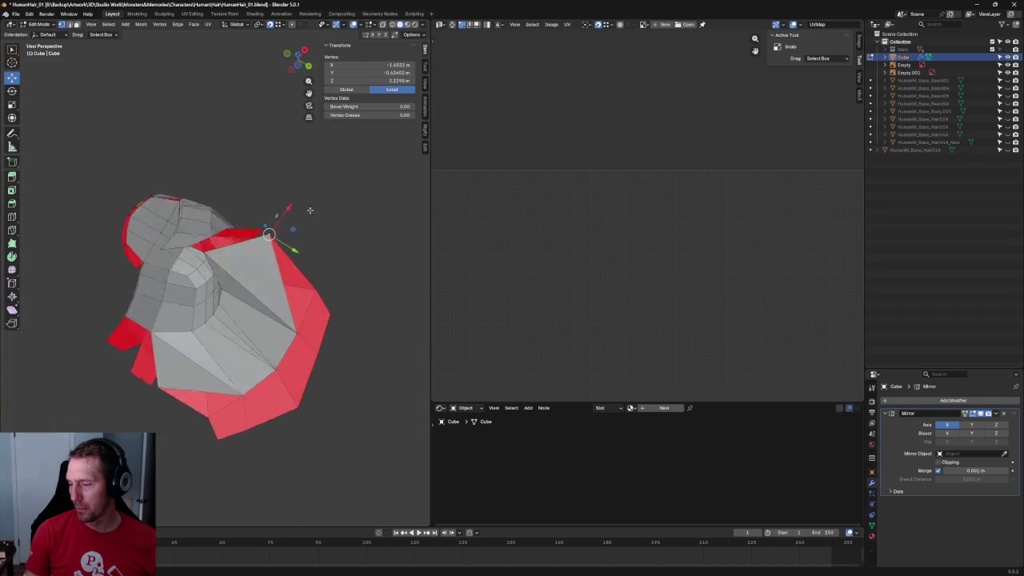
scroll(327, 192, "up", 3)
scroll(332, 184, "up", 3)
scroll(332, 183, "down", 2)
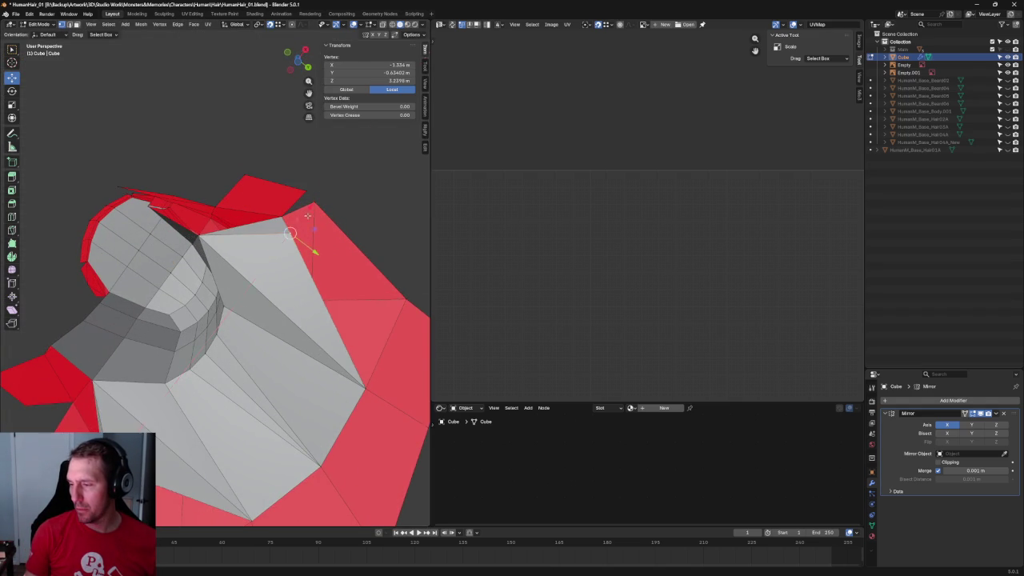
middle_click_drag(313, 220, 297, 297)
middle_click_drag(266, 292, 274, 280)
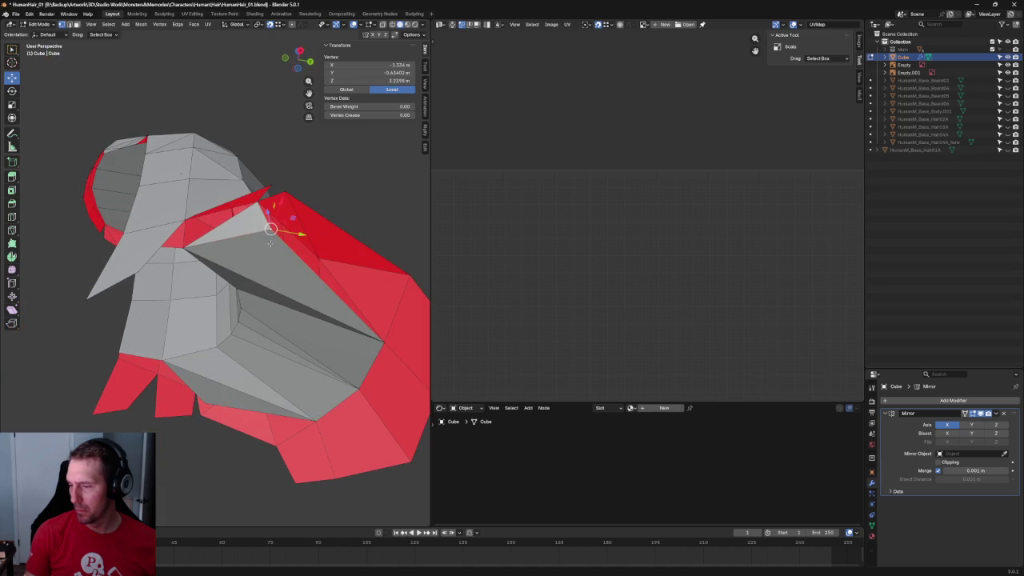
key("g")
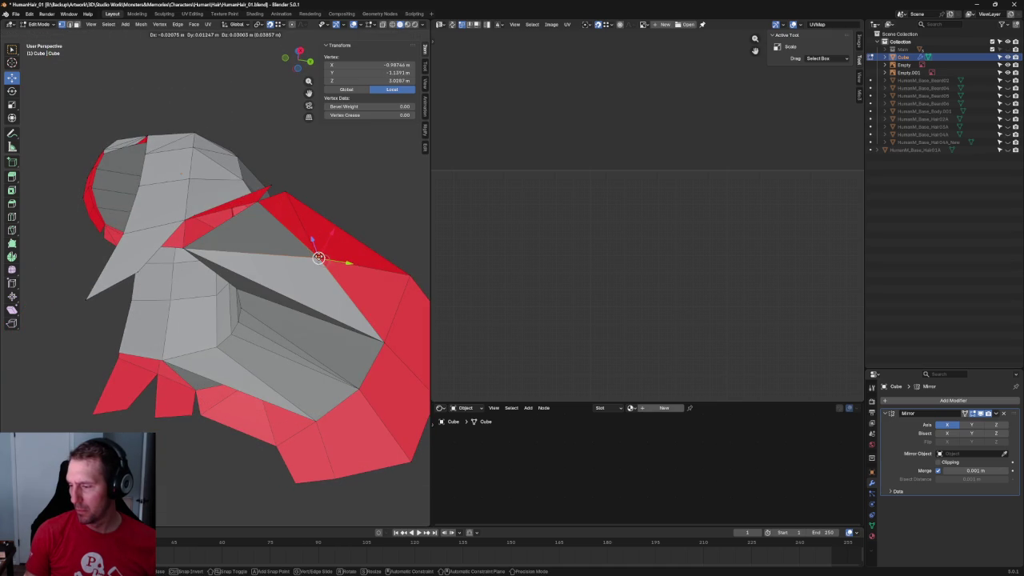
left_click(318, 257)
left_click(375, 183)
Move a neck-panel edge vertex down-right onto the red collar.
mouse_move(374, 184)
middle_mouse_down()
mouse_move(406, 190)
mouse_move(397, 222)
middle_mouse_up()
scroll(285, 258, "up", 4)
left_click(284, 258)
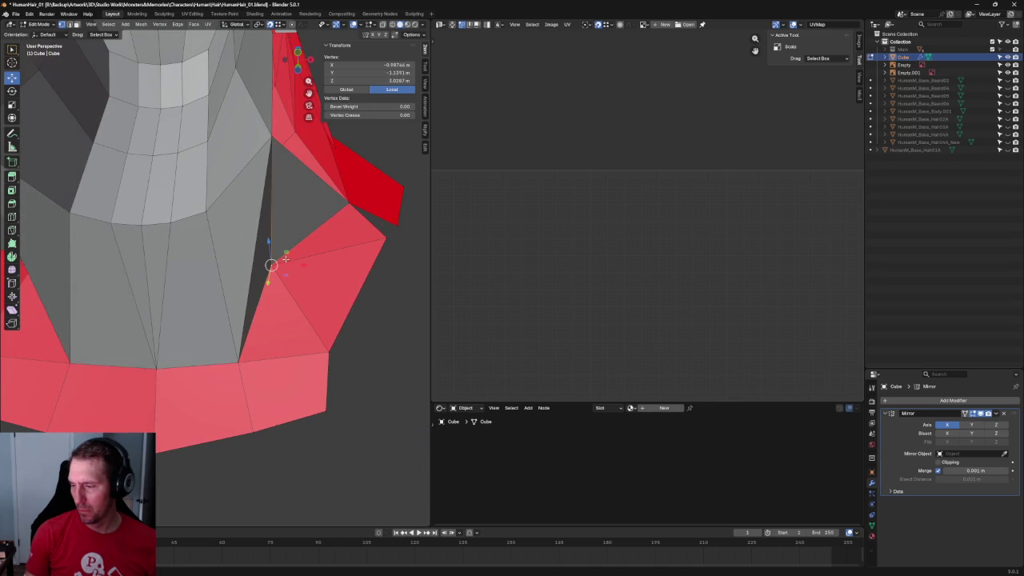
key("g")
left_click(286, 265)
left_click(205, 209, "shift")
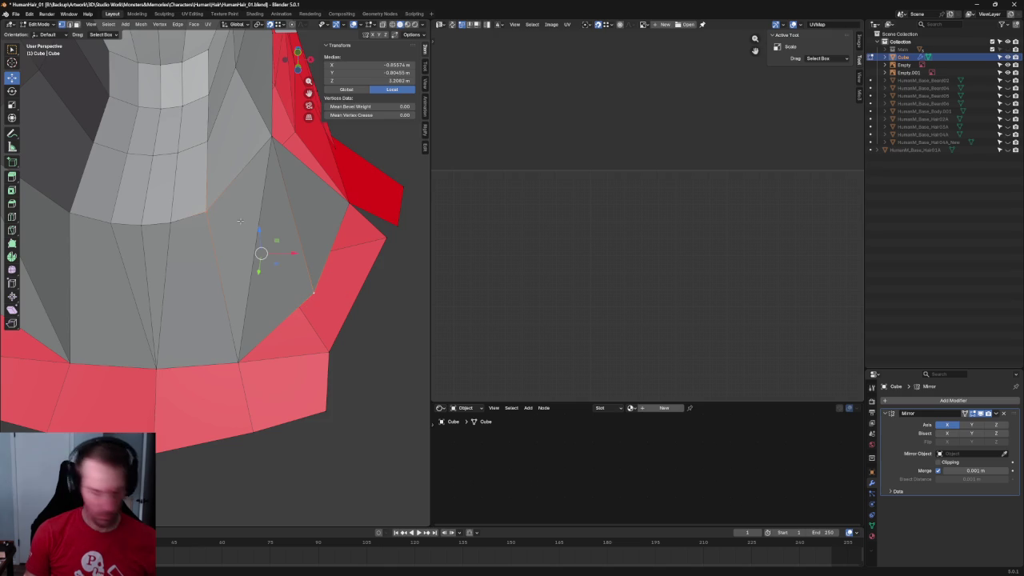
left_click(322, 284)
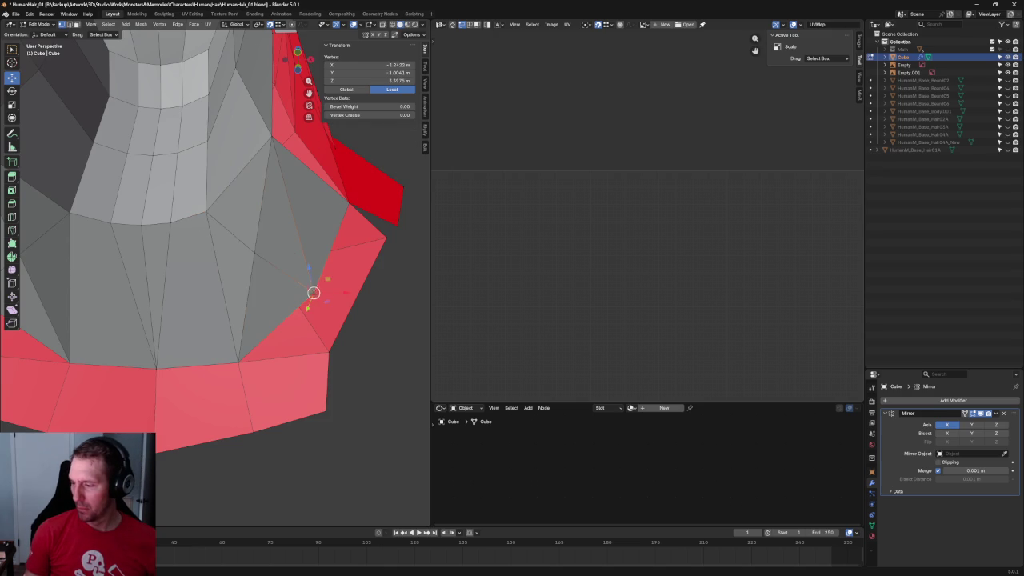
Move the lower neck vertices up and left so the panel meets the collar evenly.
key("g")
left_click(254, 253)
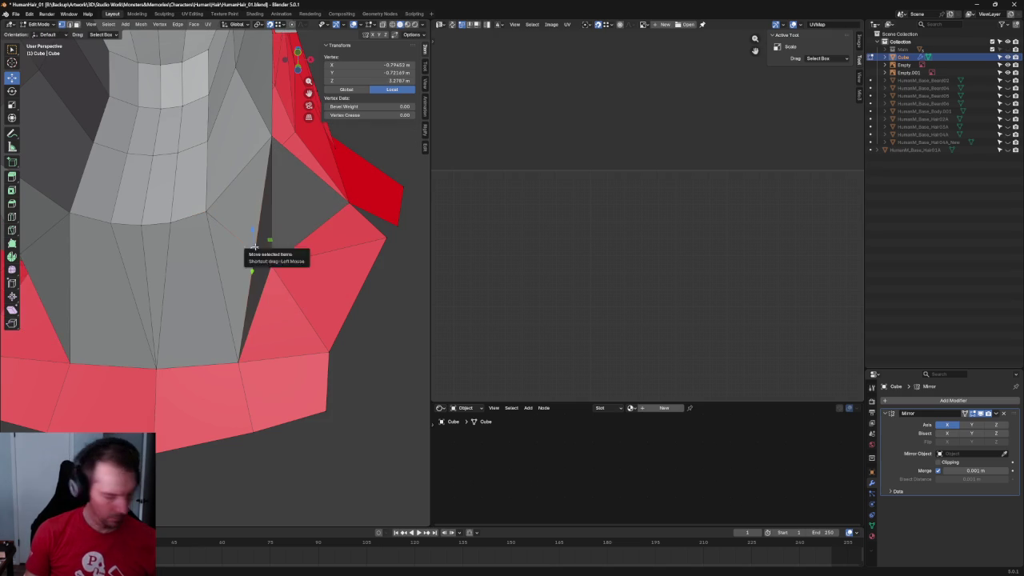
key("g")
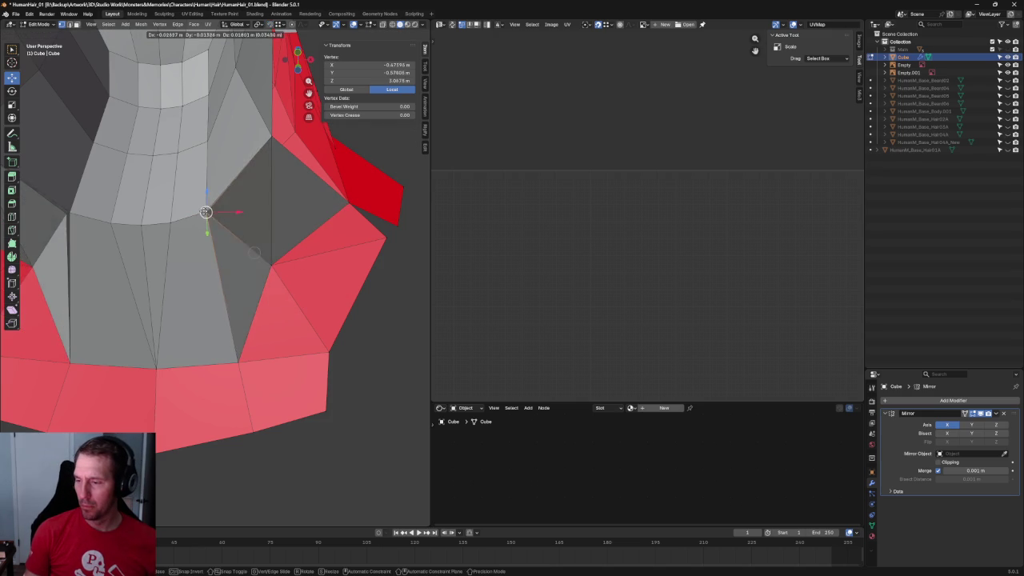
left_click(222, 224)
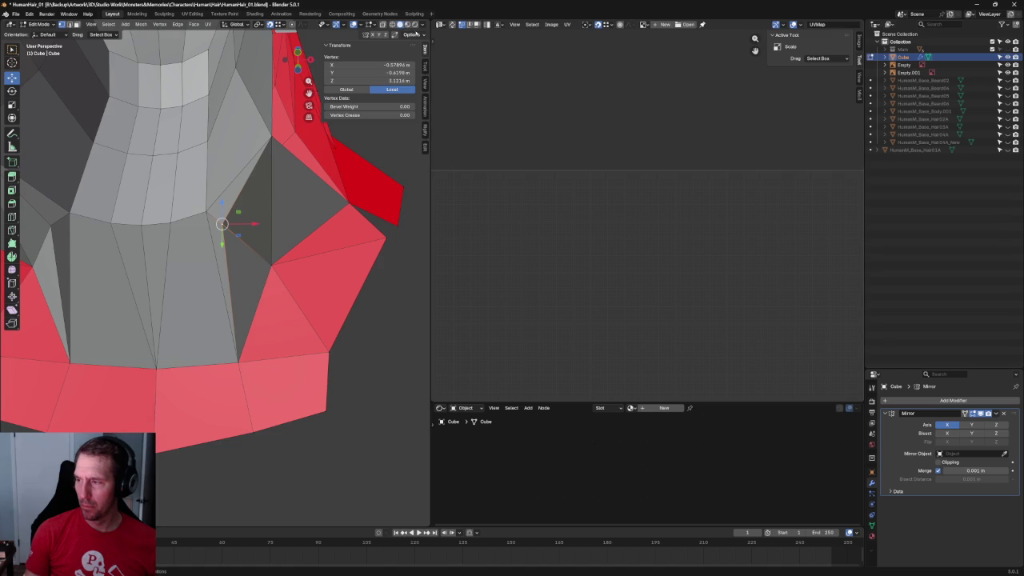
left_click(389, 304)
scroll(359, 290, "down", 5)
middle_click_drag(359, 291, 368, 307)
Merge two adjacent triangles in the back neck panel into one quad.
key("KP_1")
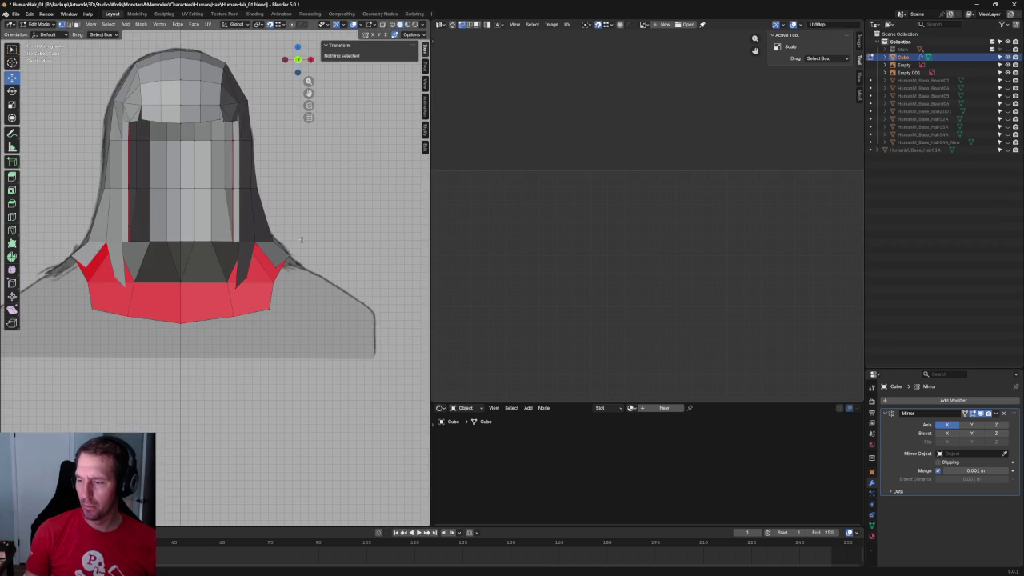
mouse_move(296, 261)
middle_mouse_down()
mouse_move(295, 221)
mouse_move(277, 219)
middle_mouse_up()
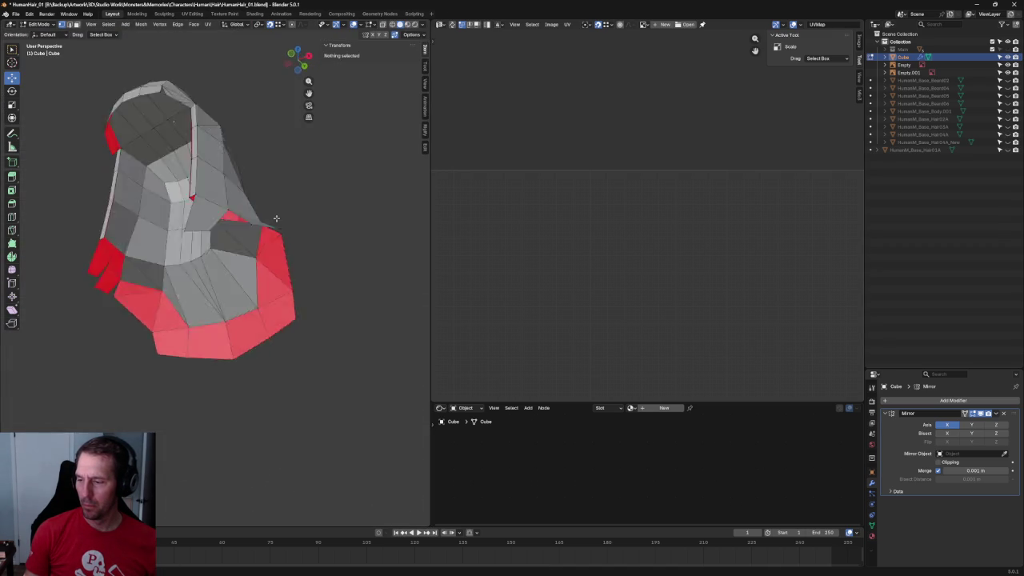
scroll(241, 287, "up", 4)
middle_click_drag(240, 287, 339, 254)
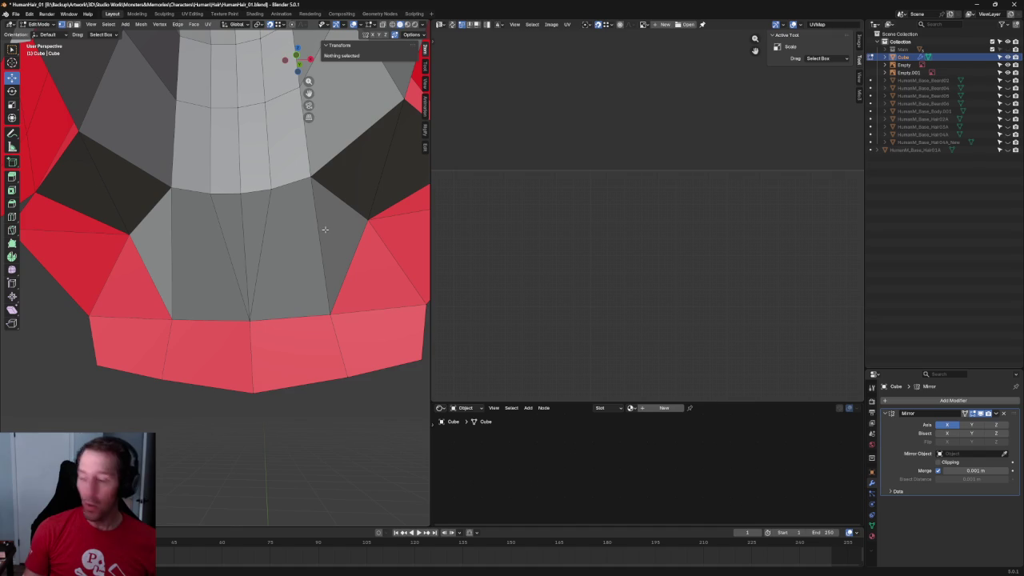
left_click(267, 233)
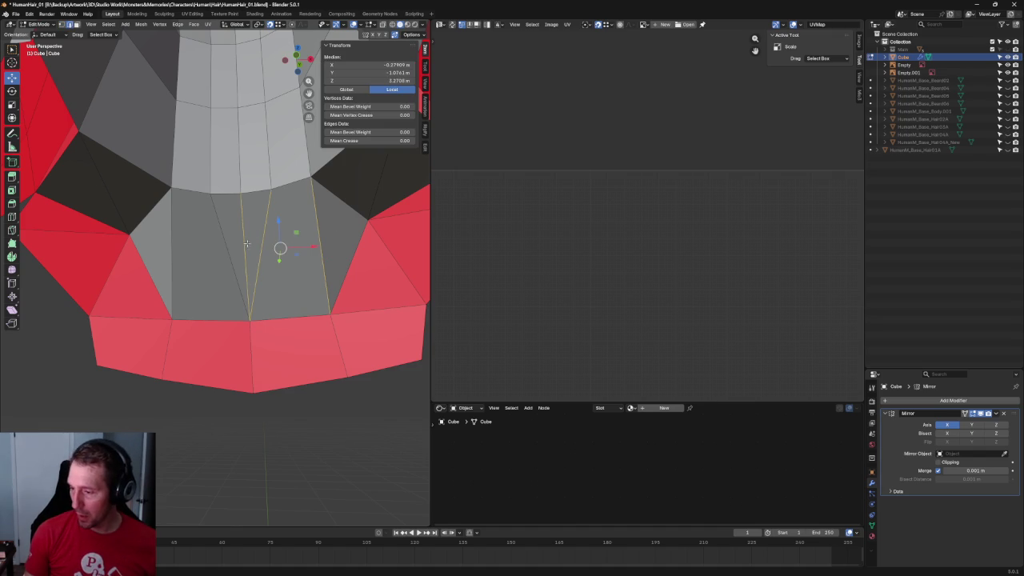
left_click(296, 228, "shift")
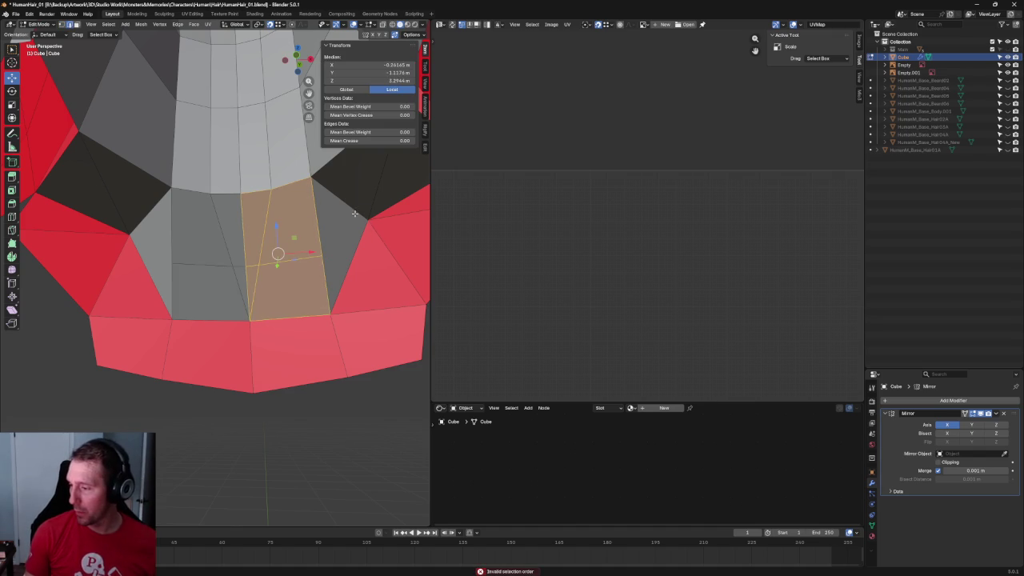
key("alt+j")
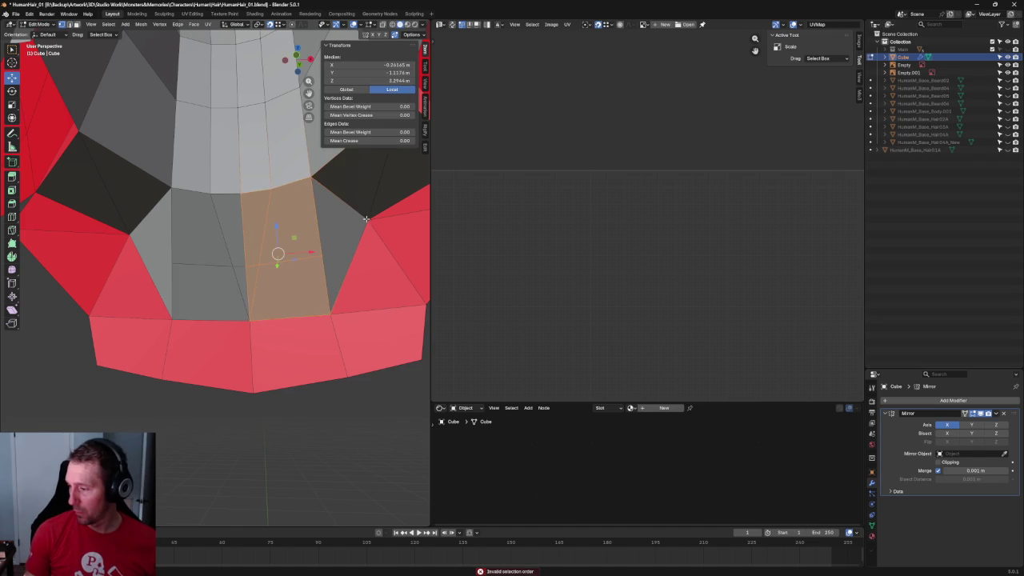
Move a stray vertex under the hair onto the mirror seam.
left_click(365, 218)
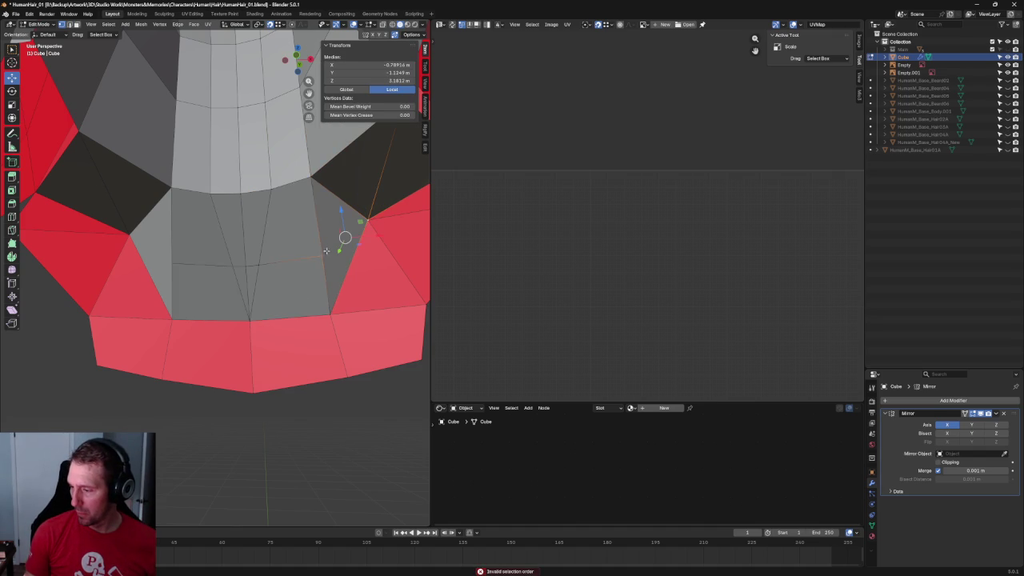
right_click(323, 253)
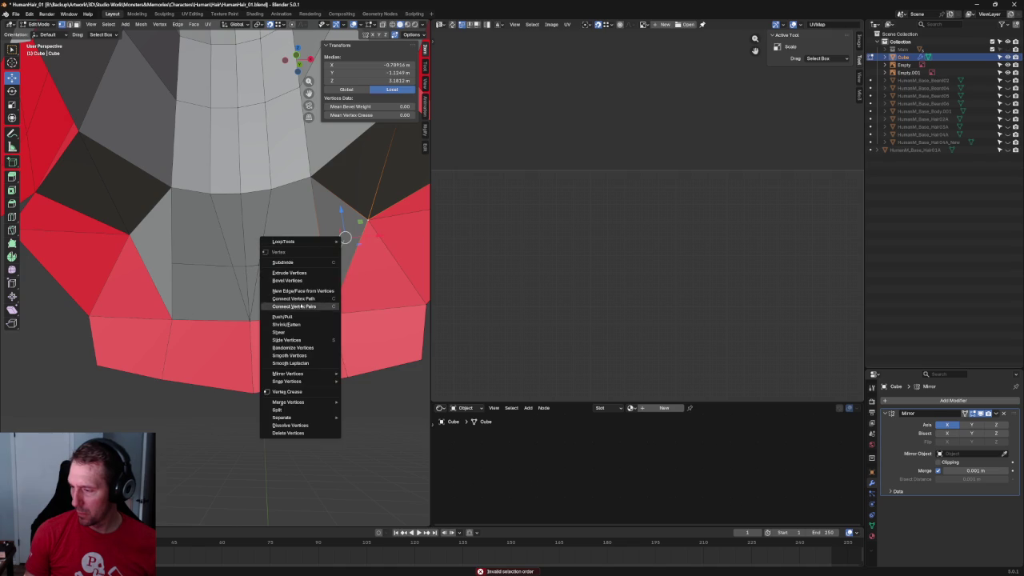
left_click(373, 434)
middle_click_drag(373, 434, 265, 245)
left_click(249, 266)
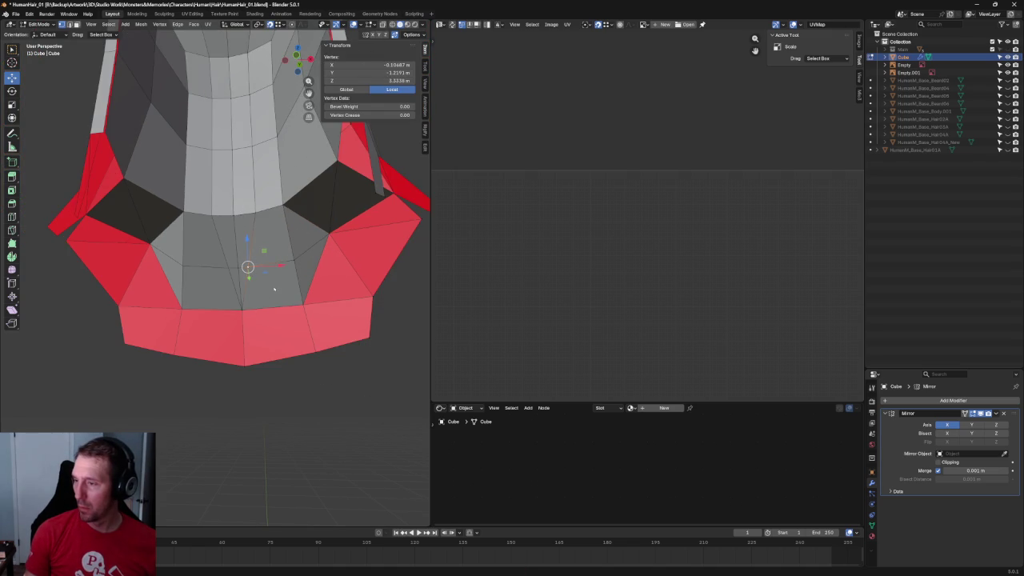
key("g")
left_click(256, 296)
left_click(330, 382)
Move two lower back-edge vertices along the Y axis.
mouse_move(330, 381)
middle_mouse_down()
mouse_move(305, 232)
mouse_move(256, 230)
mouse_move(291, 168)
middle_mouse_up()
scroll(280, 232, "down", 3)
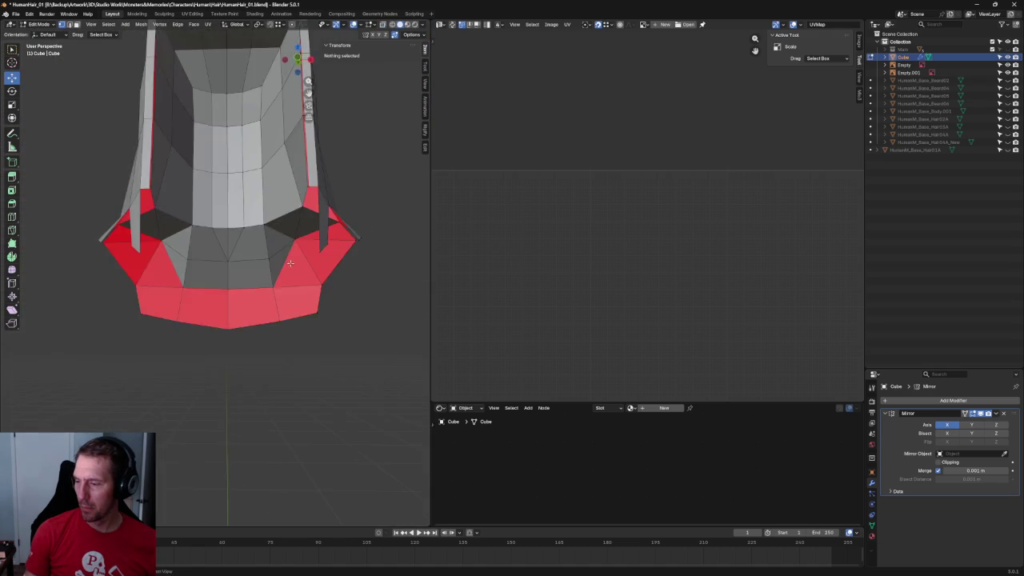
left_click(254, 338)
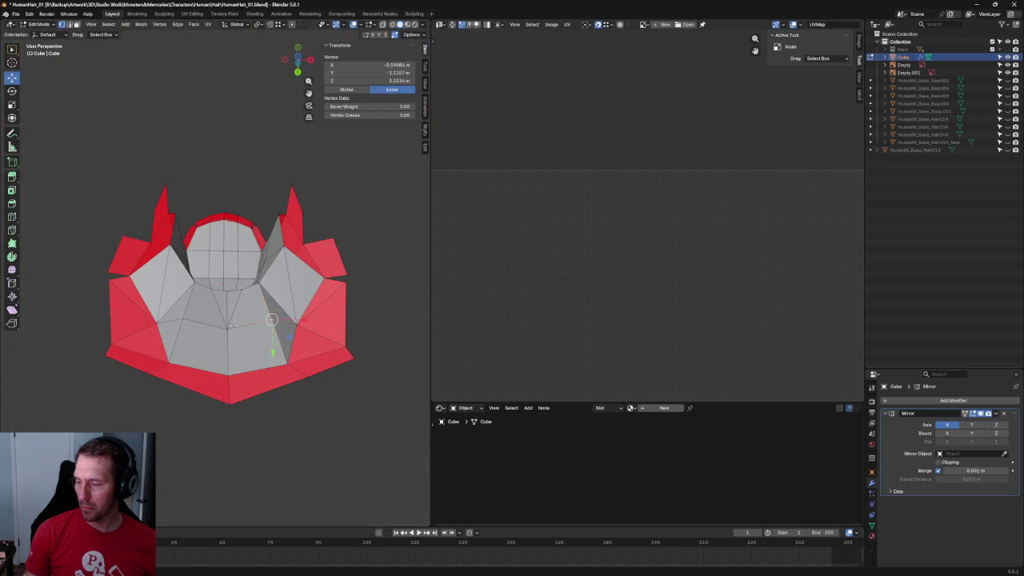
left_click(232, 326, "shift")
key("g")
key("y")
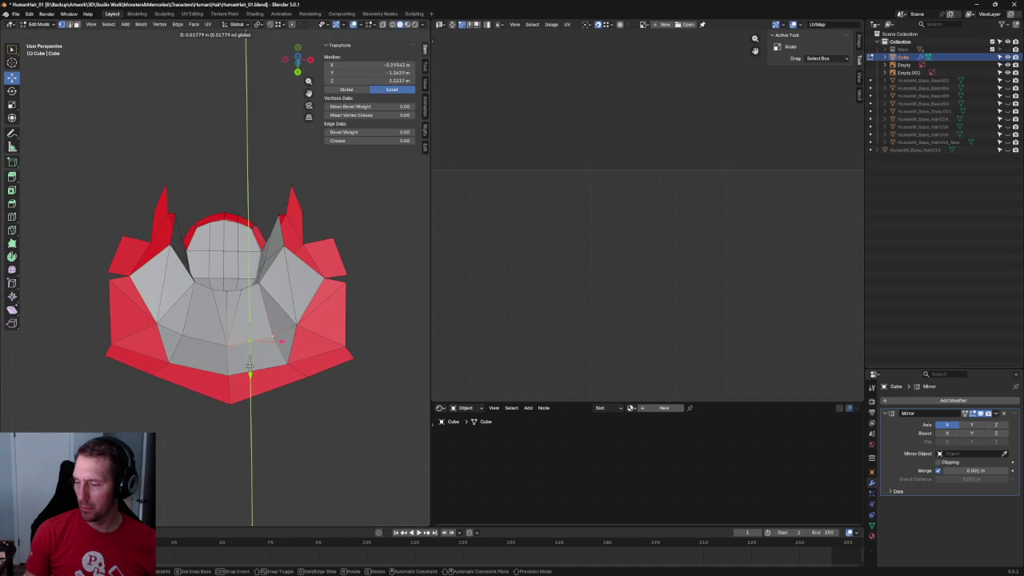
left_click(262, 368)
Raise the same two back-edge vertices along the Z axis.
scroll(324, 398, "down", 3)
mouse_move(354, 269)
middle_mouse_down()
mouse_move(315, 350)
mouse_move(288, 299)
middle_mouse_up()
scroll(227, 291, "up", 5)
middle_click_drag(227, 291, 250, 240)
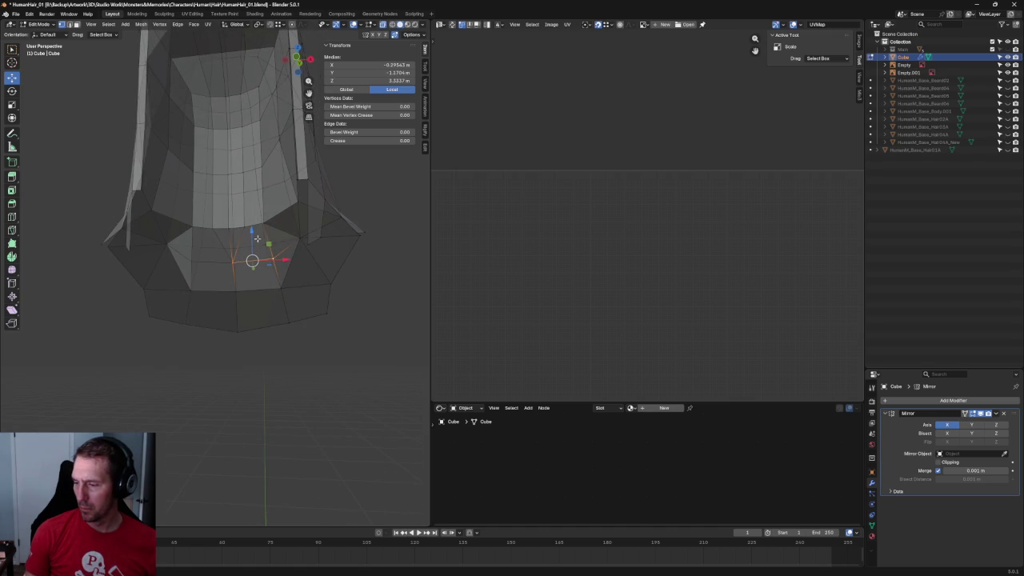
key("g")
key("z")
left_click(250, 218)
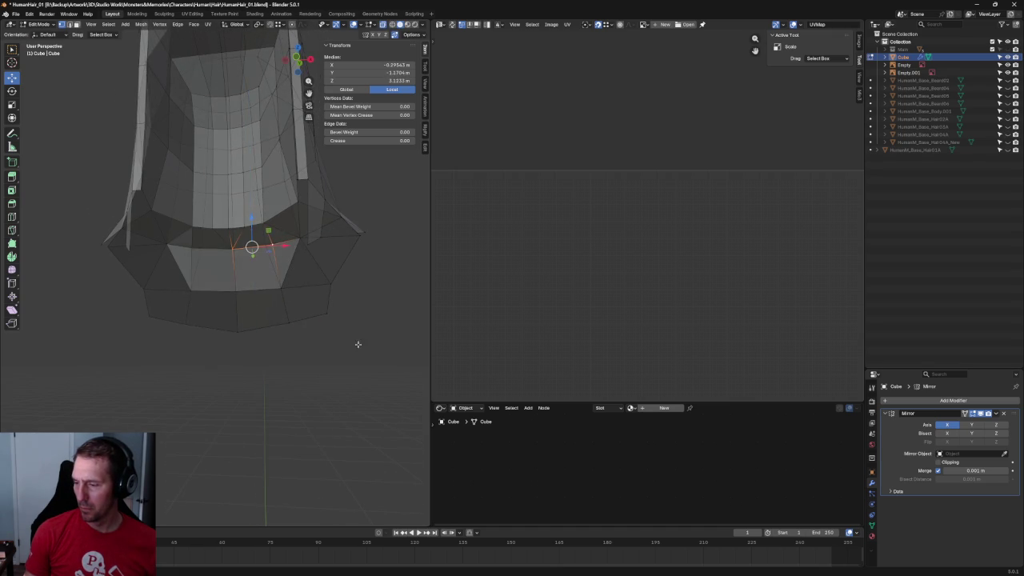
In Right Ortho view, move the vertices in the Y-Z plane to match the side sketch.
scroll(354, 343, "down", 5)
mouse_move(306, 343)
middle_mouse_down()
mouse_move(261, 309)
mouse_move(263, 292)
mouse_move(231, 313)
middle_mouse_up()
key("KP_3")
scroll(262, 279, "up", 3)
scroll(262, 279, "up", 2)
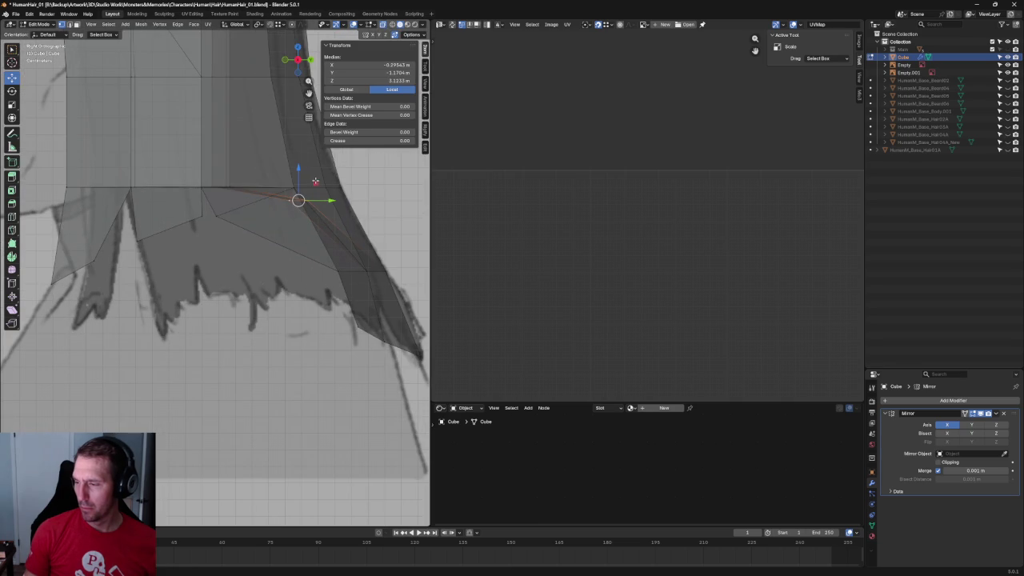
key("g")
key("shift+x")
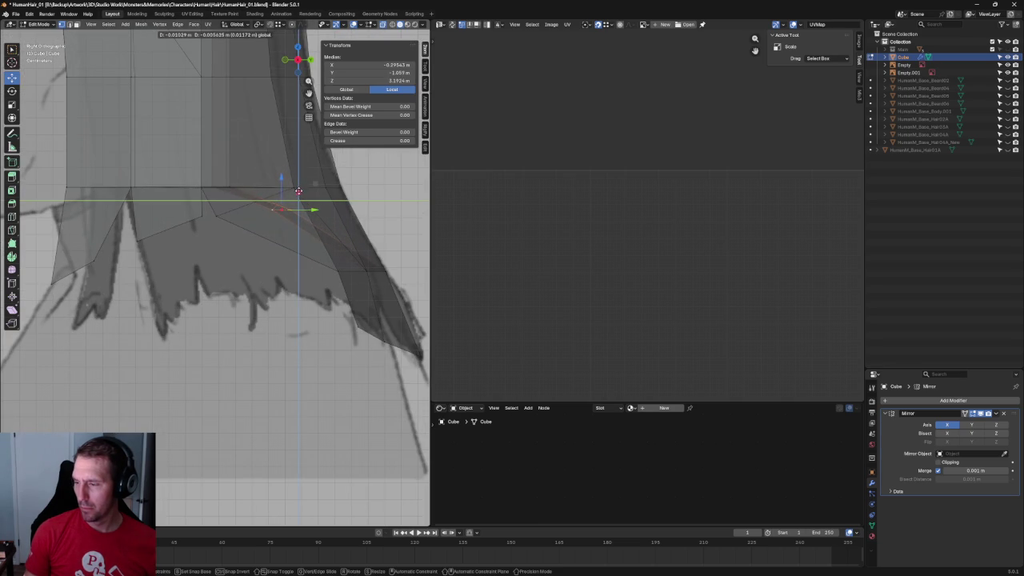
left_click(296, 195)
Slide one back-edge vertex along Y onto the sketch outline (Y −1.1013 m, Z 3.2143 m).
left_click(279, 211)
key("g")
key("y")
left_click(290, 192)
key("alt+a")
scroll(291, 192, "down", 6)
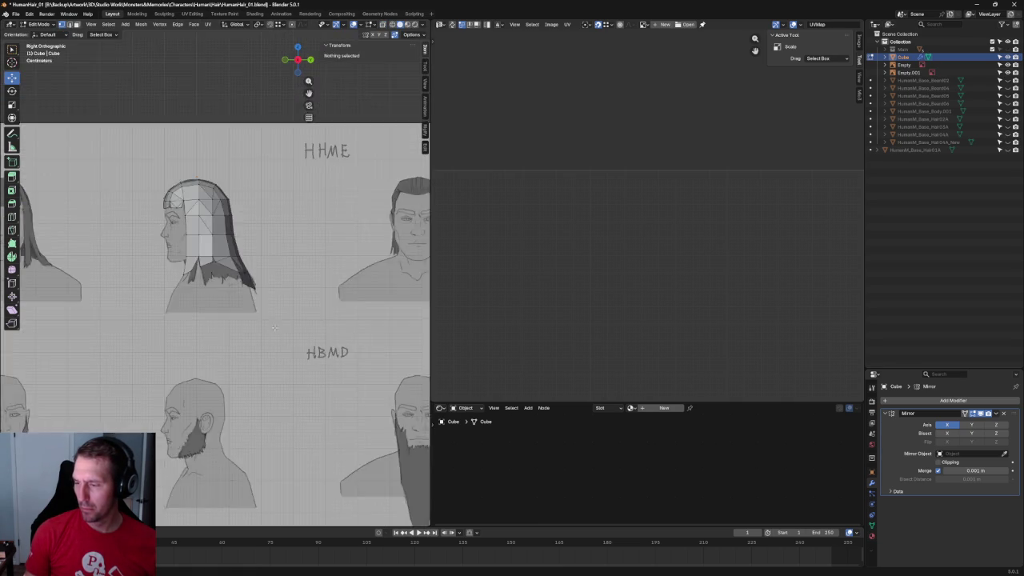
Move the top centre vertex along X onto the mirror plane.
middle_click_drag(291, 208, 349, 345)
scroll(334, 247, "up", 5)
mouse_move(251, 238)
middle_mouse_down()
mouse_move(283, 261)
mouse_move(248, 169)
middle_mouse_up()
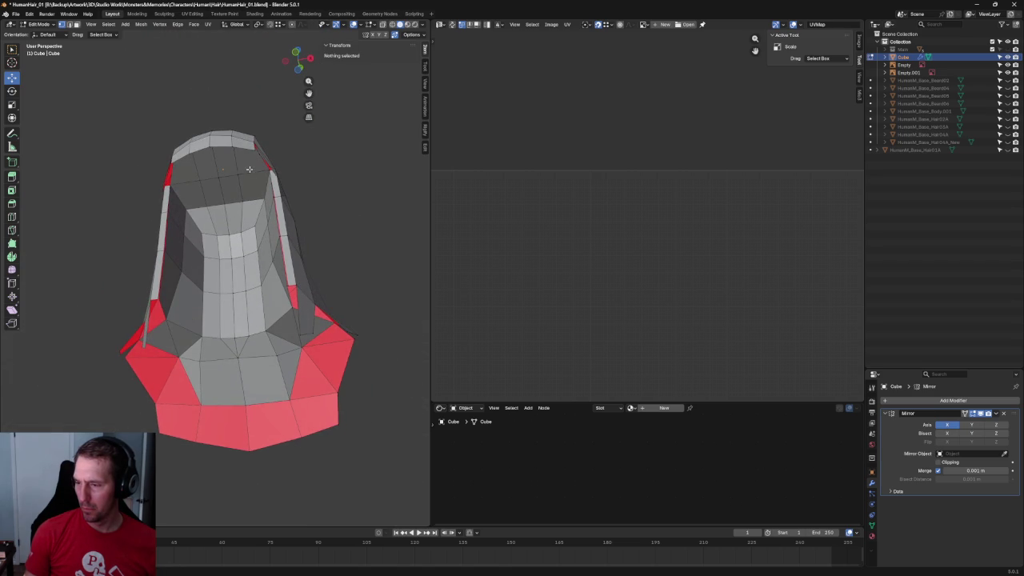
middle_click_drag(246, 207, 240, 187)
left_click(238, 185)
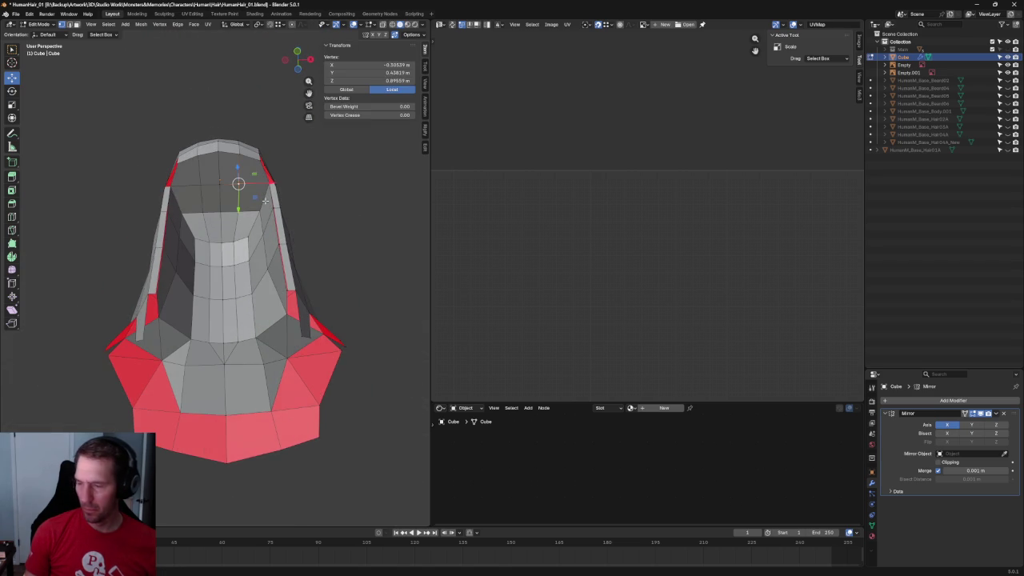
key("g")
key("x")
left_click(237, 201)
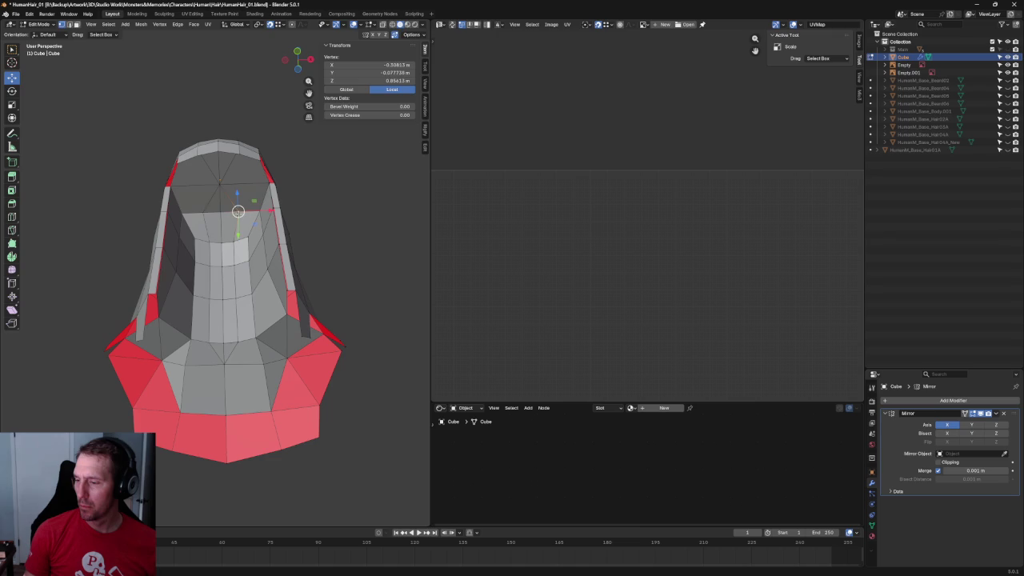
Put the next centre vertex on the centre line along X and lower it along Z.
key("g")
left_click(230, 258)
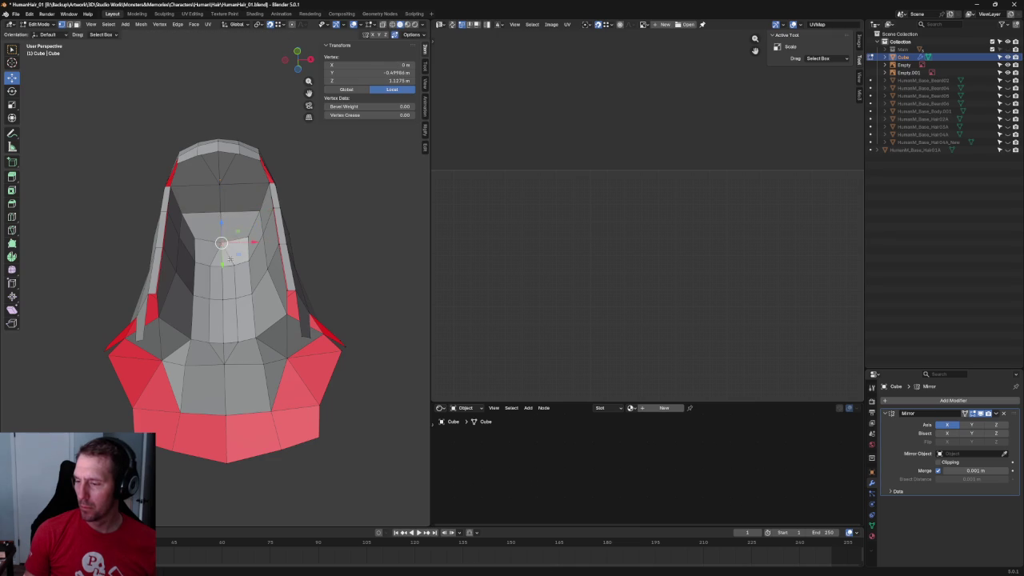
key("g")
key("x")
left_click(236, 306)
key("g")
key("z")
left_click(238, 340)
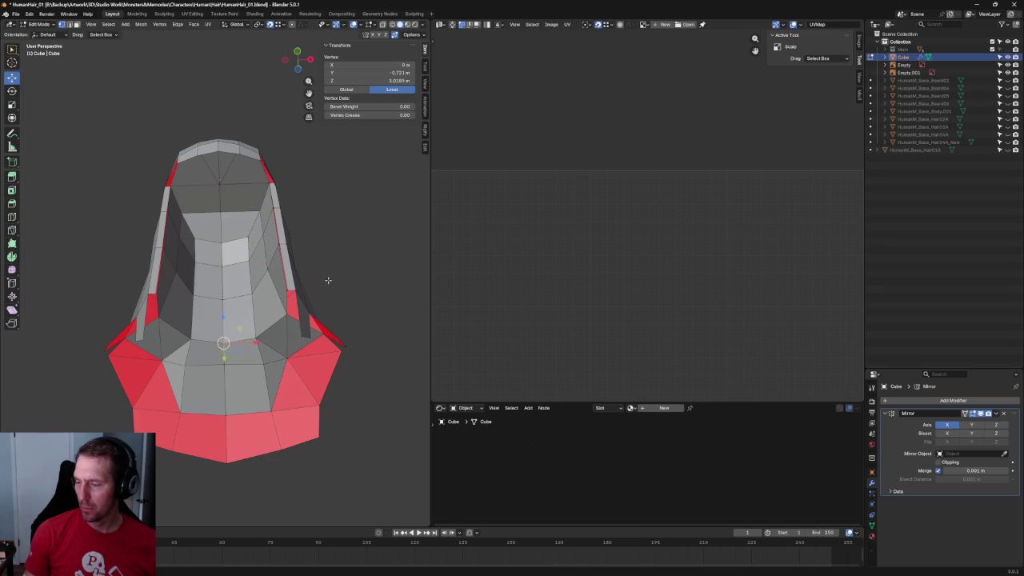
Switch to an orthographic front view with the body mesh shown beneath the hair.
scroll(326, 256, "down", 3)
mouse_move(326, 255)
middle_mouse_down()
mouse_move(290, 288)
mouse_move(374, 260)
mouse_move(275, 247)
middle_mouse_up()
scroll(374, 260, "down", 2)
scroll(274, 247, "up", 4)
scroll(319, 242, "up", 5)
scroll(319, 242, "up", 3)
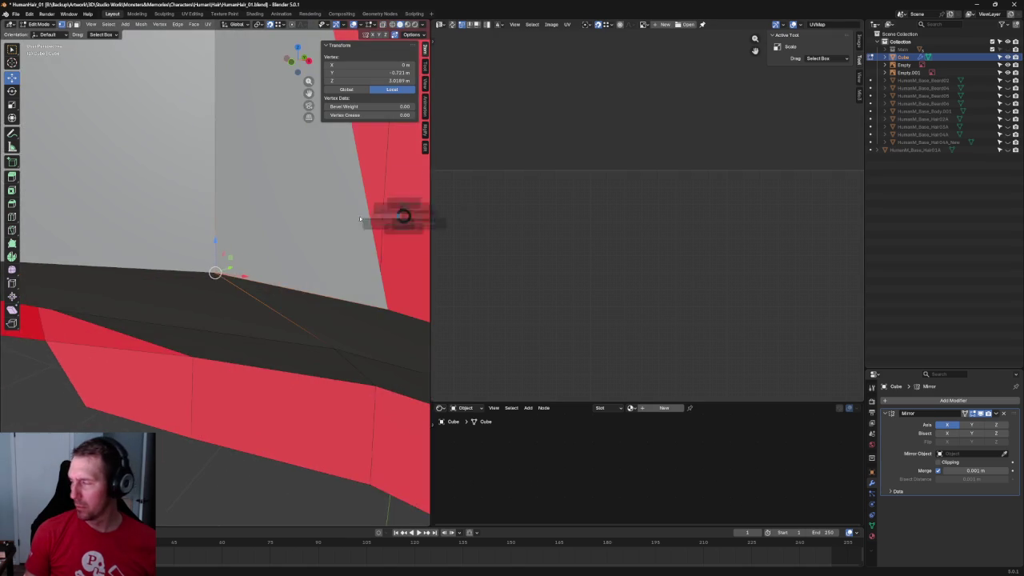
scroll(360, 232, "up", 3)
key("KP_5")
scroll(320, 224, "up", 2)
key("KP_Divide")
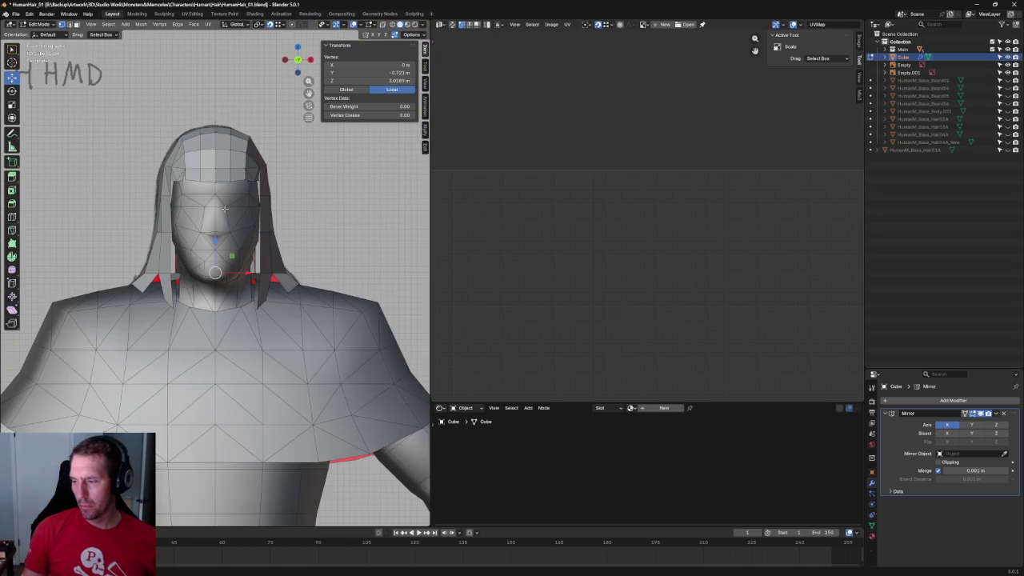
In right view with X-ray on, lower the vertical edge loop above the ear slightly.
scroll(293, 253, "up", 2)
scroll(293, 254, "up", 2)
scroll(293, 253, "up", 3)
key("KP_3")
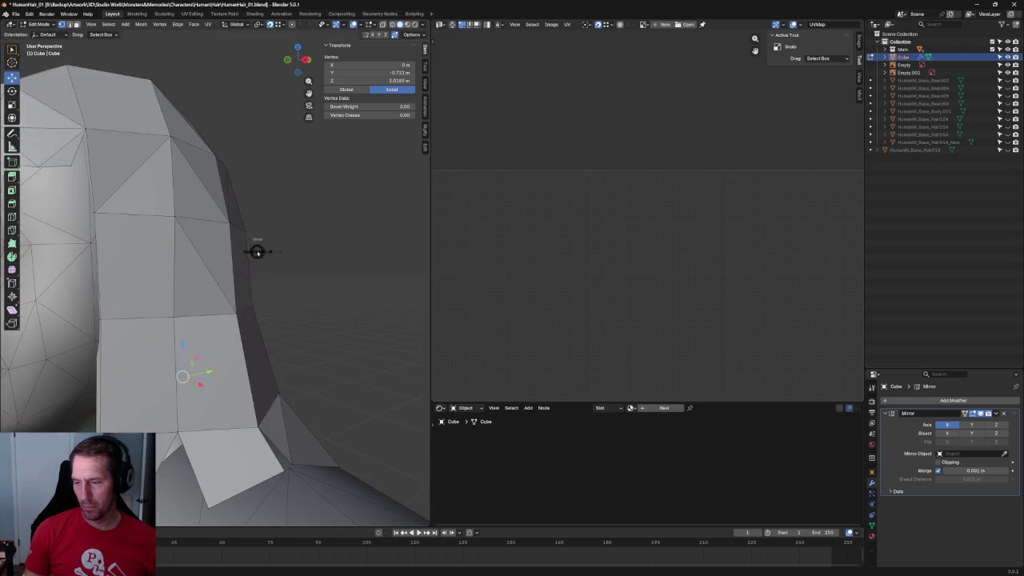
scroll(210, 389, "down", 3)
key("alt+z")
scroll(112, 238, "up", 3)
middle_click_drag(112, 238, 240, 244)
left_click(244, 248, "alt")
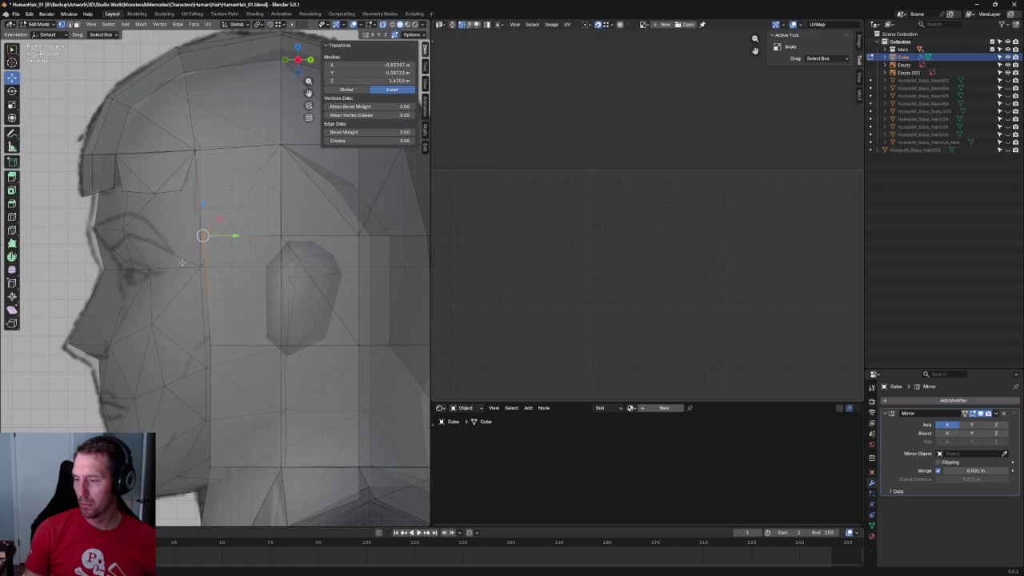
left_click_drag(202, 220, 204, 240)
Lower a vertex near the ear slightly to match the side sketch, then deselect.
scroll(204, 240, "down", 3)
scroll(272, 245, "up", 2)
scroll(240, 252, "up", 2)
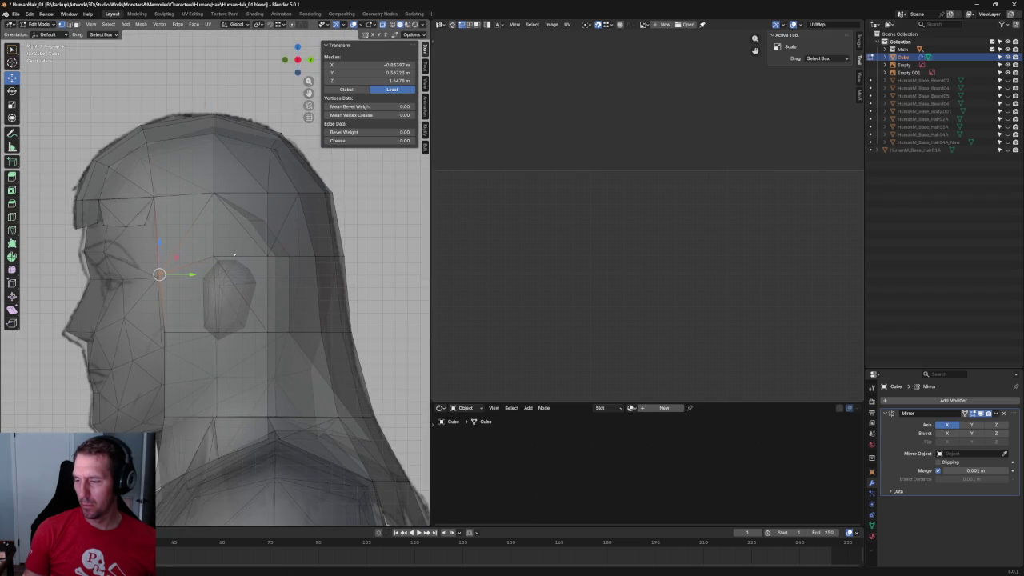
scroll(341, 236, "up", 2)
key("1")
left_click(213, 249)
left_click_drag(212, 229, 212, 232)
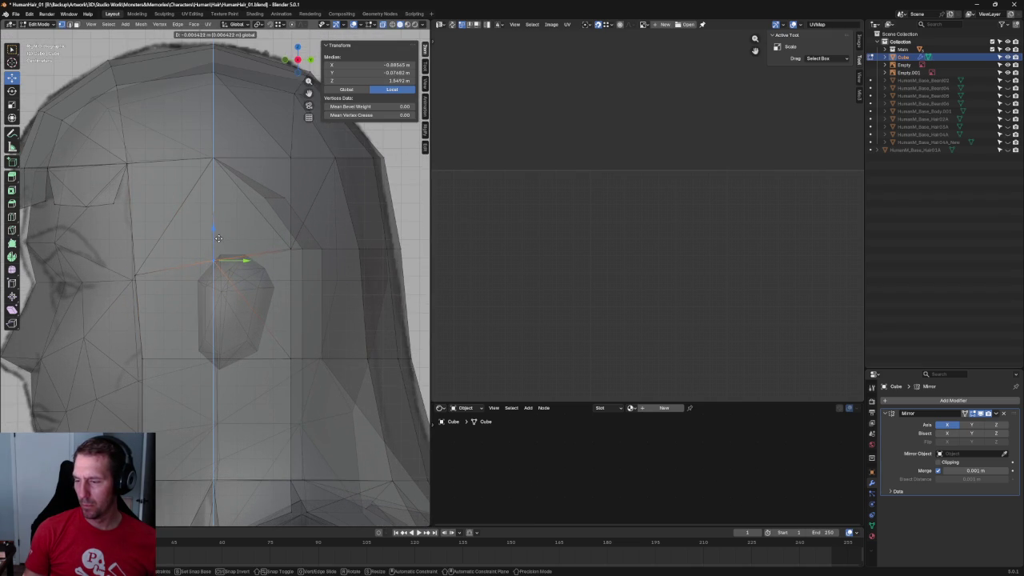
left_click_drag(217, 240, 213, 245)
key("alt+z")
key("alt+a")
Nudge a vertex on the hair's back edge to follow the sketch outline.
scroll(240, 256, "down", 4)
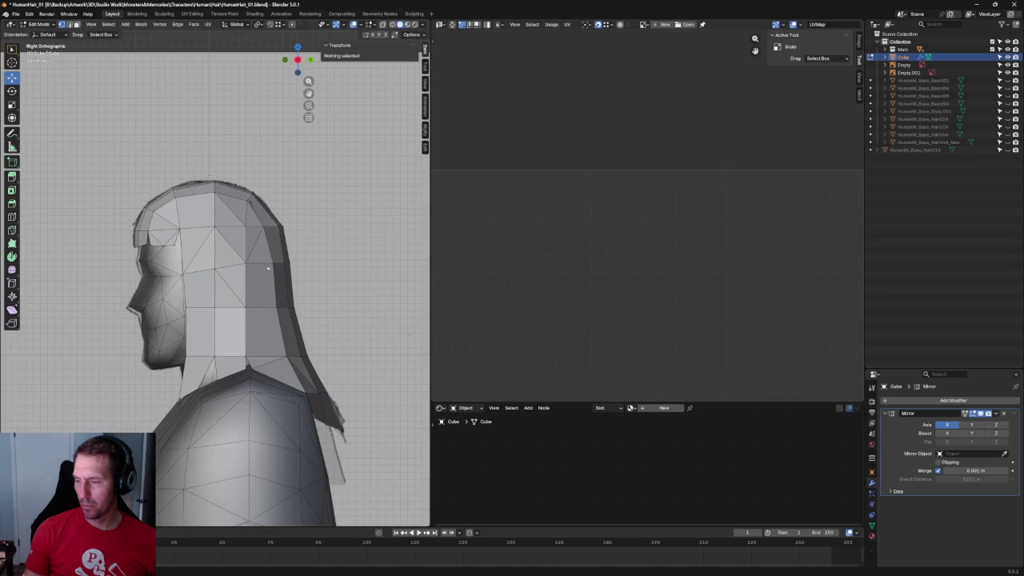
scroll(269, 265, "up", 2)
key("alt+z")
left_click(290, 251)
key("alt+z")
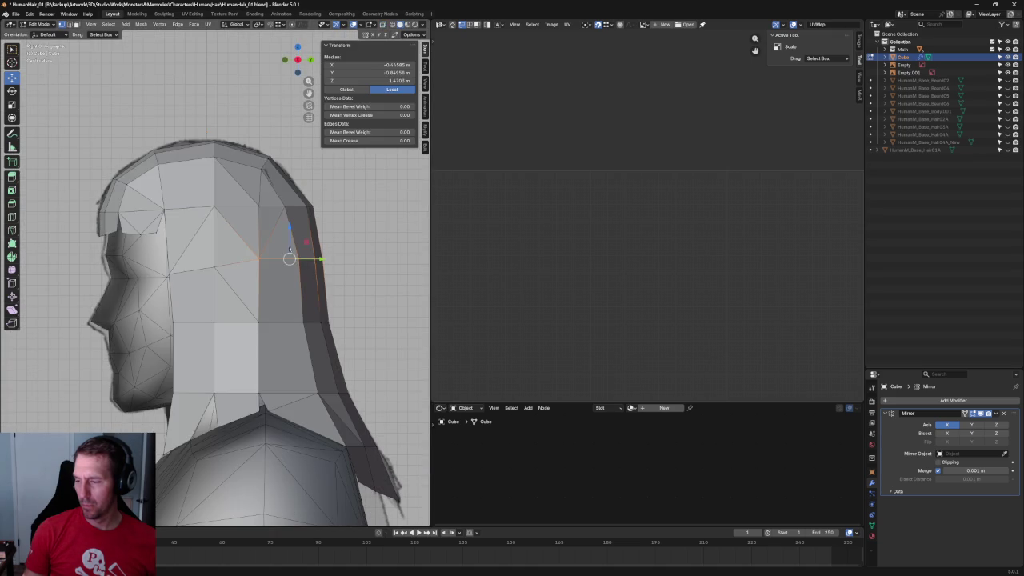
left_click_drag(289, 231, 290, 234)
key("alt+a")
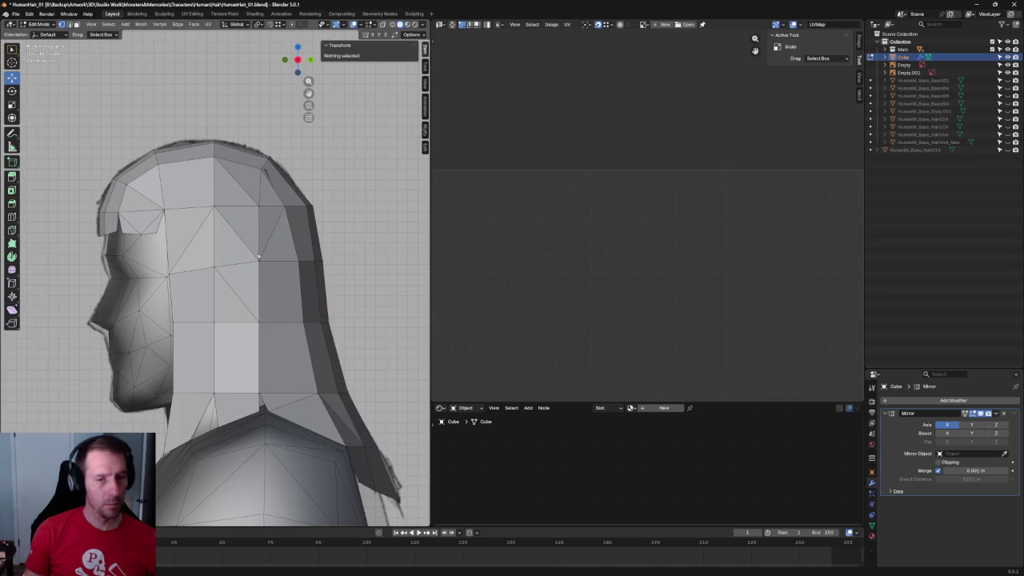
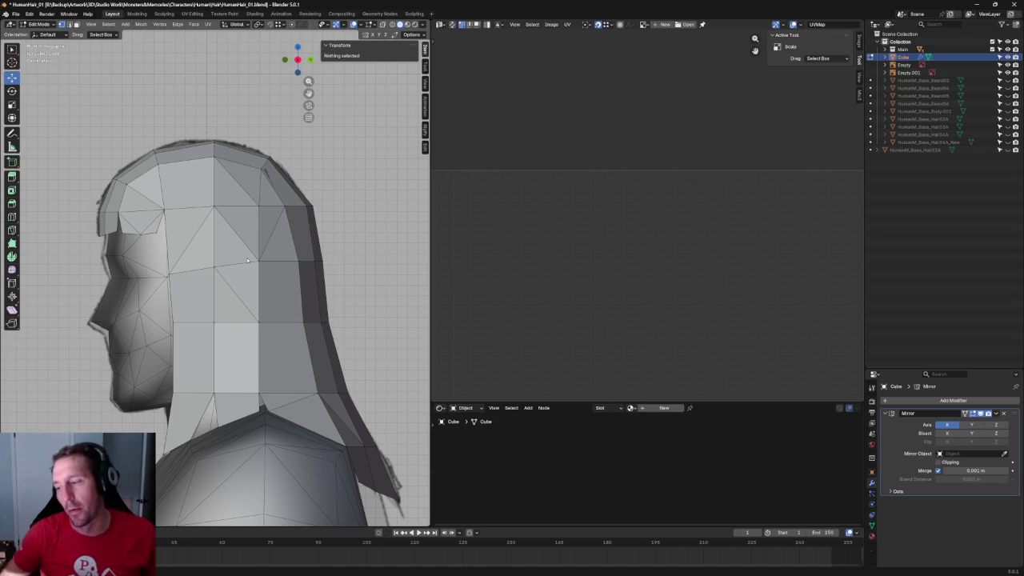
With X-ray on, pull the top crown vertex inward along Y to match the head outline.
key("alt+z")
scroll(232, 168, "up", 6)
scroll(232, 168, "down", 2)
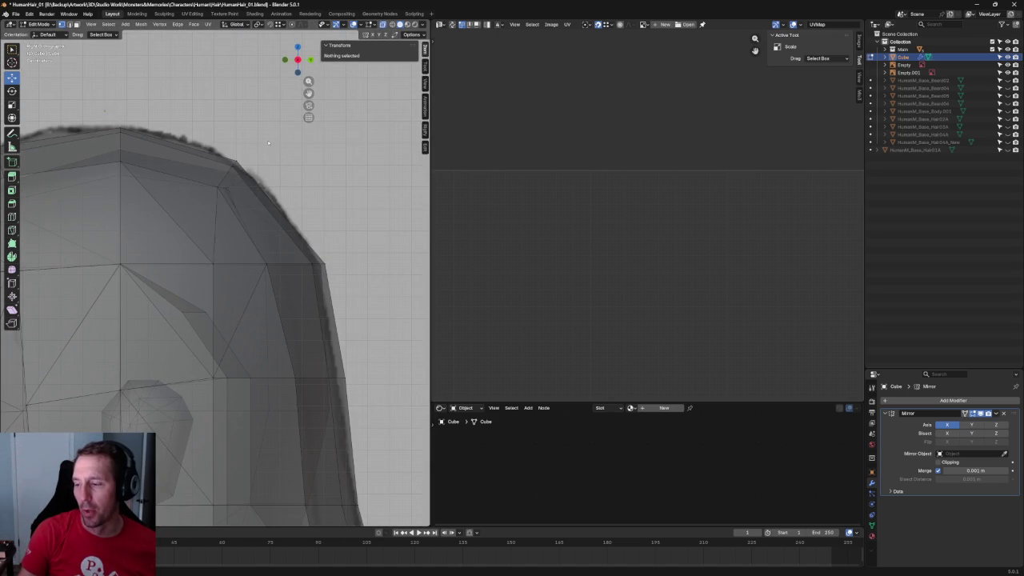
left_click(228, 171)
left_click_drag(260, 176, 270, 174)
scroll(268, 175, "down", 2)
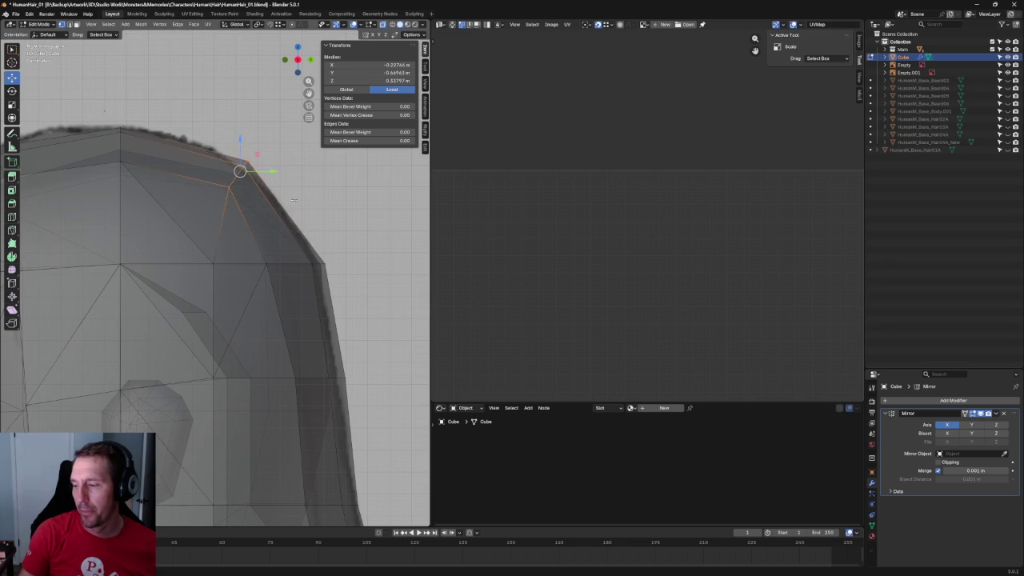
scroll(261, 179, "down", 2)
left_click_drag(252, 194, 258, 194)
left_click(237, 213)
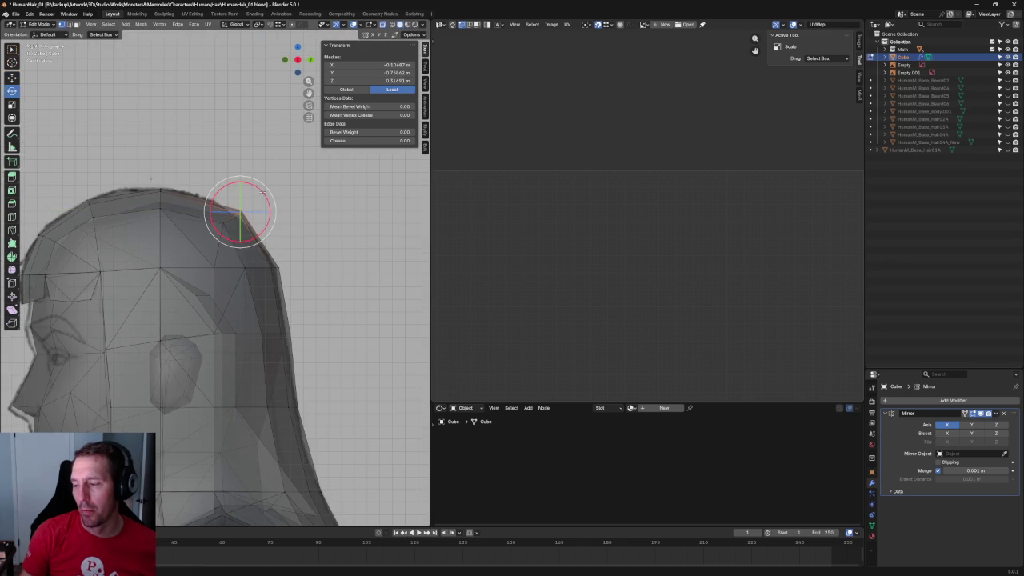
left_click(316, 223)
Check the crown from the front with X-ray turned off, then turn X-ray back on.
scroll(316, 223, "down", 5)
key("alt+z")
mouse_move(315, 223)
middle_mouse_down()
mouse_move(263, 231)
mouse_move(245, 272)
mouse_move(277, 238)
mouse_move(277, 251)
mouse_move(253, 343)
mouse_move(275, 280)
middle_mouse_up()
scroll(245, 272, "up", 5)
scroll(281, 250, "up", 3)
key("alt+z")
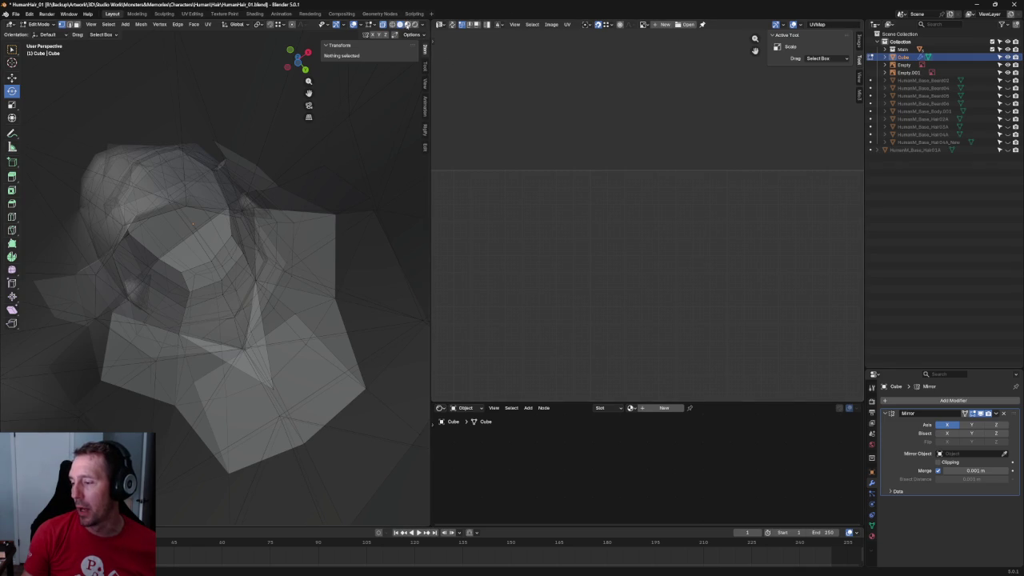
Switch to solid shading with back faces and change to the right side view.
left_click(408, 25)
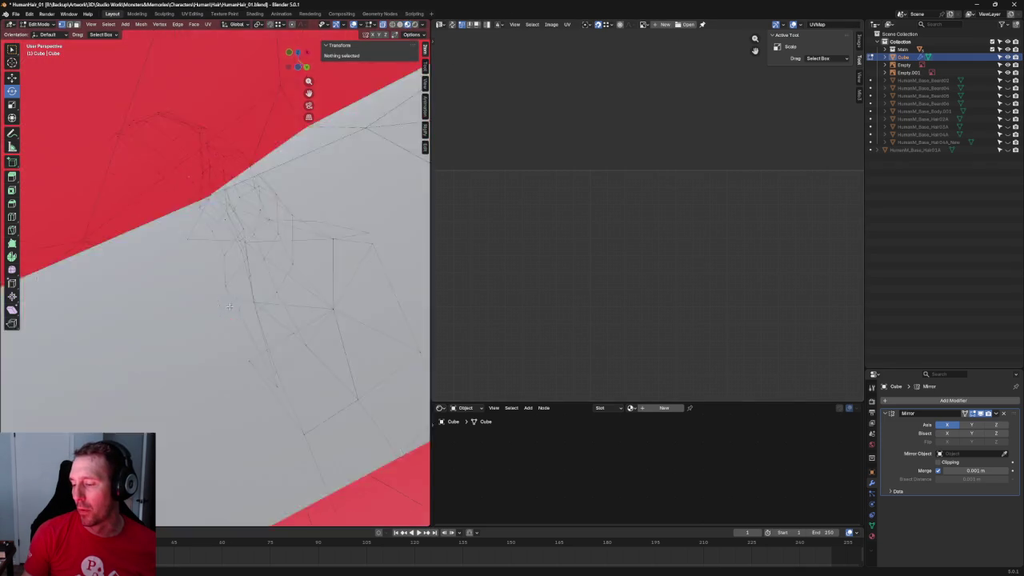
middle_click_drag(239, 281, 190, 348)
scroll(190, 348, "up", 5)
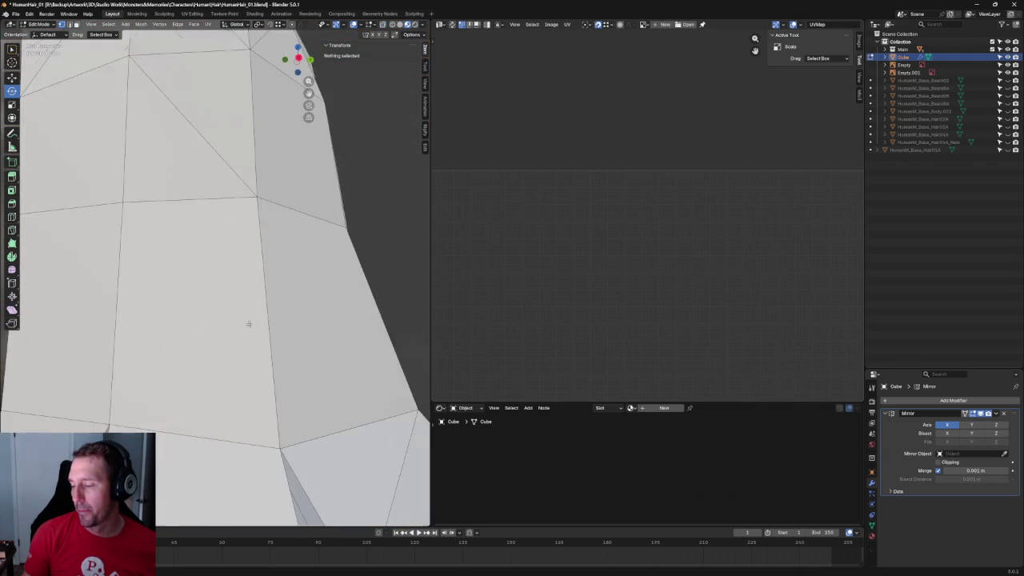
scroll(283, 339, "down", 5)
middle_click_drag(406, 151, 376, 216)
scroll(364, 219, "down", 4)
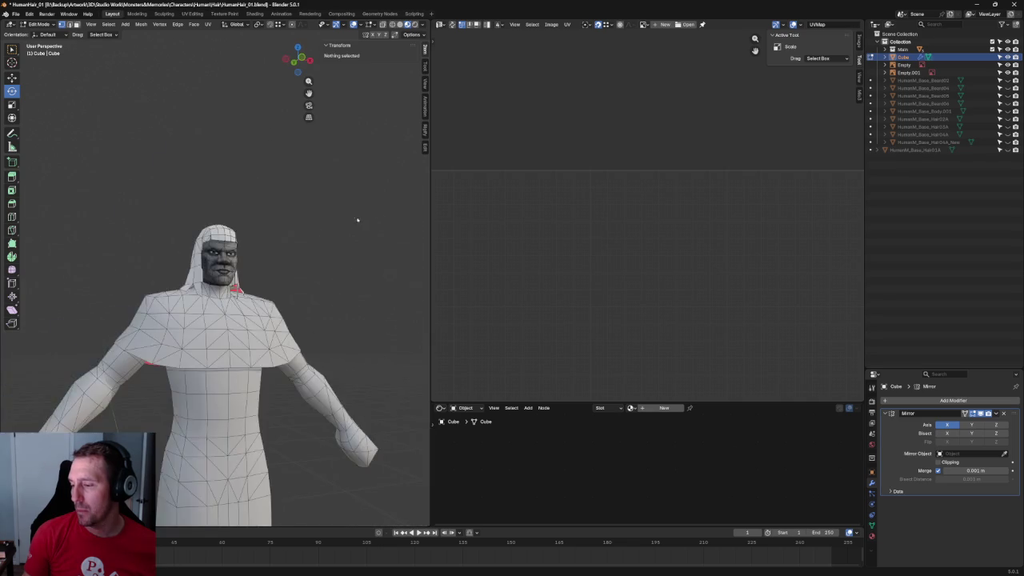
key("KP_1")
scroll(264, 220, "up", 4)
scroll(260, 220, "down", 3)
scroll(263, 219, "down", 1)
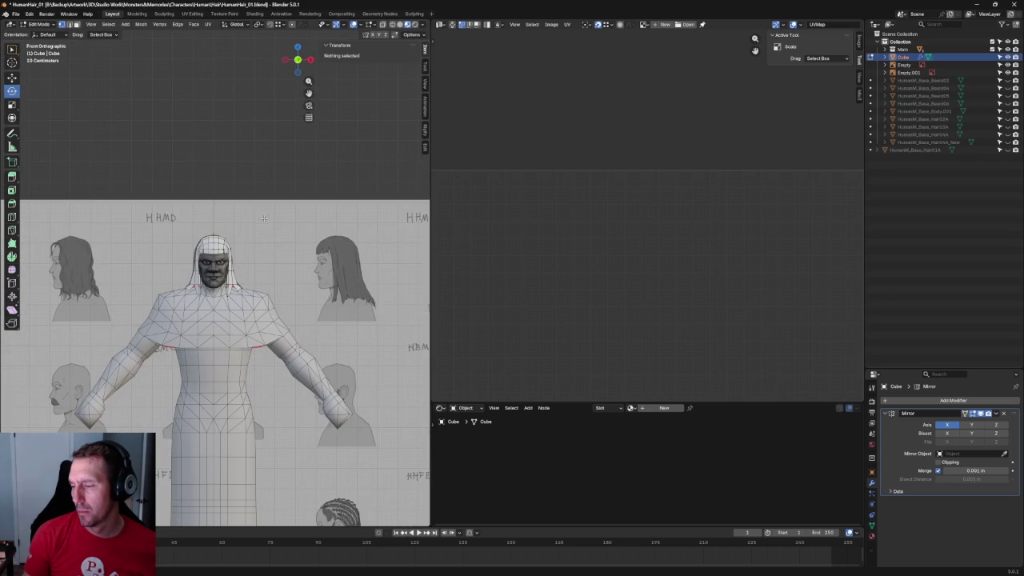
key("grave")
left_click(320, 213)
scroll(228, 229, "up", 4)
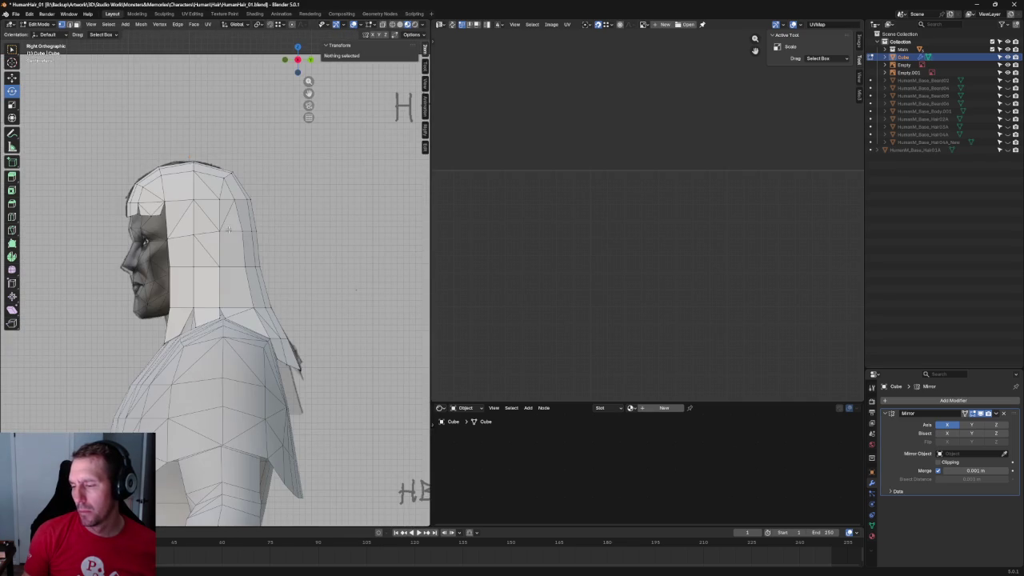
Use plain solid shading with X-ray, and hide the Main collection to reveal the sketch.
left_click(406, 32)
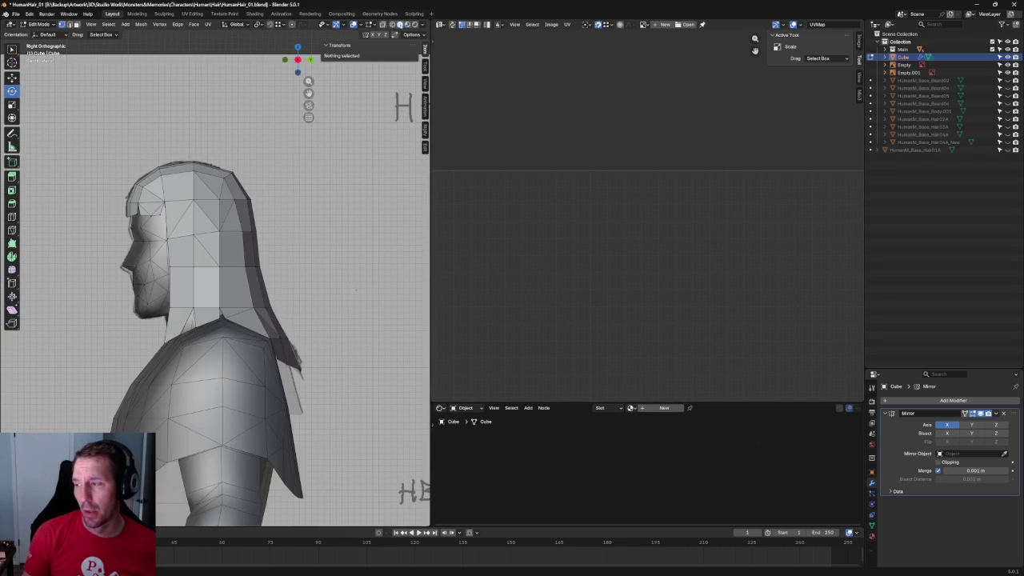
scroll(326, 151, "up", 2)
key("alt+z")
scroll(327, 150, "up", 2)
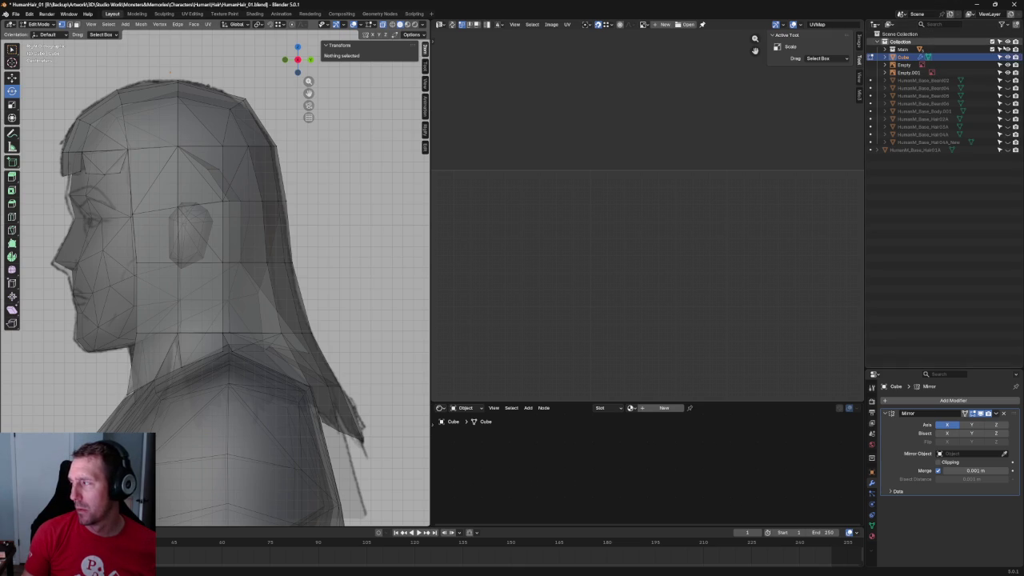
left_click(1007, 49)
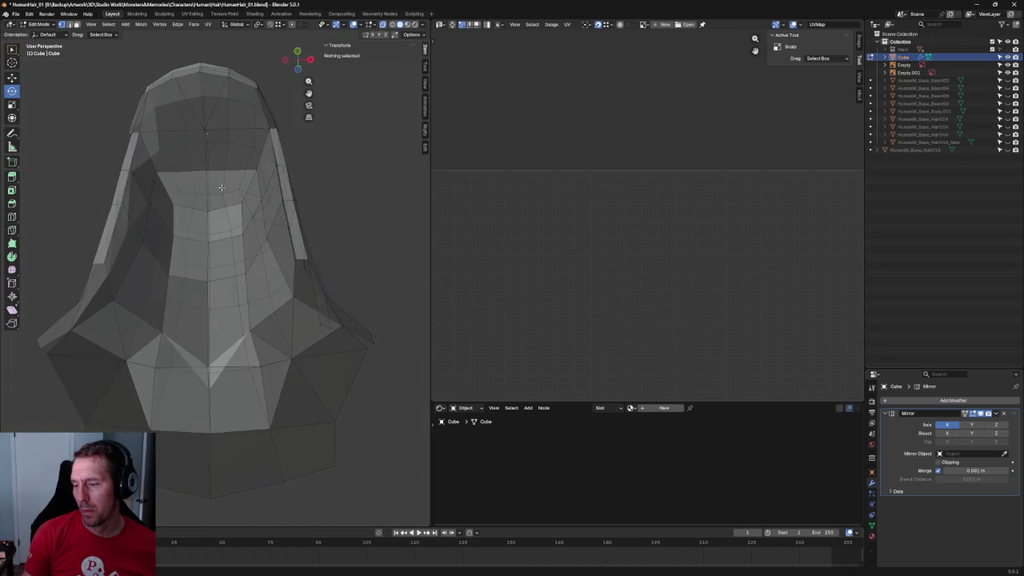
Move a hair vertex near the shoulder up and inward, then return to Right view.
mouse_move(144, 218)
middle_mouse_down()
mouse_move(223, 179)
mouse_move(242, 298)
middle_mouse_up()
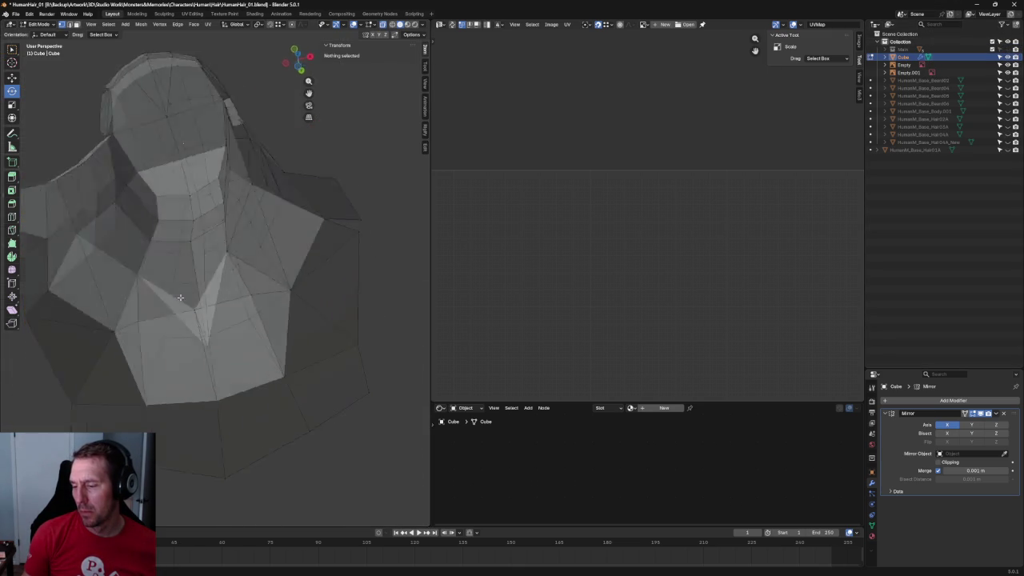
left_click(266, 363)
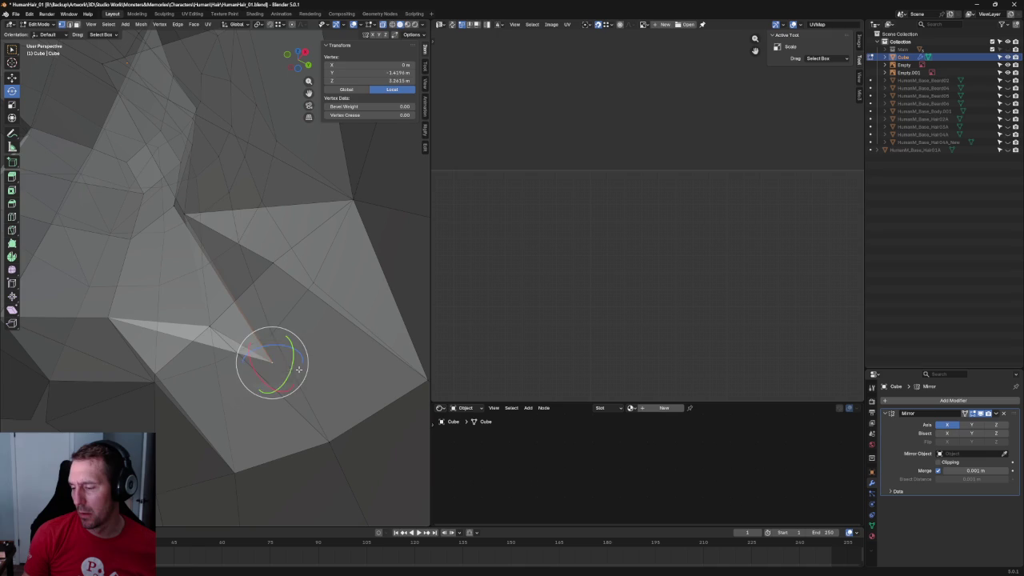
key("shift+space")
key("g")
left_click_drag(288, 373, 211, 307)
scroll(211, 307, "down", 5)
middle_click_drag(211, 307, 231, 280)
key("KP_3")
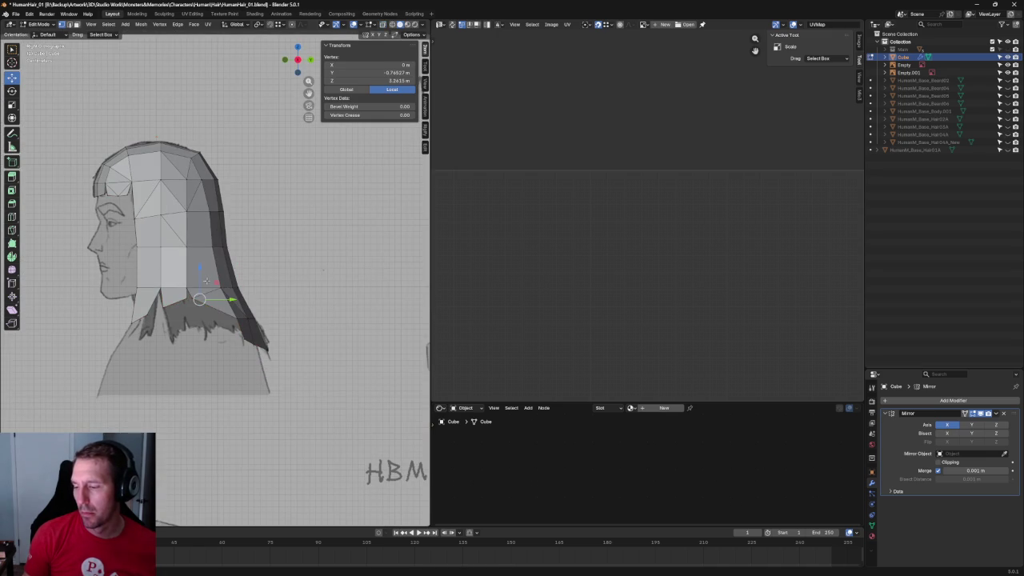
Pull the lower back hair vertices onto the side sketch line and review the bust.
scroll(205, 281, "up", 6)
mouse_move(178, 352)
left_mouse_down()
mouse_move(157, 314)
mouse_move(138, 307)
mouse_move(176, 325)
mouse_move(150, 300)
mouse_move(144, 307)
left_mouse_up()
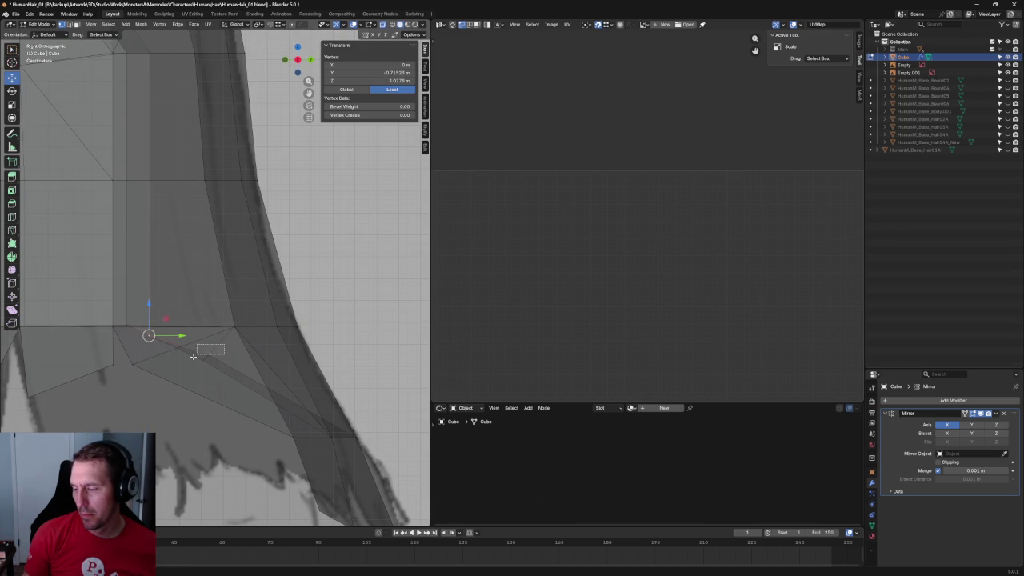
left_click_drag(223, 345, 212, 352)
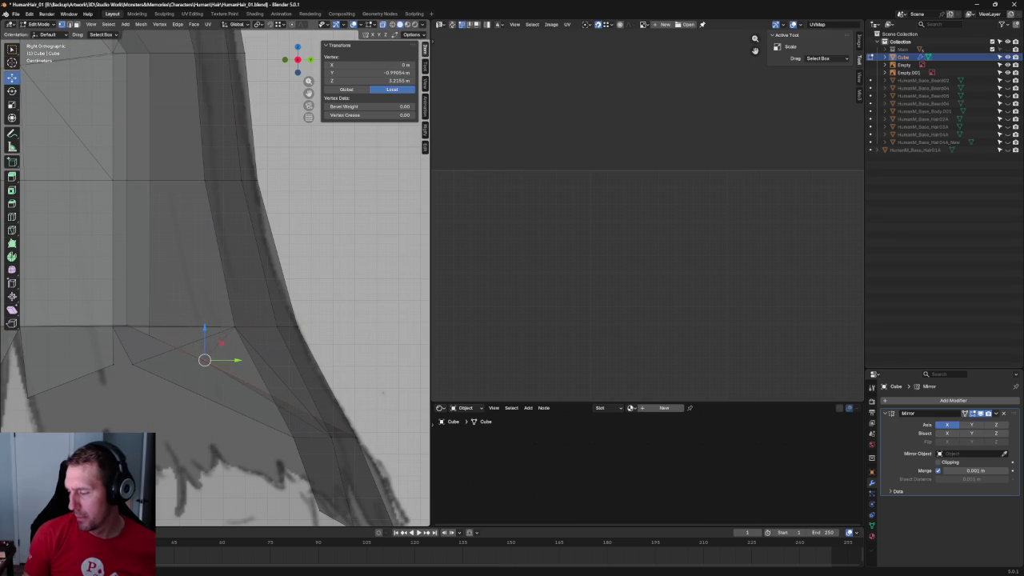
scroll(210, 336, "down", 3)
scroll(210, 322, "down", 4)
mouse_move(267, 320)
middle_mouse_down()
mouse_move(304, 291)
mouse_move(218, 359)
mouse_move(327, 355)
mouse_move(297, 326)
mouse_move(293, 271)
middle_mouse_up()
scroll(312, 292, "up", 3)
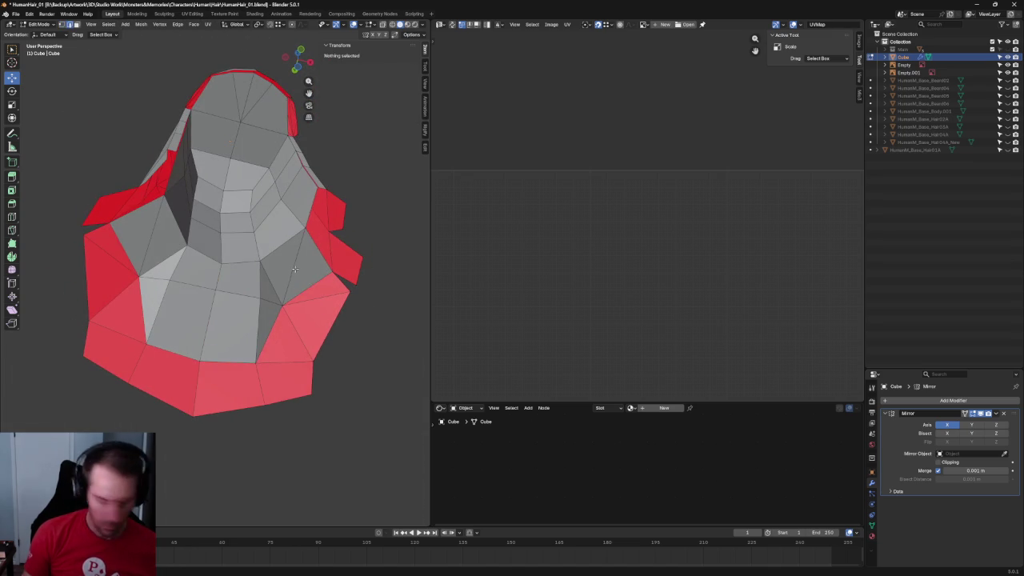
Lower the inner edge on the back-face boundary vertically along Z.
left_click(292, 268)
mouse_move(293, 269)
middle_mouse_down()
mouse_move(312, 273)
mouse_move(285, 256)
middle_mouse_up()
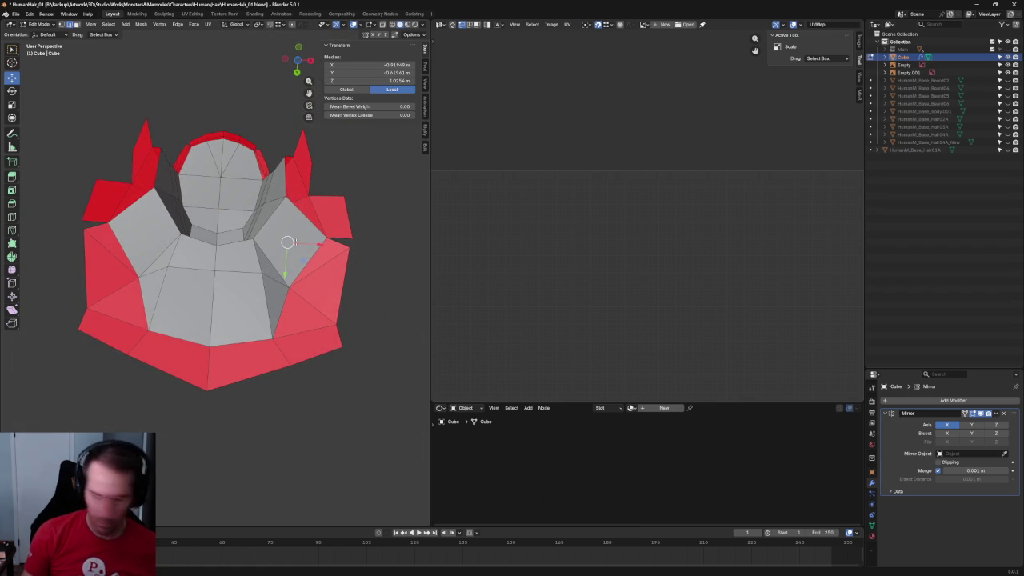
left_click(325, 238)
middle_click_drag(324, 245, 323, 328)
key("g")
key("z")
left_click(298, 284)
mouse_move(298, 284)
middle_mouse_down()
mouse_move(278, 247)
mouse_move(266, 301)
middle_mouse_up()
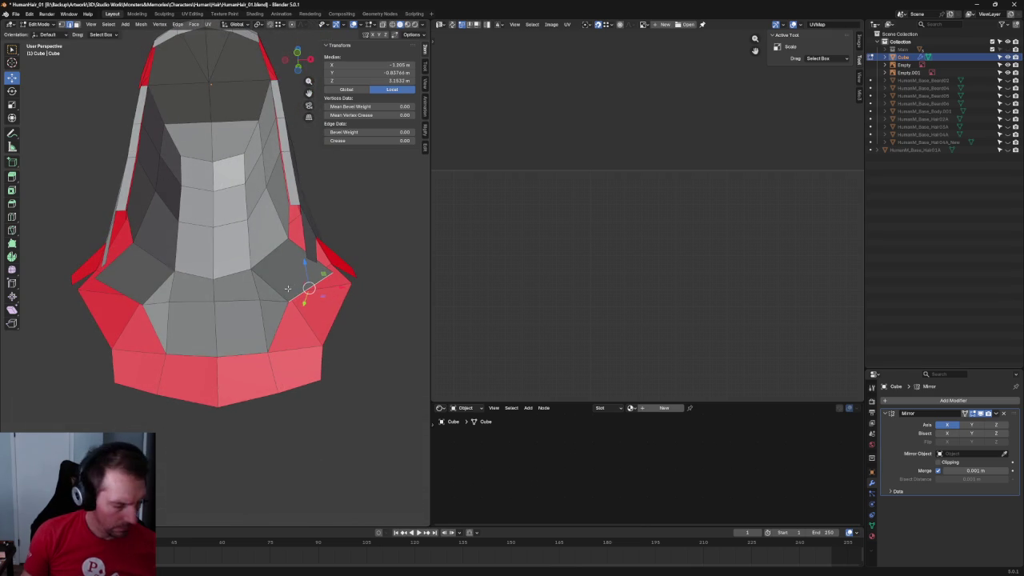
Select vertices on the lower rim near the neck, then deselect everything.
left_click(269, 289)
left_click(269, 289, "shift")
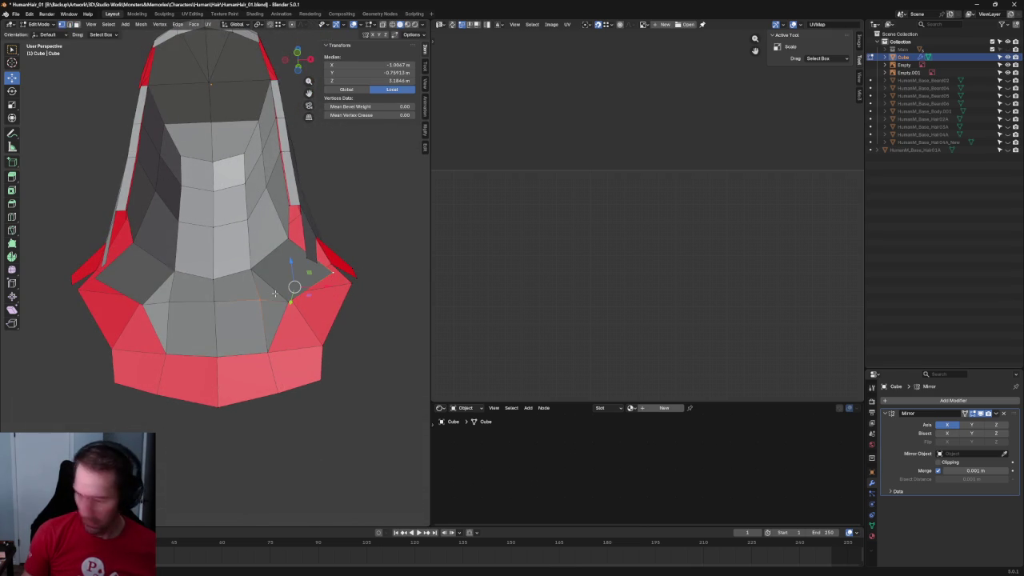
left_click(410, 372)
left_click(269, 293)
left_click(266, 294, "shift")
key("alt+a")
Select the inner hair face strip and shift it left in the front view.
key("KP_1")
scroll(267, 198, "up", 1)
scroll(268, 197, "up", 5)
scroll(268, 198, "down", 2)
middle_click_drag(268, 198, 262, 136)
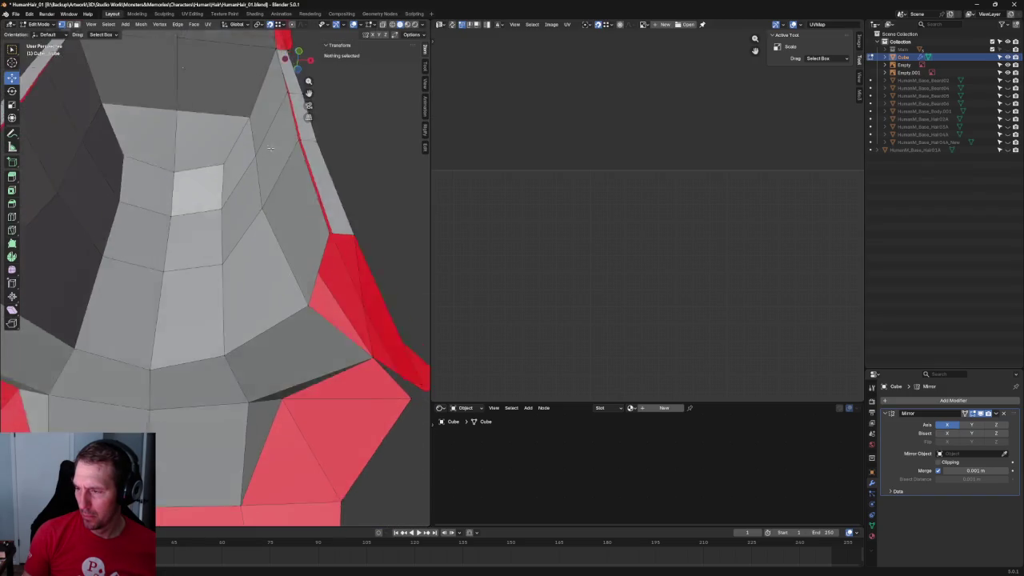
left_click(250, 139)
left_click(269, 214, "shift")
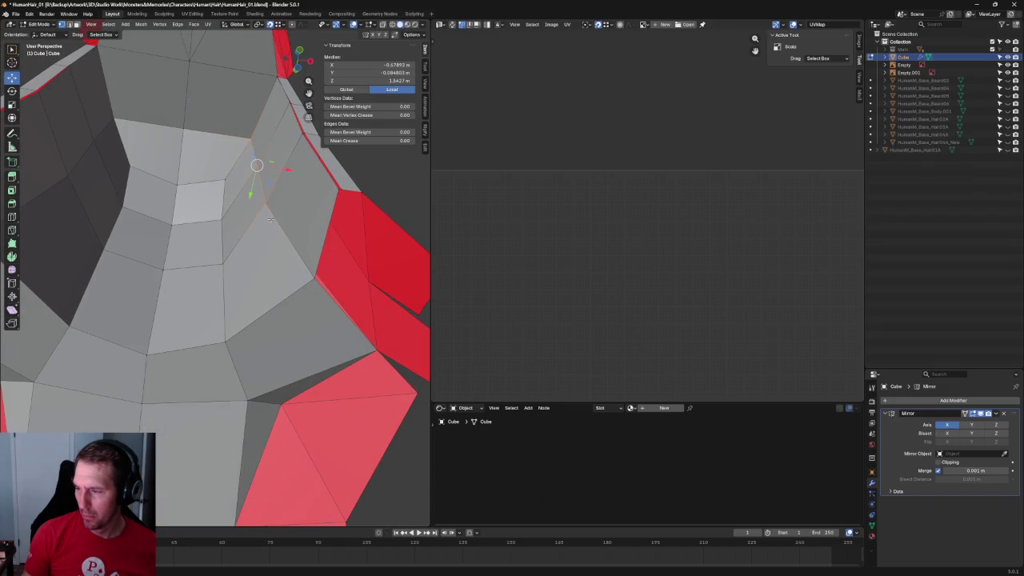
left_click(243, 266, "shift")
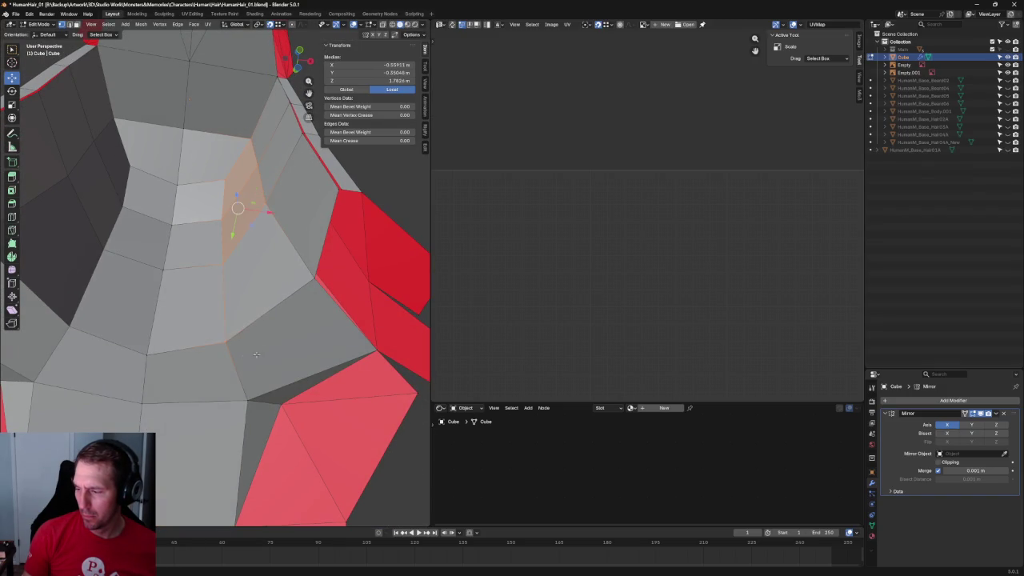
key("KP_1")
left_click_drag(259, 218, 241, 218)
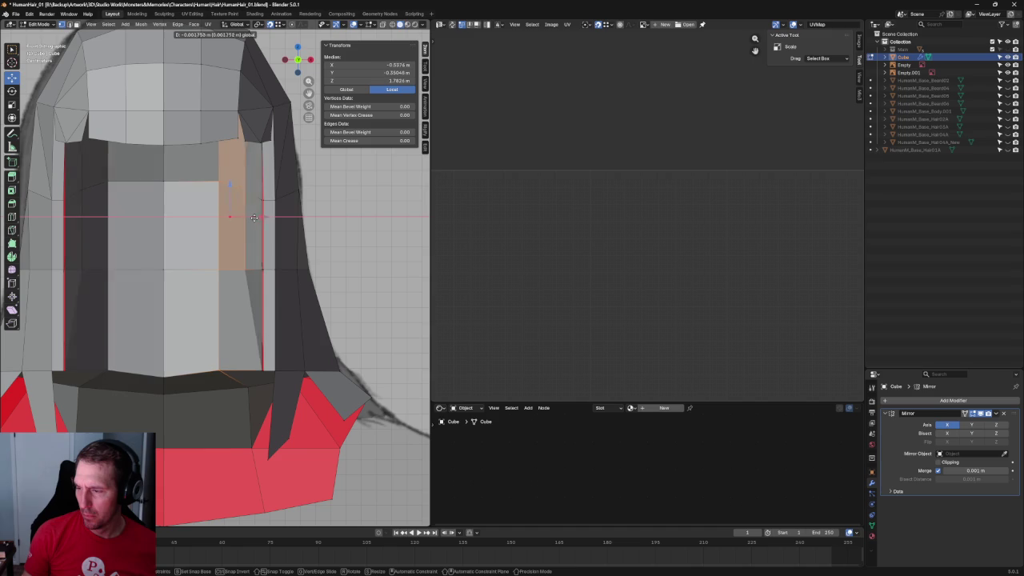
Inspect the seam from several angles and undo an unwanted widening vertex move.
scroll(332, 231, "down", 5)
middle_click_drag(333, 231, 288, 192)
mouse_move(272, 264)
middle_mouse_down()
mouse_move(309, 256)
mouse_move(276, 299)
middle_mouse_up()
scroll(277, 299, "up", 5)
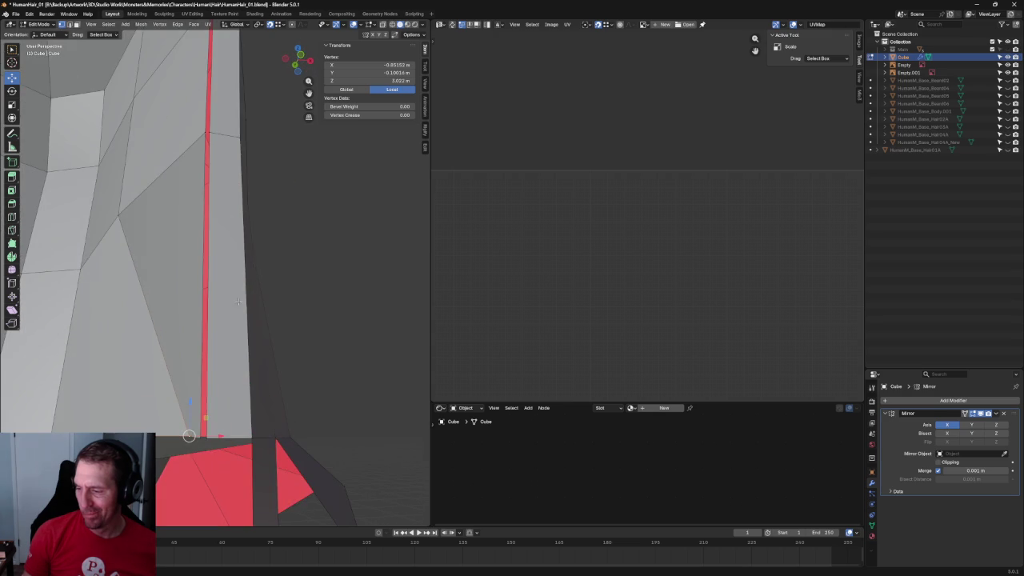
scroll(216, 454, "down", 3)
middle_click_drag(237, 411, 248, 335)
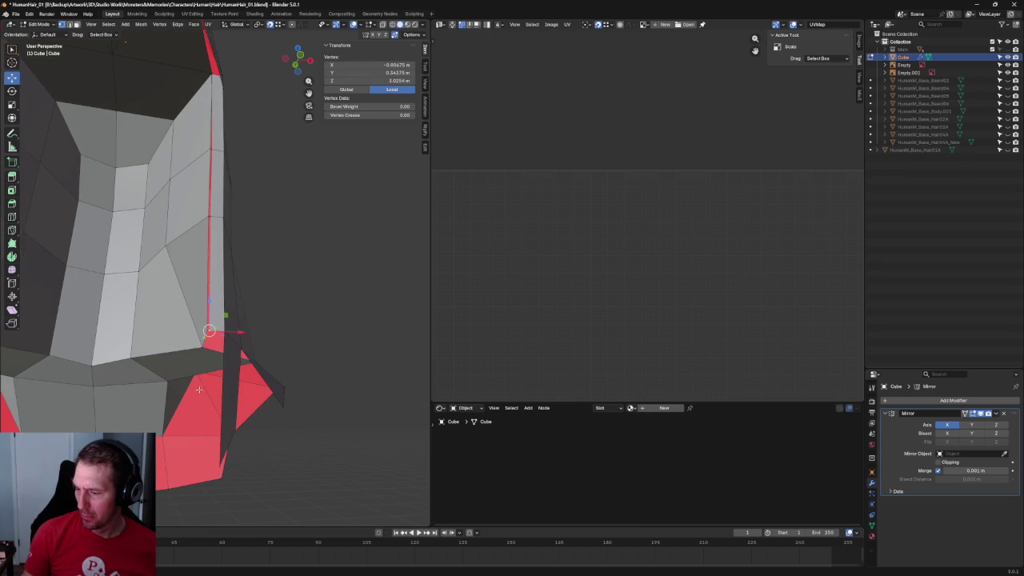
left_click_drag(392, 64, 398, 54)
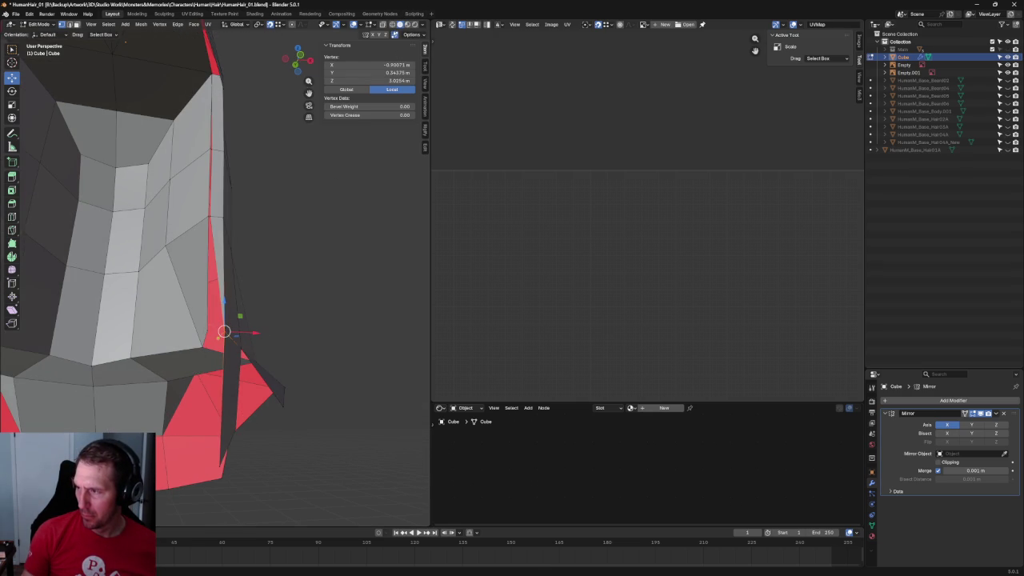
left_click(349, 235)
key("ctrl+z")
key("ctrl+z")
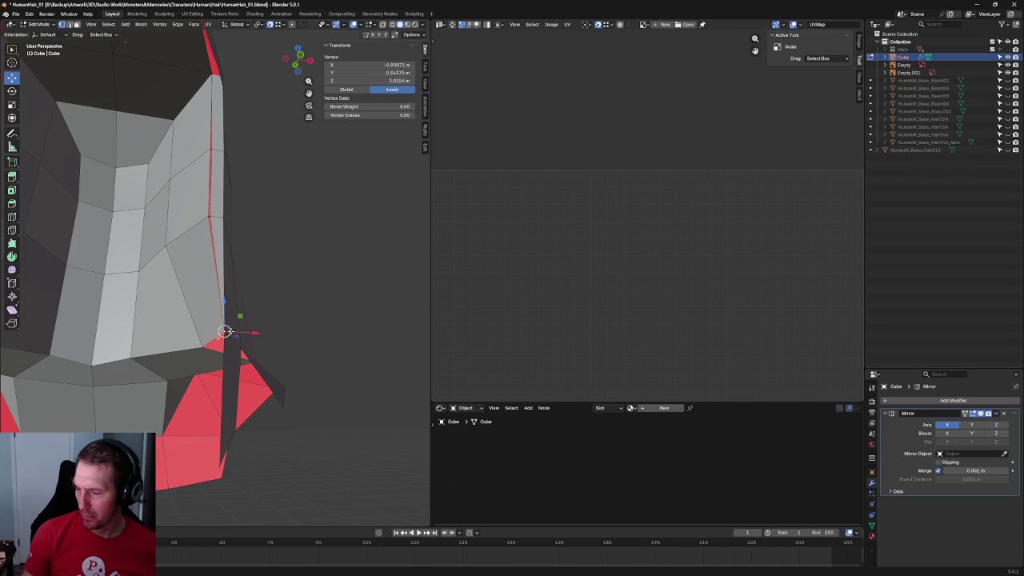
key("ctrl+z")
Nudge the seam's lower-end vertex slightly and select another seam vertex.
left_click(207, 213)
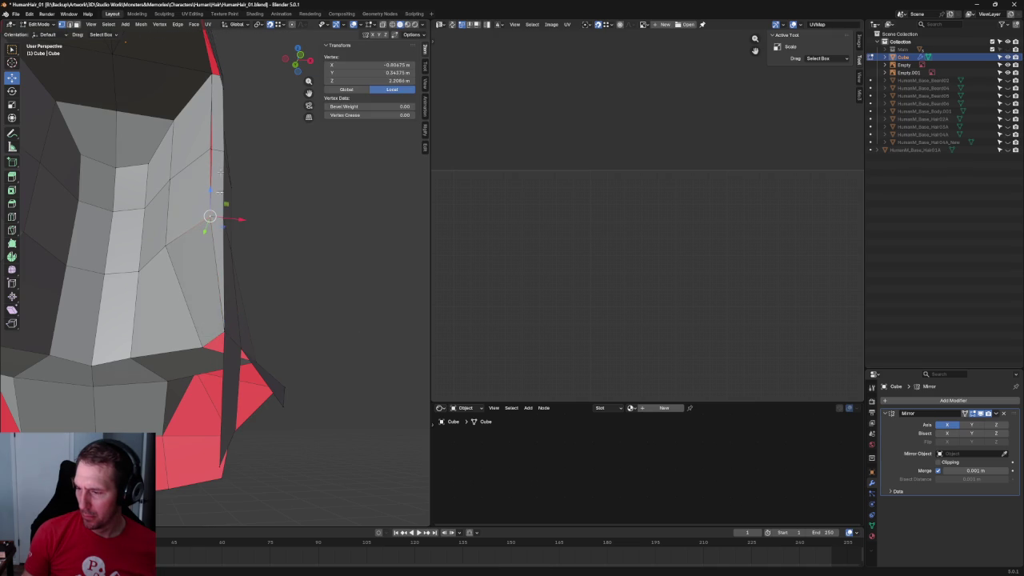
left_click_drag(209, 148, 211, 149)
mouse_move(195, 72)
middle_mouse_down()
mouse_move(248, 274)
mouse_move(320, 200)
mouse_move(344, 288)
mouse_move(349, 270)
mouse_move(343, 297)
mouse_move(318, 309)
mouse_move(321, 320)
mouse_move(321, 309)
middle_mouse_up()
left_click(300, 199)
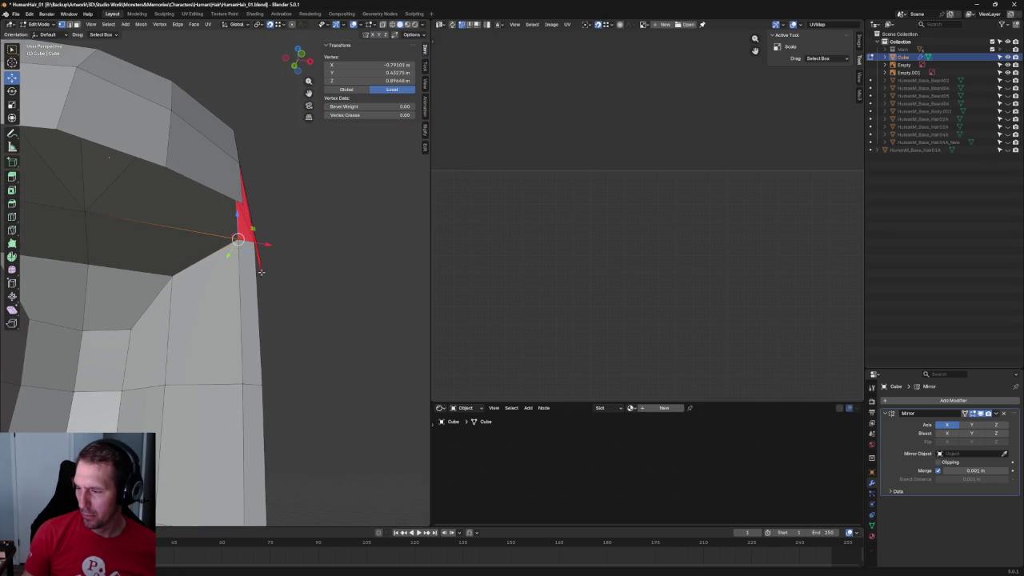
Select the crown rim vertices and shift them along Y into a smoother curve.
mouse_move(261, 272)
middle_mouse_down()
mouse_move(282, 248)
mouse_move(312, 286)
mouse_move(288, 231)
middle_mouse_up()
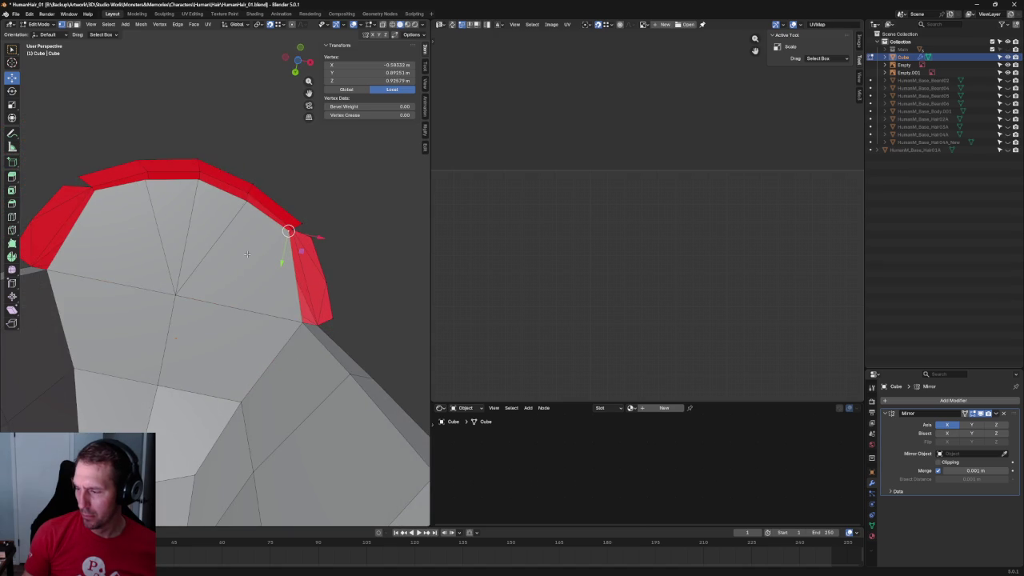
left_click(247, 200, "shift")
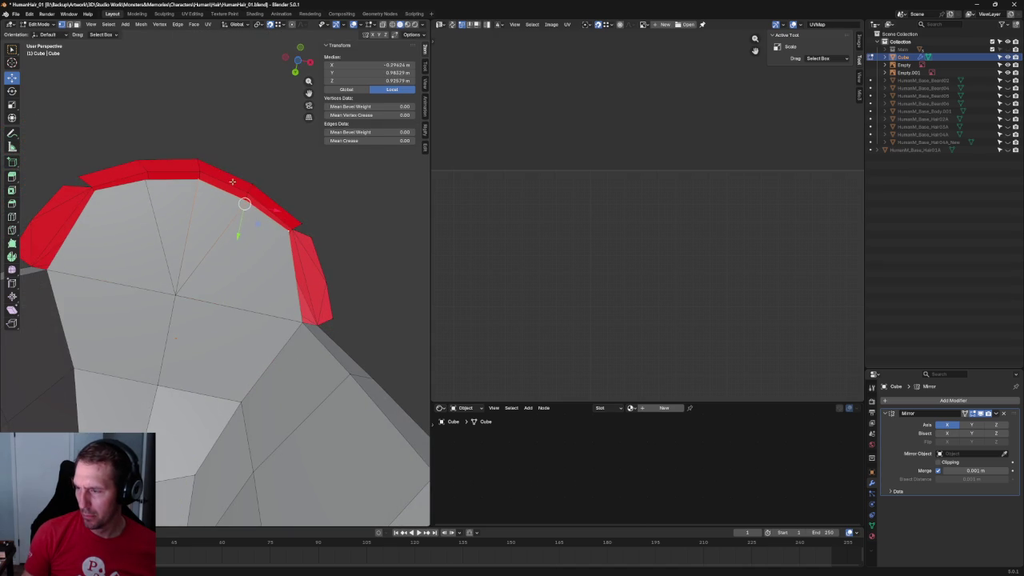
left_click_drag(241, 225, 234, 252)
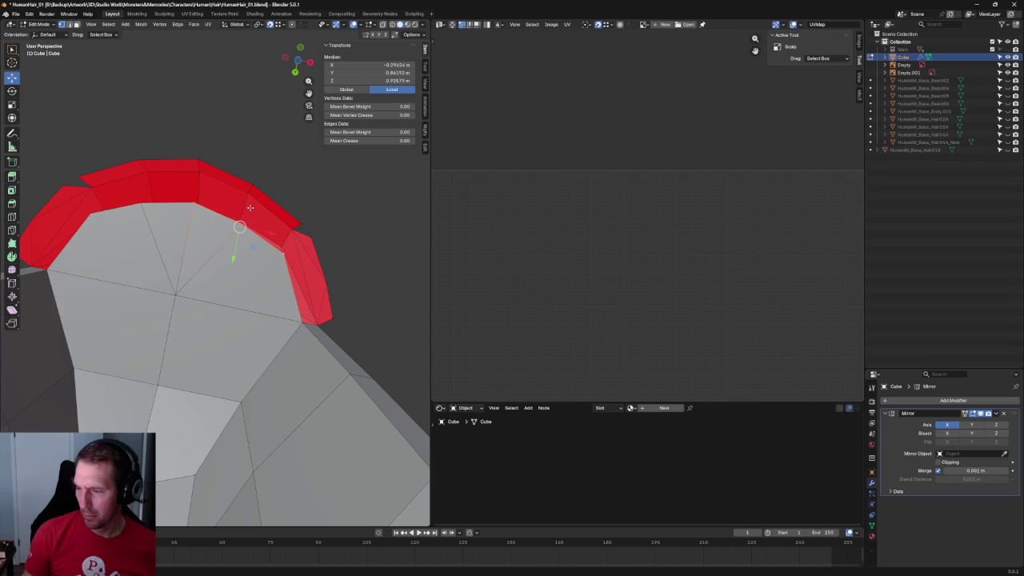
left_click(195, 203)
left_click(240, 224, "shift")
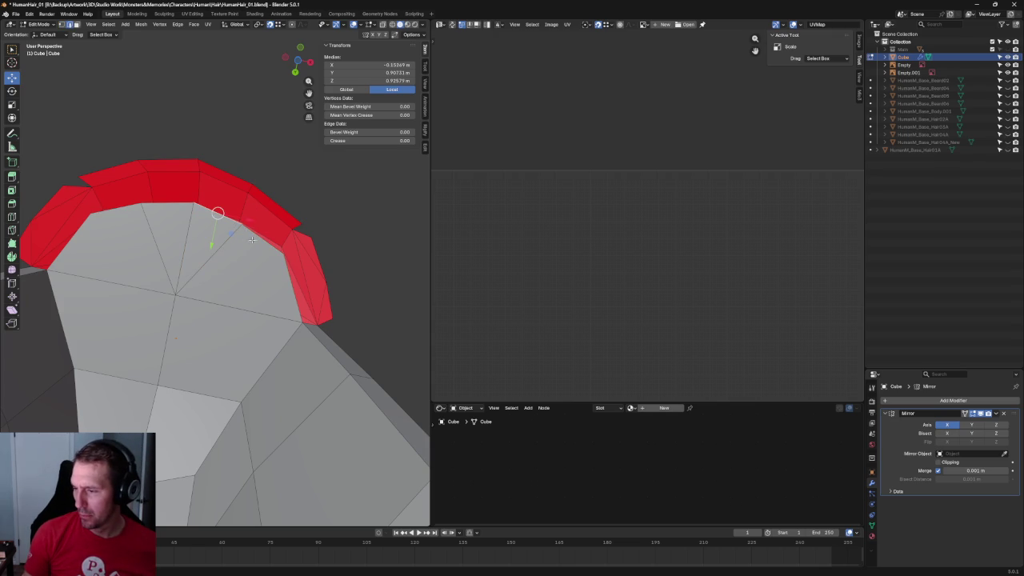
left_click(263, 237, "shift")
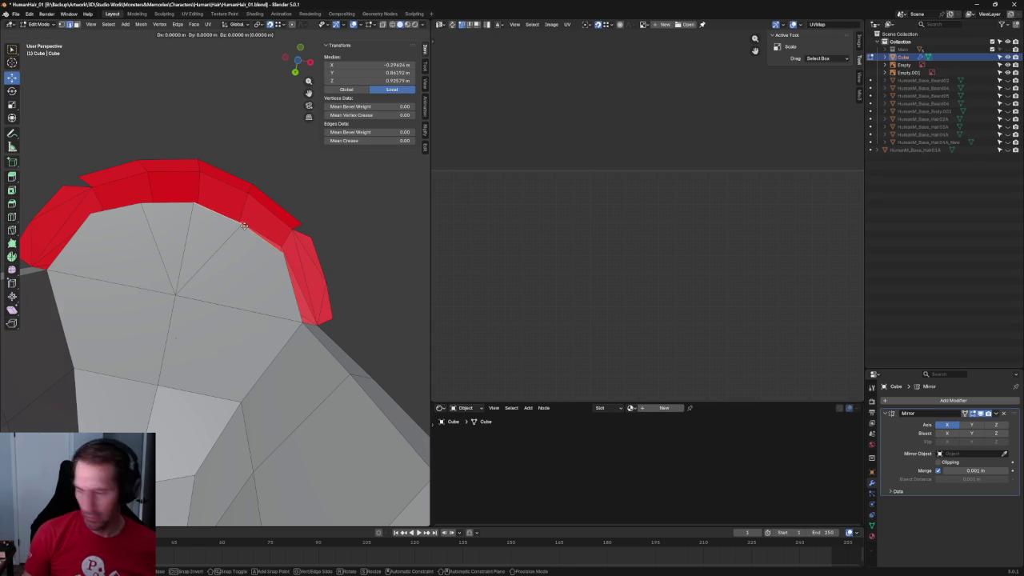
mouse_move(234, 254)
left_mouse_down()
mouse_move(232, 211)
mouse_move(227, 222)
left_mouse_up()
left_click(259, 140)
Raise a vertex at the crown top and push a side strand vertex outward.
scroll(240, 190, "up", 1)
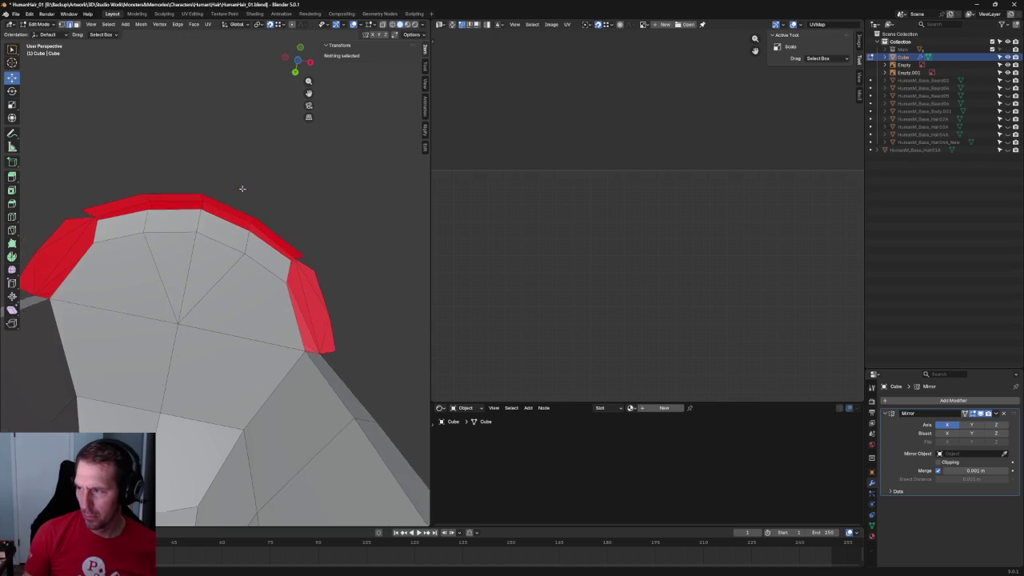
scroll(240, 189, "up", 2)
left_click_drag(193, 174, 196, 162)
mouse_move(265, 206)
left_mouse_down()
mouse_move(340, 260)
mouse_move(334, 253)
left_mouse_up()
middle_click_drag(334, 253, 246, 247)
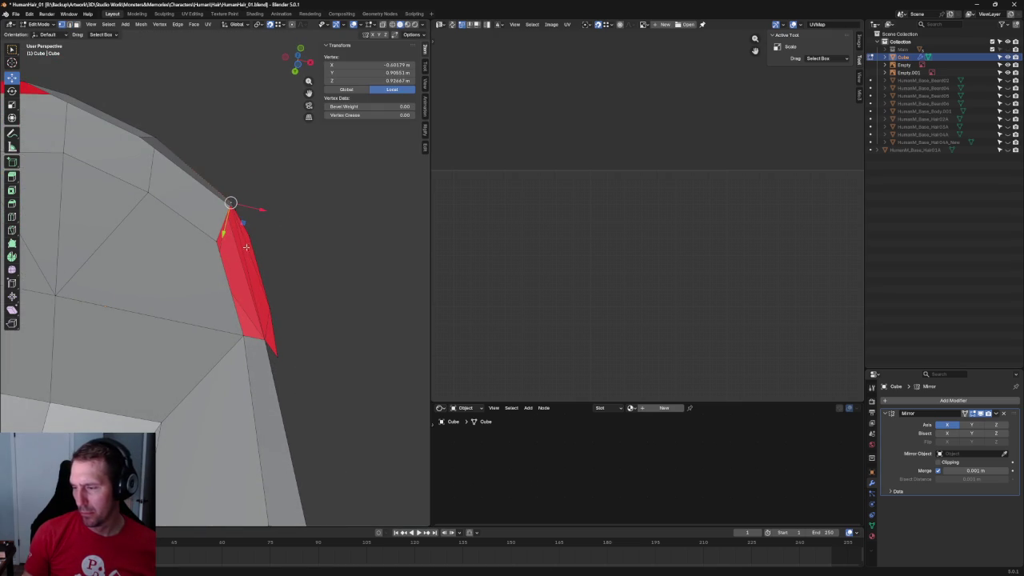
scroll(237, 234, "down", 3)
scroll(309, 253, "down", 3)
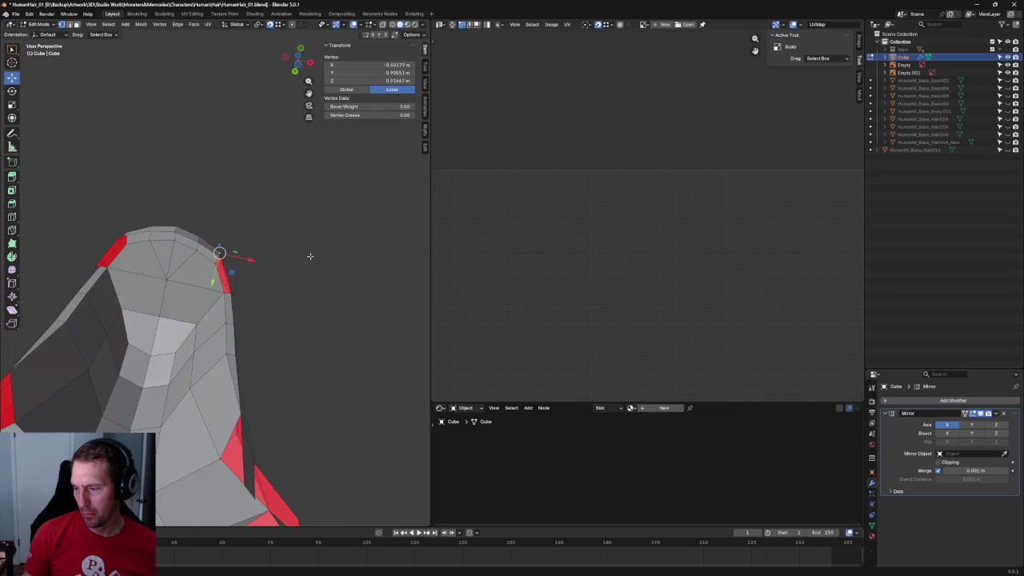
left_click(309, 254)
scroll(308, 254, "down", 3)
Orbit to inspect the hair from below and select a vertex on the lower edge.
mouse_move(291, 302)
middle_mouse_down()
mouse_move(306, 327)
mouse_move(315, 315)
middle_mouse_up()
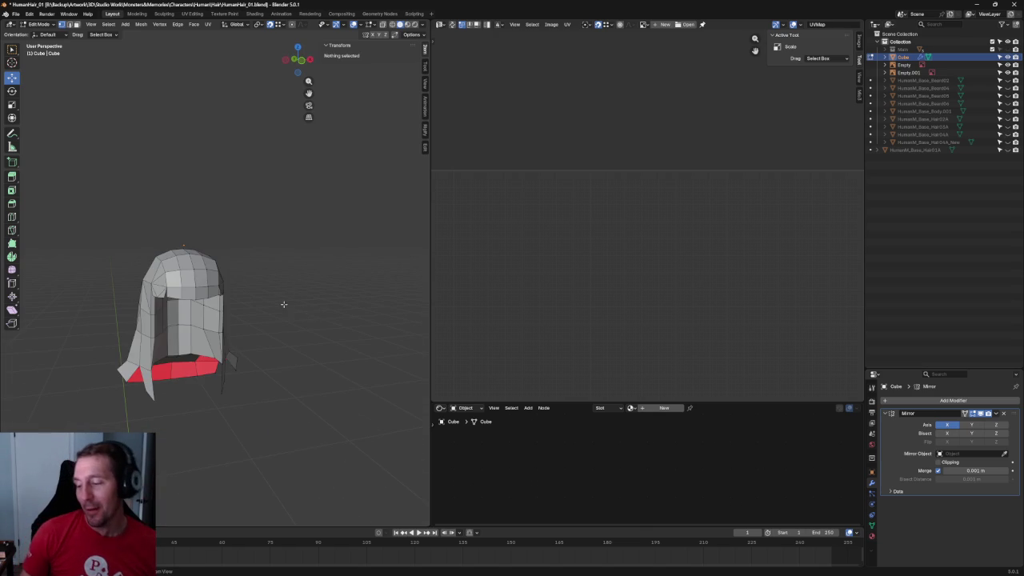
middle_click_drag(280, 300, 248, 262)
scroll(232, 251, "up", 4)
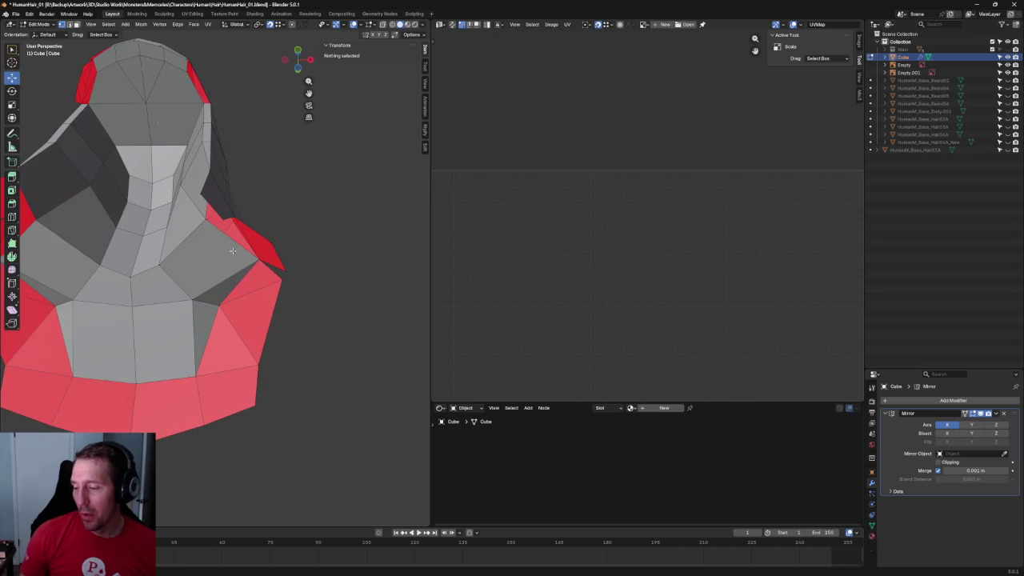
left_click(204, 220)
In front view, shift a hair vertex sideways to match the reference drawing.
key("KP_1")
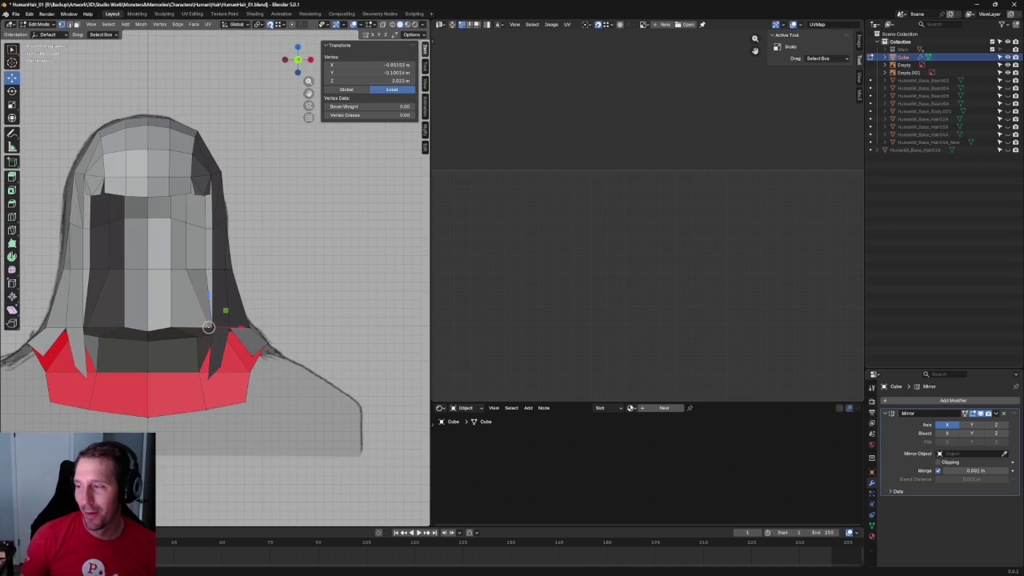
left_click_drag(231, 326, 214, 329)
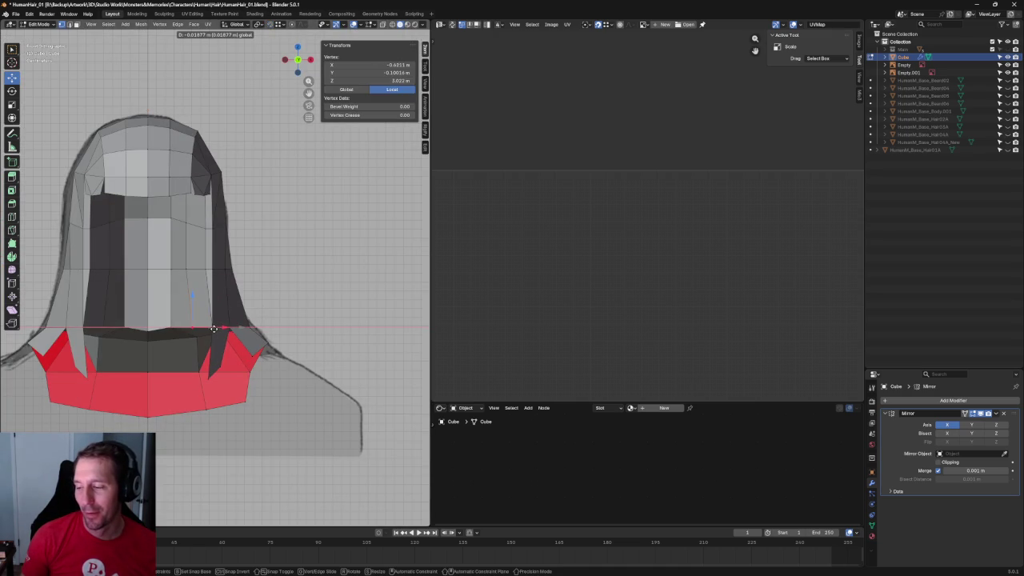
key("alt+a")
scroll(200, 304, "down", 3)
scroll(200, 304, "up", 3)
middle_click_drag(199, 304, 185, 285)
key("KP_1")
Select two fringe-edge vertices and slide that edge along the mesh.
key("alt+z")
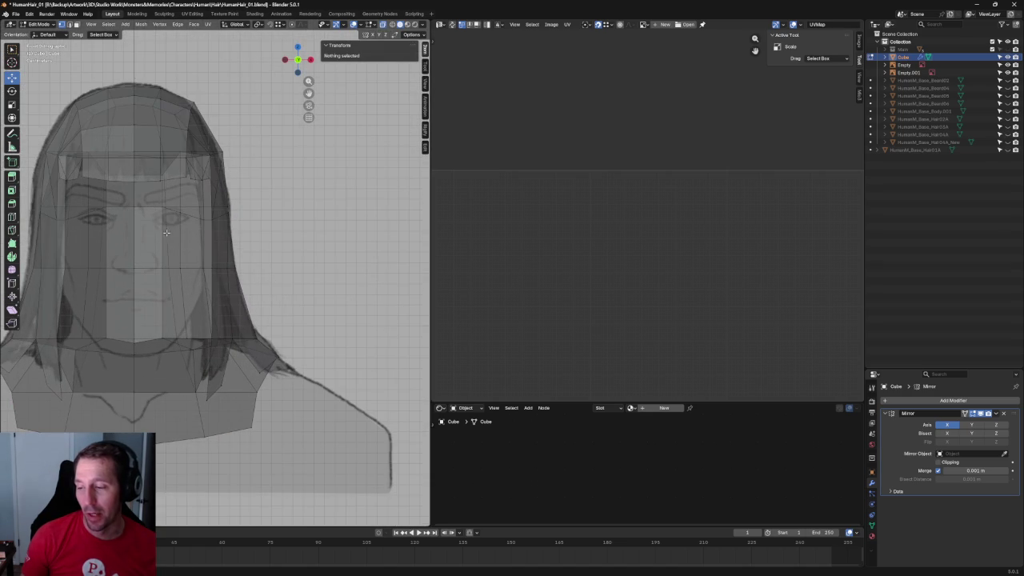
left_click(182, 214)
key("alt+z")
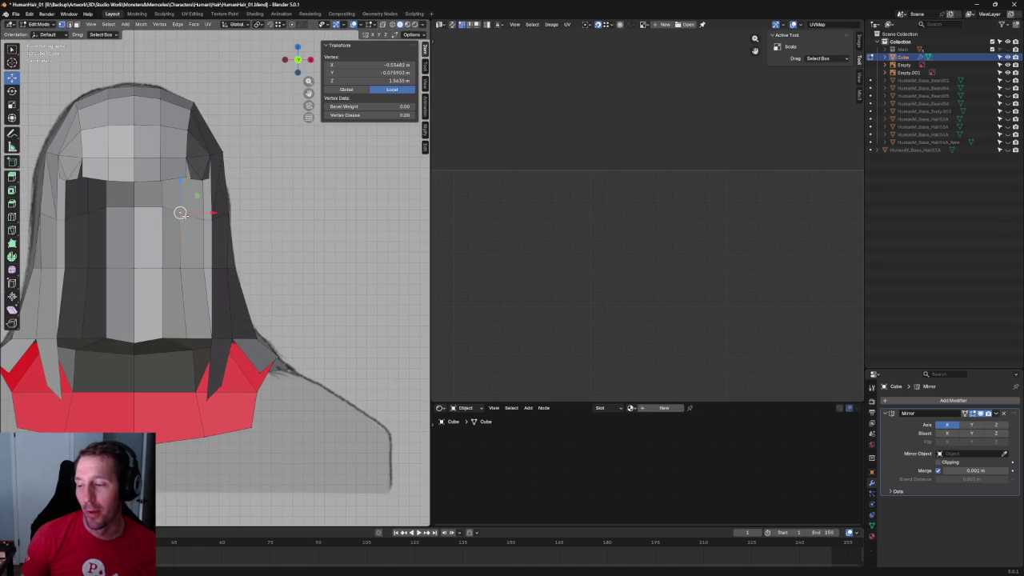
key("g")
key("g")
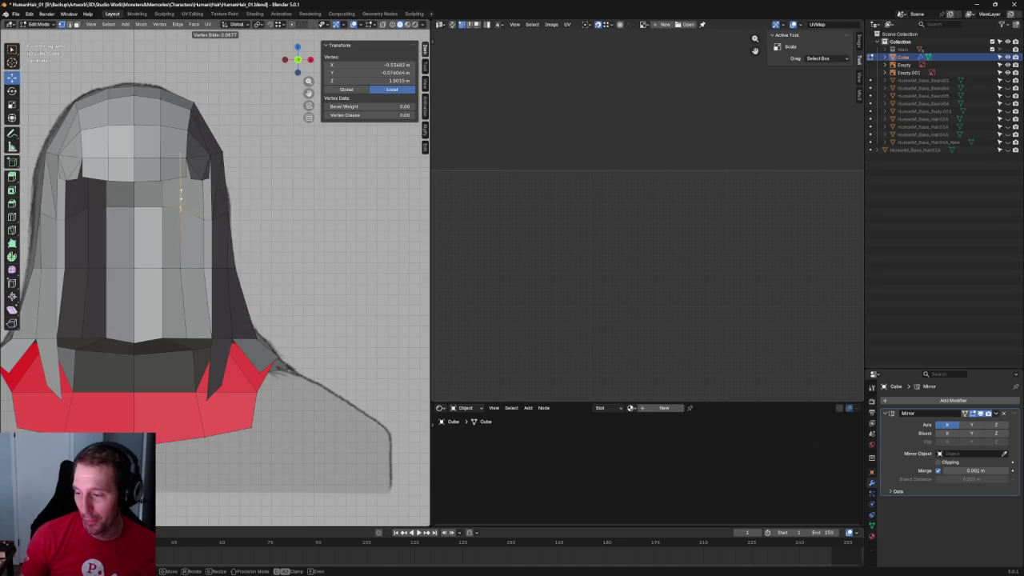
key("Escape")
left_click(206, 218, "shift")
key("g")
key("g")
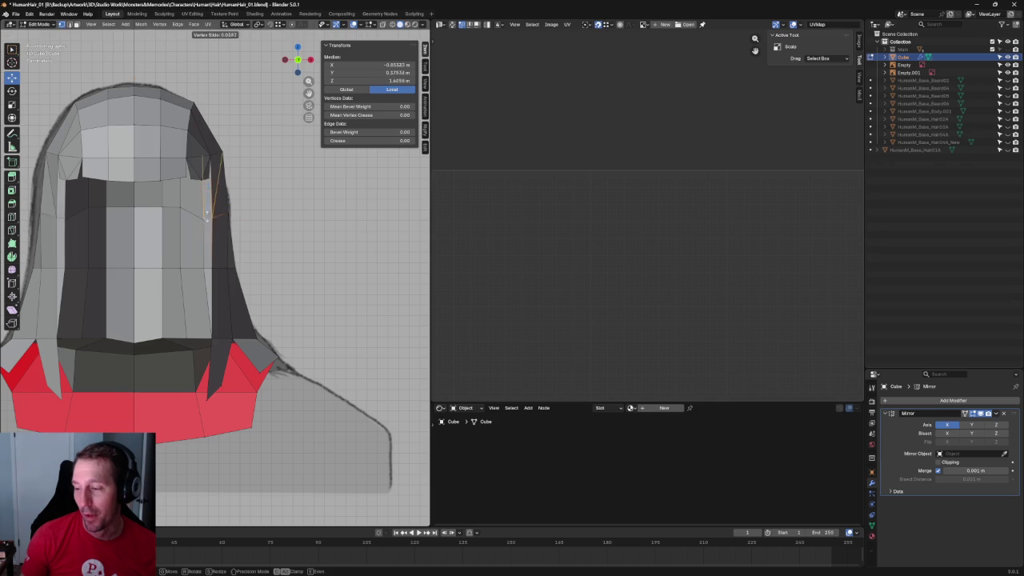
left_click(208, 209)
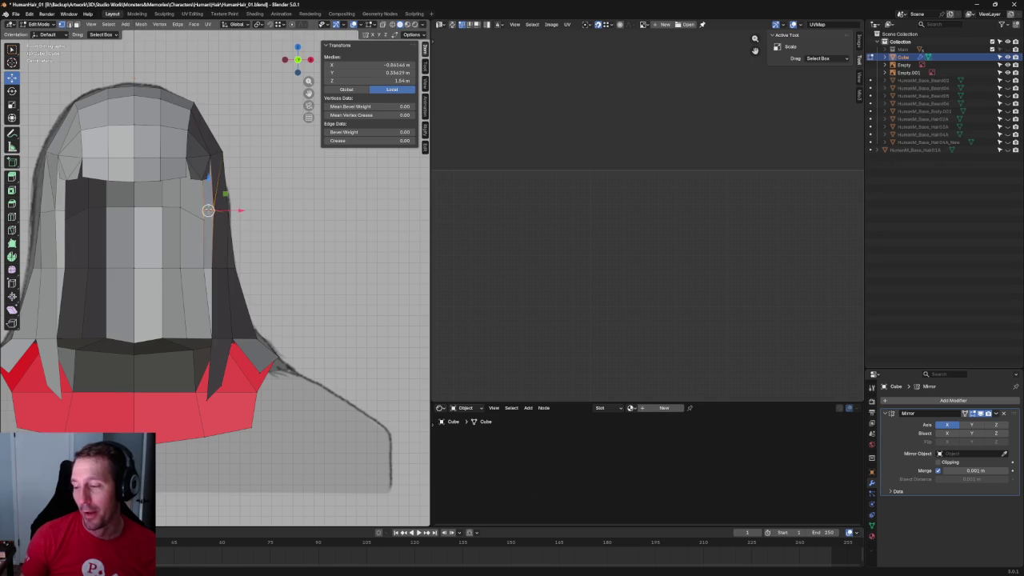
Nudge a fringe vertex slightly left along X, then slide it up its edge.
key("alt+z")
scroll(206, 216, "up", 2)
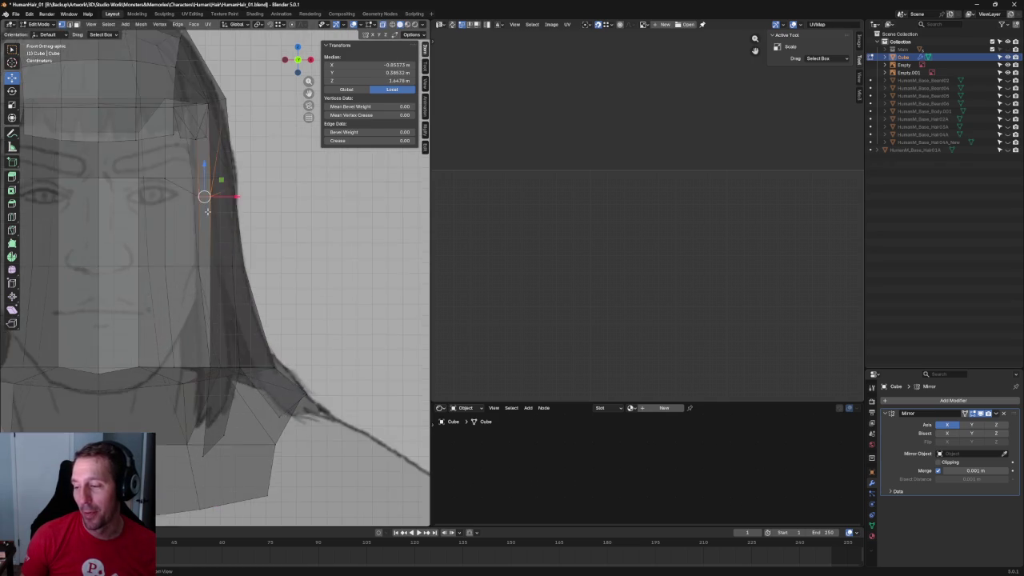
scroll(208, 312, "up", 2)
key("g")
key("x")
left_click(245, 316)
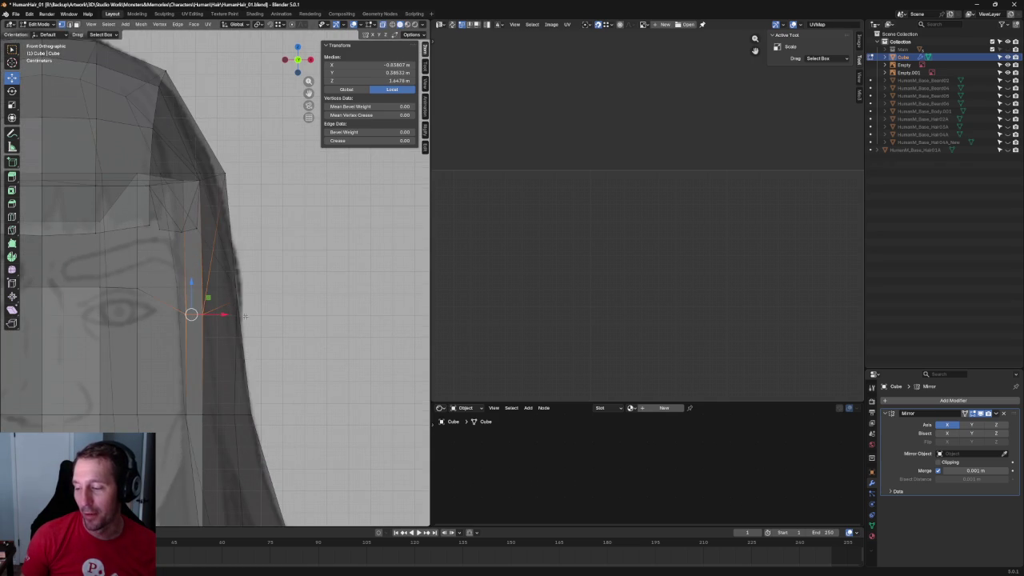
key("shift+v")
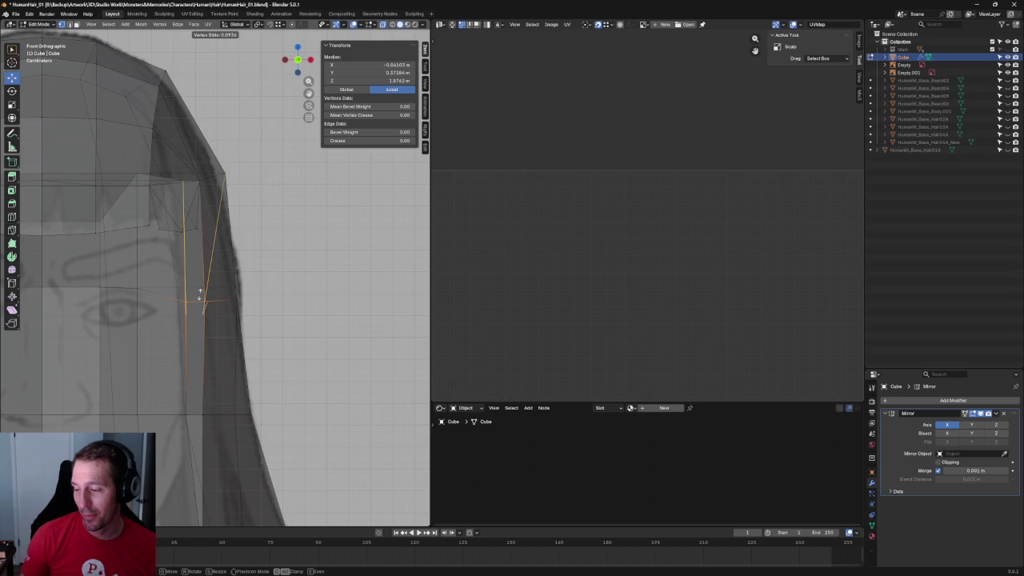
left_click(199, 278)
key("alt+z")
key("alt+z")
Squash the side strand's vertical edge loop to about 0.82 in height.
left_click(215, 279)
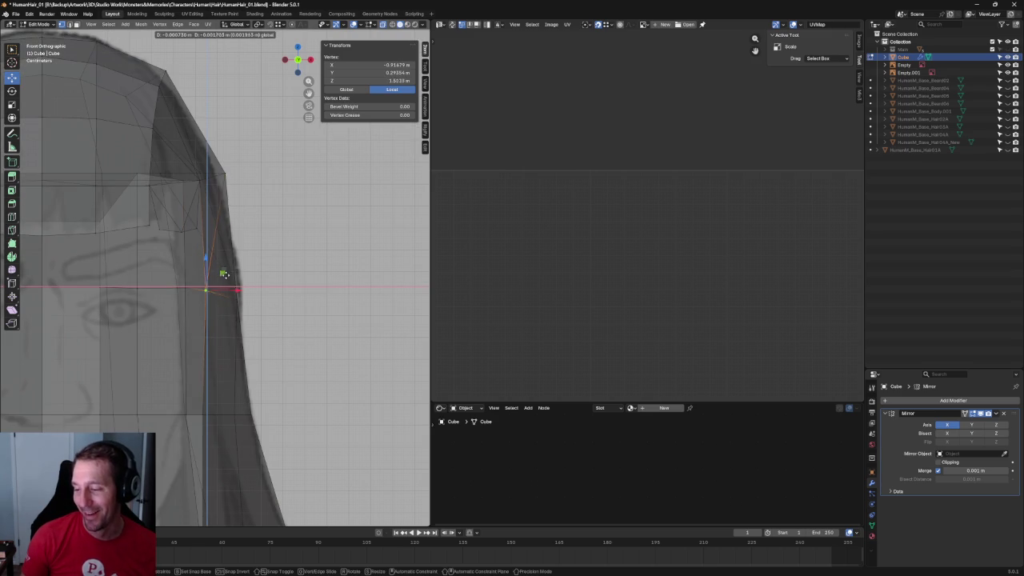
key("alt+a")
scroll(306, 296, "down", 3)
scroll(307, 296, "down", 2)
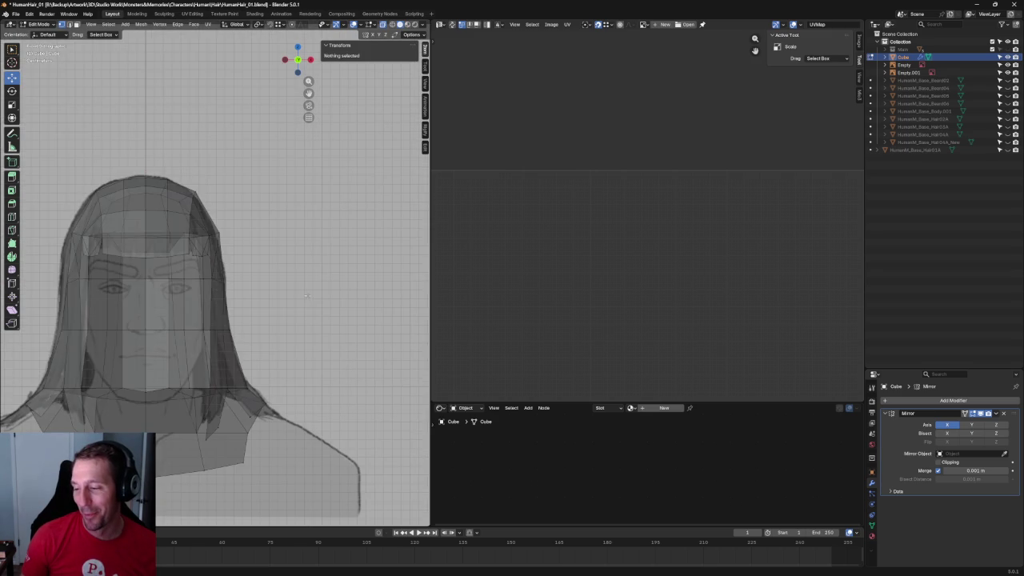
key("alt+z")
key("alt+z")
scroll(169, 314, "down", 2)
scroll(169, 315, "up", 4)
middle_click_drag(170, 315, 214, 320, "shift")
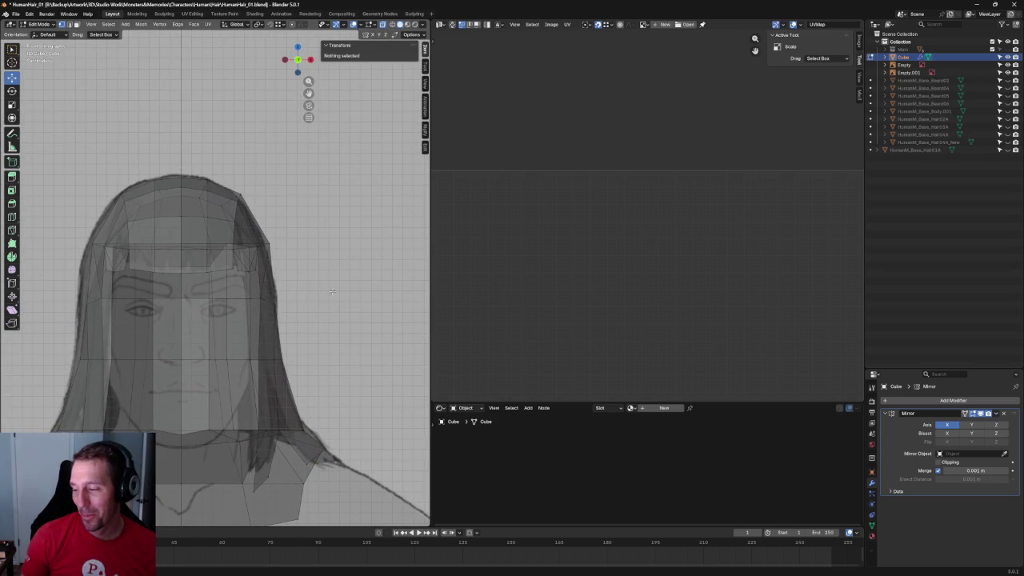
left_click(232, 297, "alt")
key("shift+space")
key("s")
left_click_drag(233, 270, 238, 282)
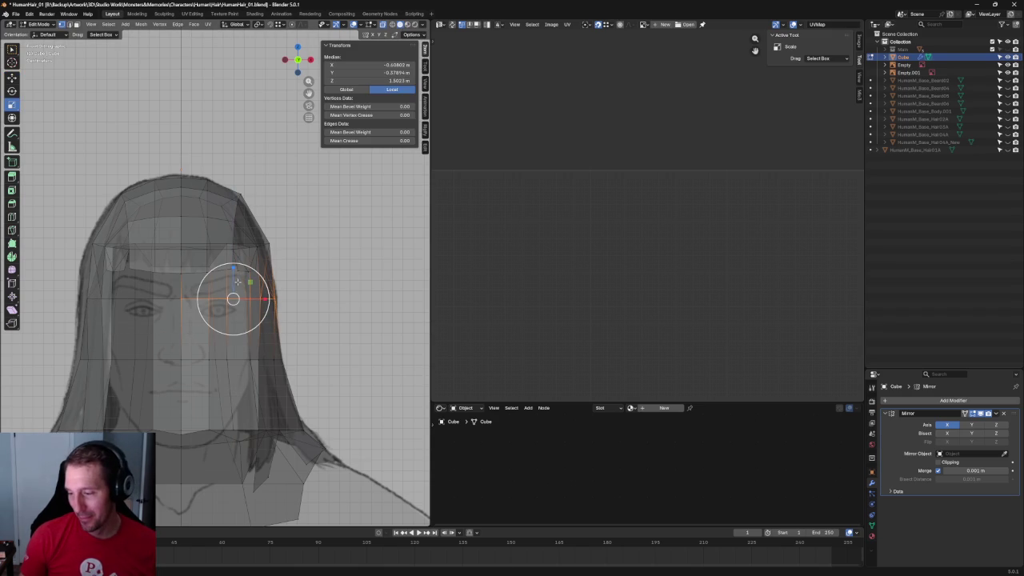
key("alt+a")
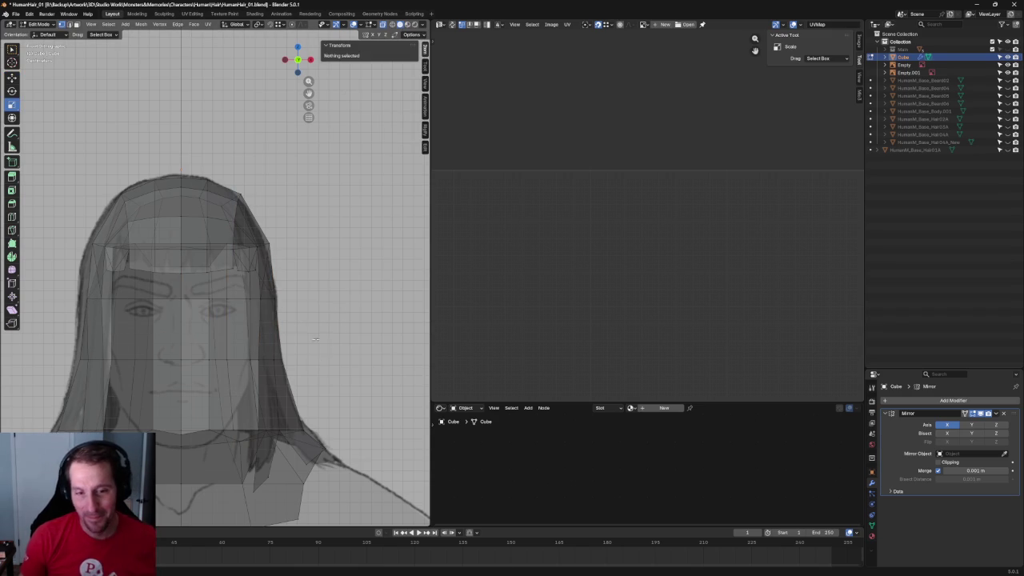
Move a vertex on the side hair edge along X to tighten the outline.
key("alt+z")
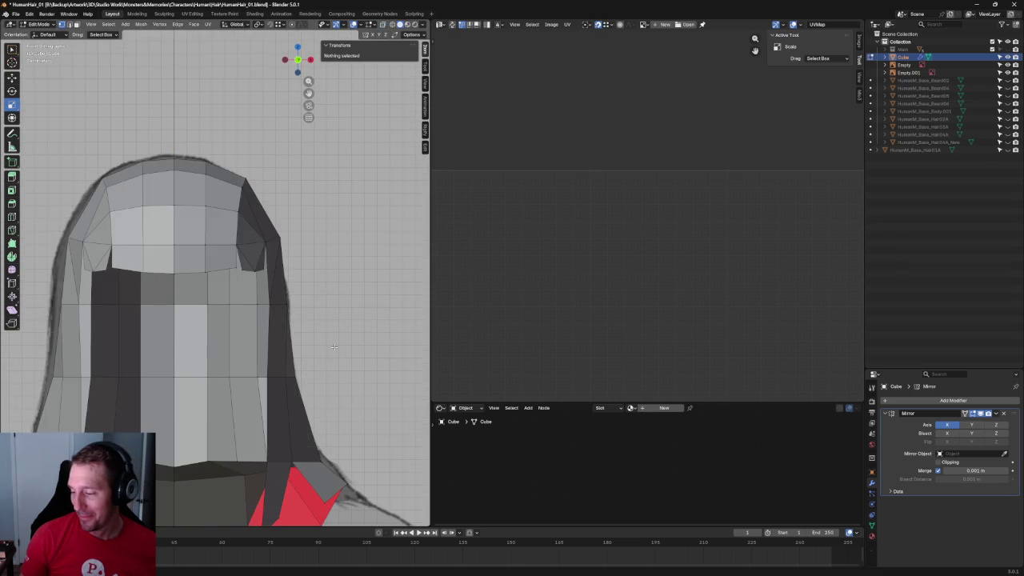
left_click(286, 377)
key("g")
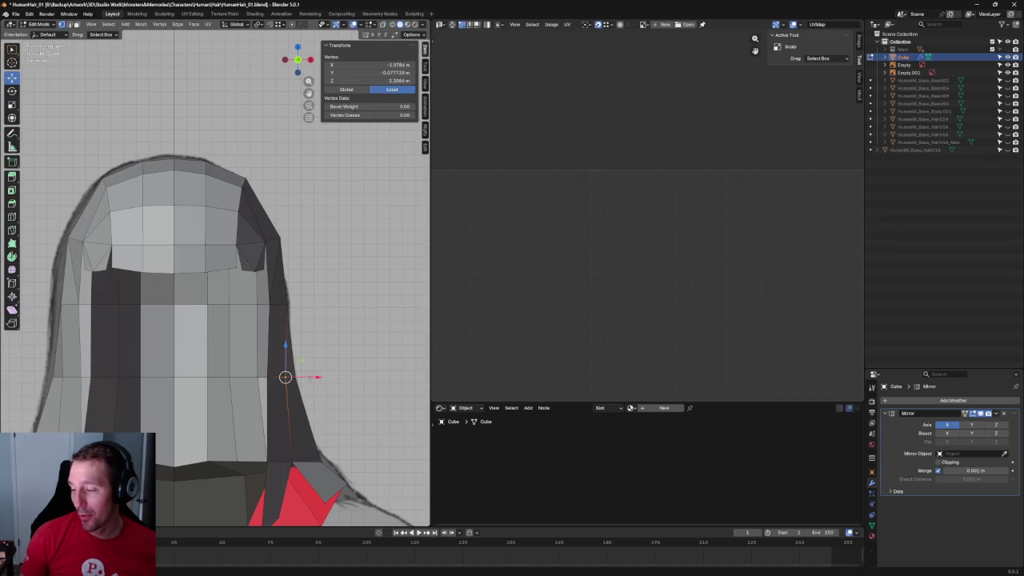
key("x")
left_click(285, 376)
key("alt+a")
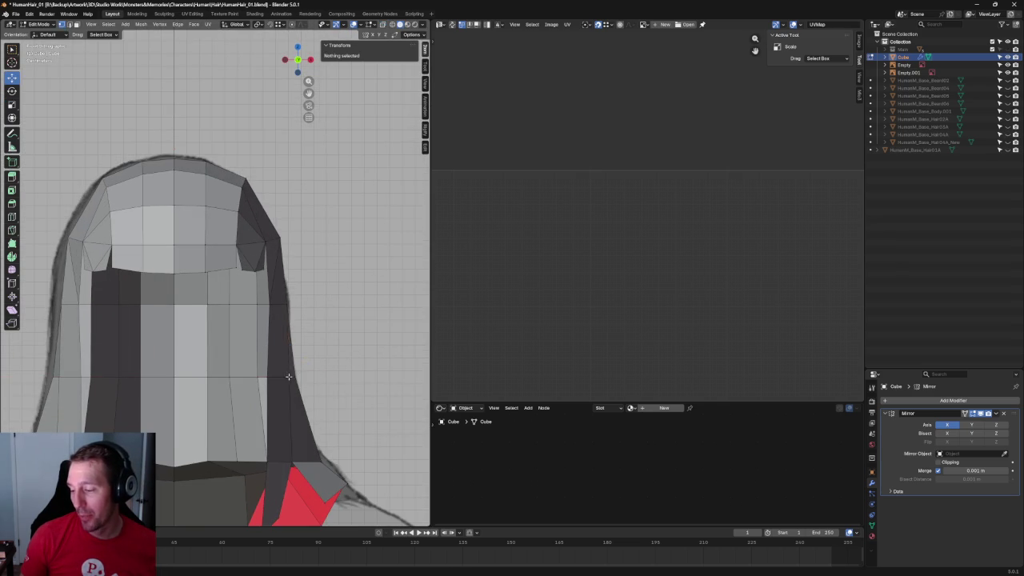
key("alt+z")
left_click(268, 398)
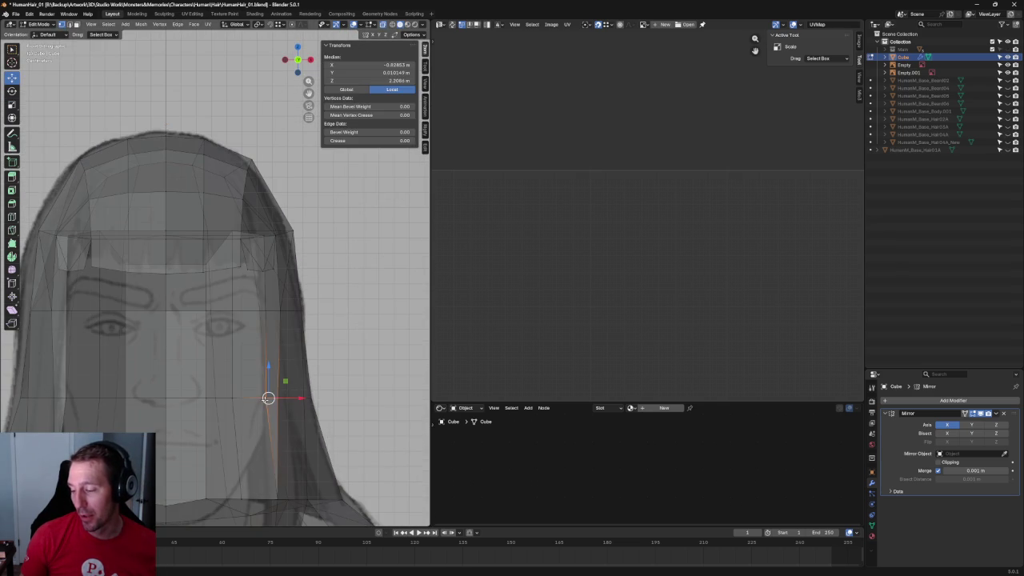
key("alt+z")
Switch to the side orthographic view with the face profile reference, zoomed in.
middle_click_drag(282, 398, 293, 372)
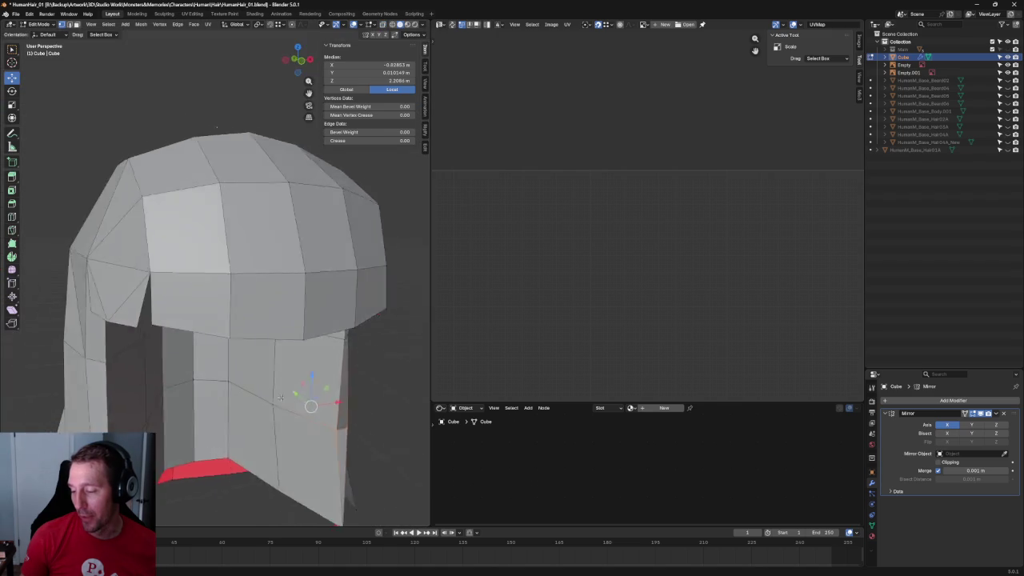
key("KP_1")
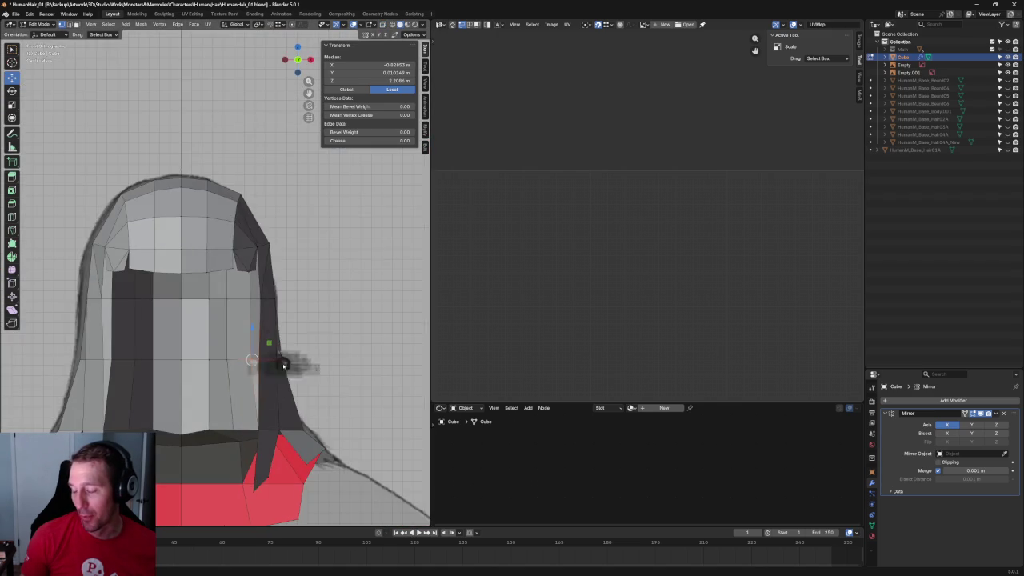
key("KP_3")
scroll(322, 326, "up", 3)
scroll(240, 336, "up", 3)
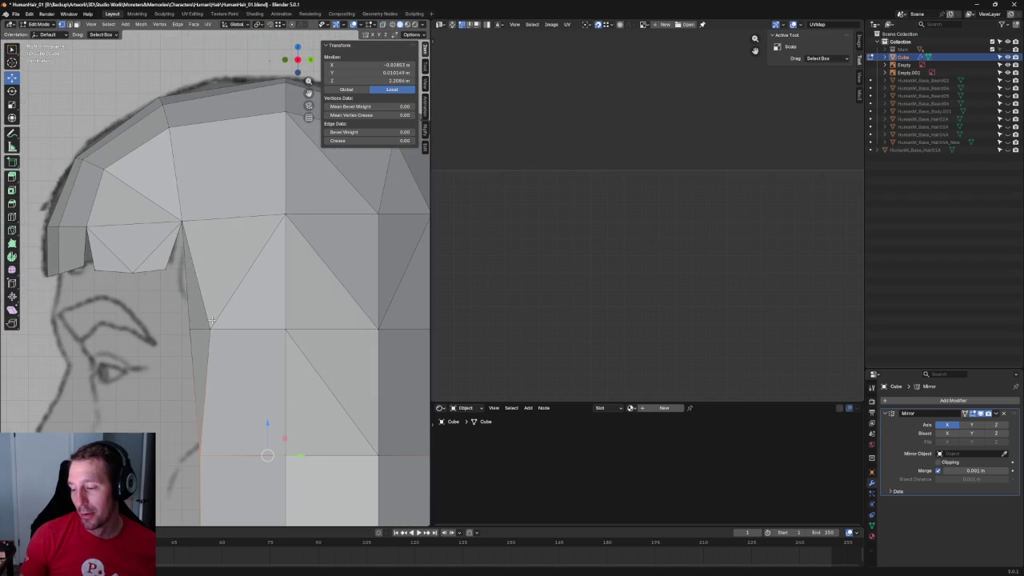
Move a front-edge hair vertex along Y onto the reference's hair edge.
left_click(226, 330)
key("g")
key("y")
left_click(192, 328)
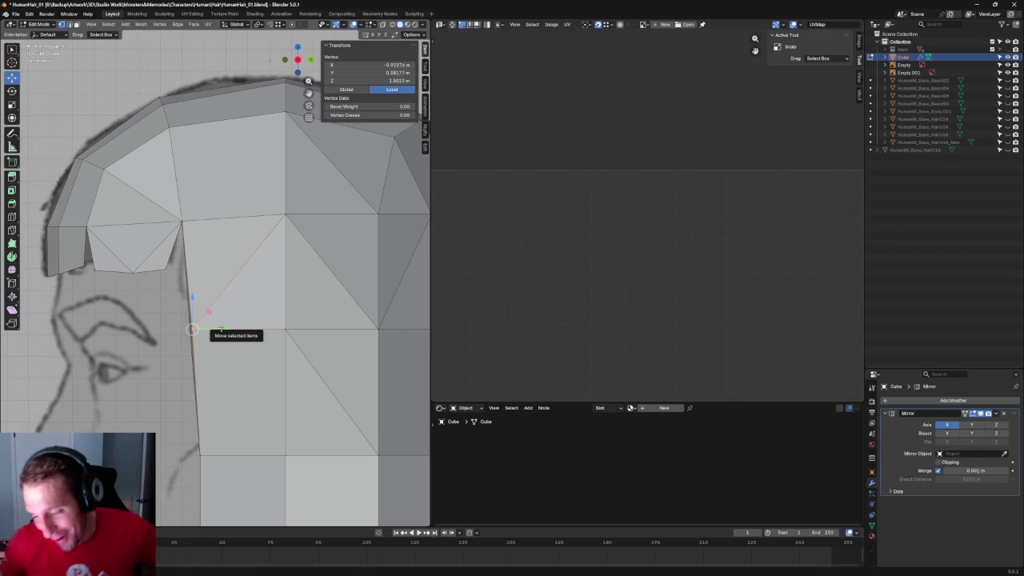
scroll(171, 268, "down", 3)
scroll(221, 171, "up", 1)
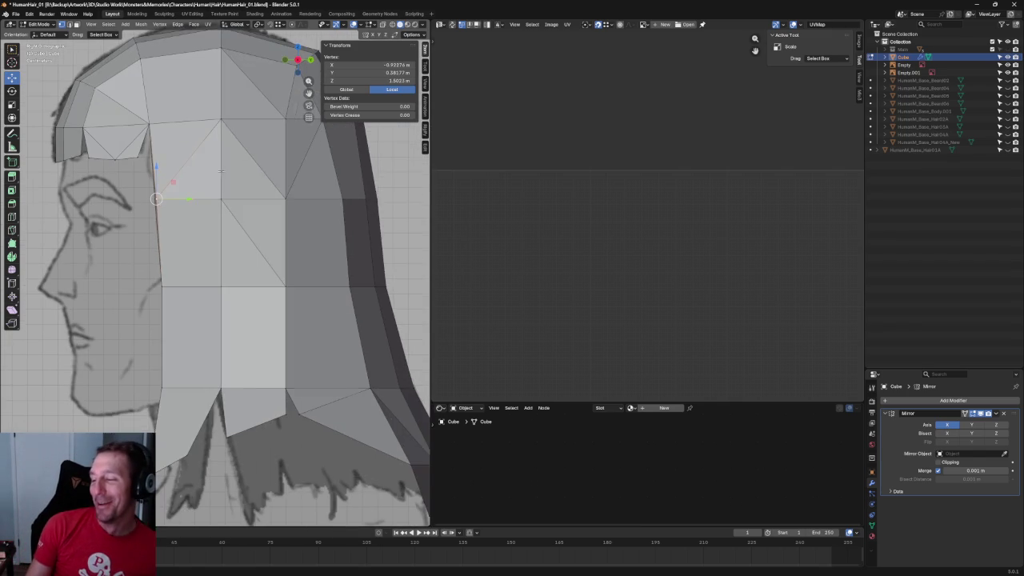
Box-select the lower vertical edges beside the cheek in X-ray.
key("alt+z")
left_click_drag(120, 271, 192, 403)
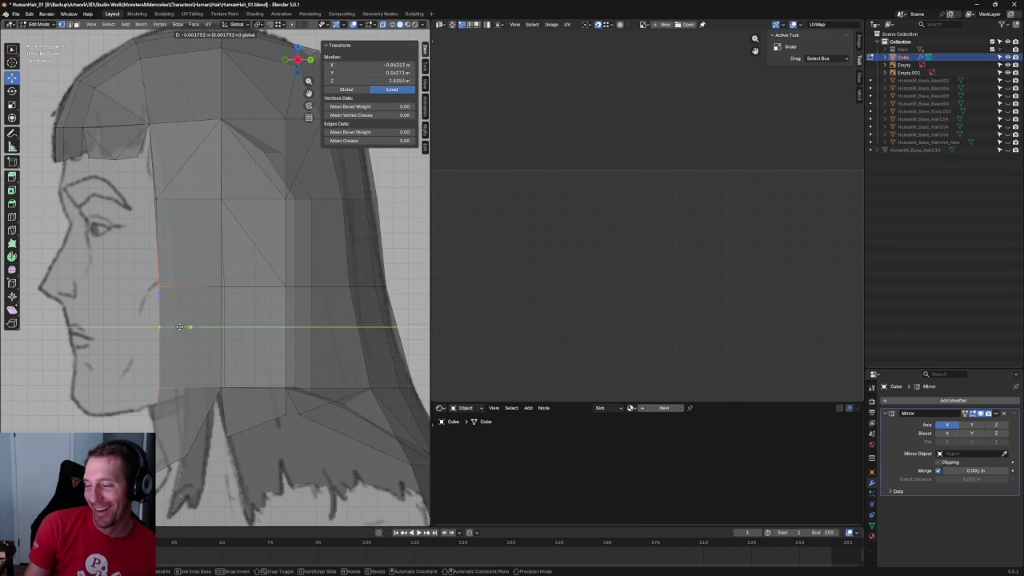
mouse_move(171, 324)
middle_mouse_down()
mouse_move(163, 340)
mouse_move(198, 341)
mouse_move(165, 326)
middle_mouse_up()
scroll(163, 326, "up", 2)
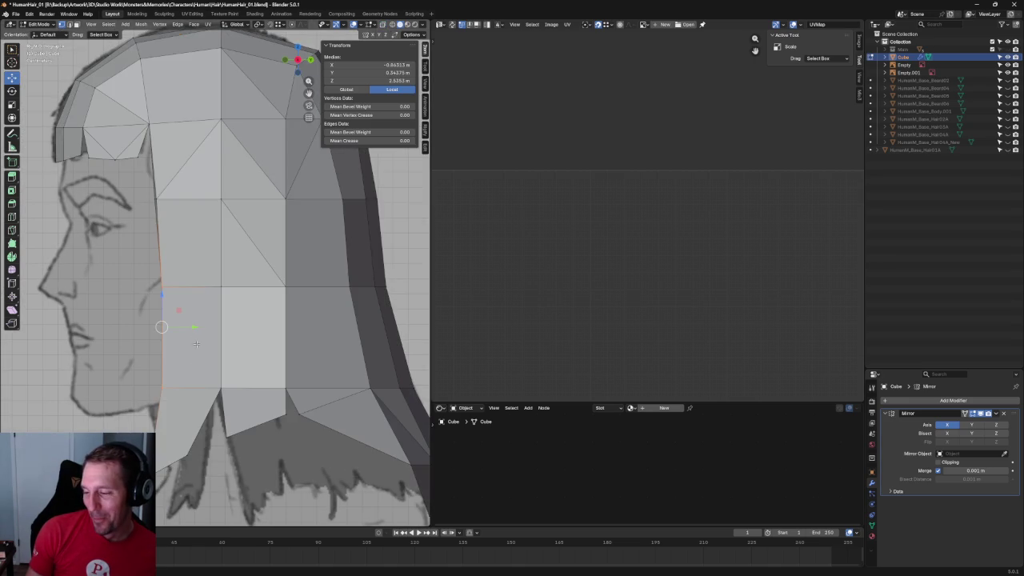
scroll(189, 328, "down", 3)
scroll(171, 320, "down", 1)
Lower the hair's bottom front corner vertex toward the neck.
left_click(124, 411)
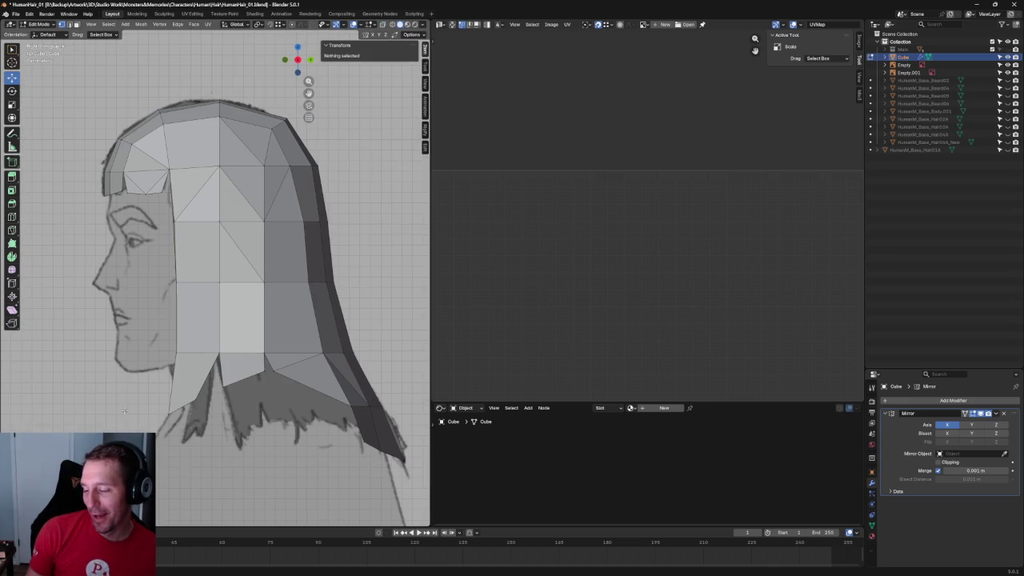
left_click(200, 408)
key("g")
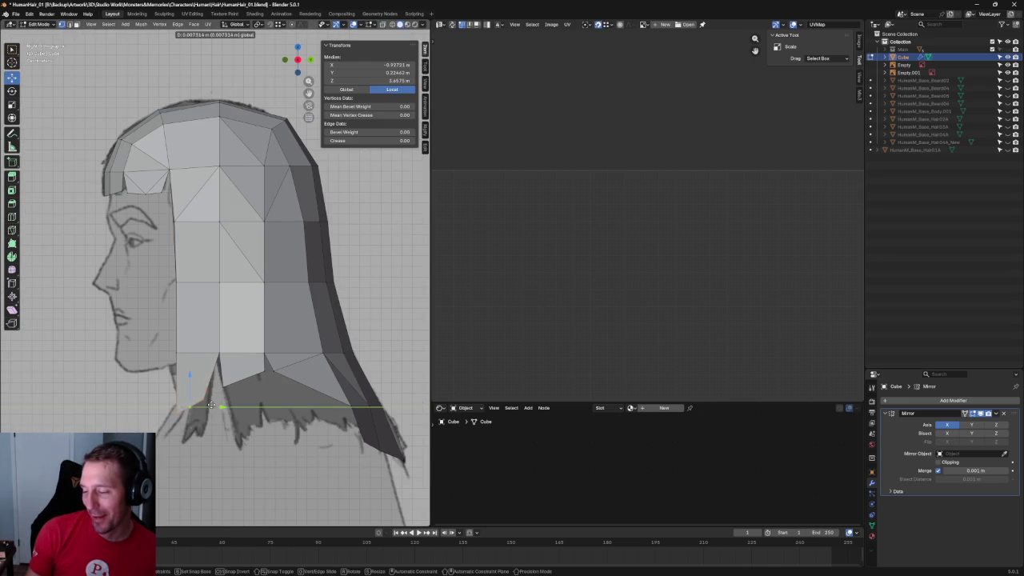
left_click(192, 374)
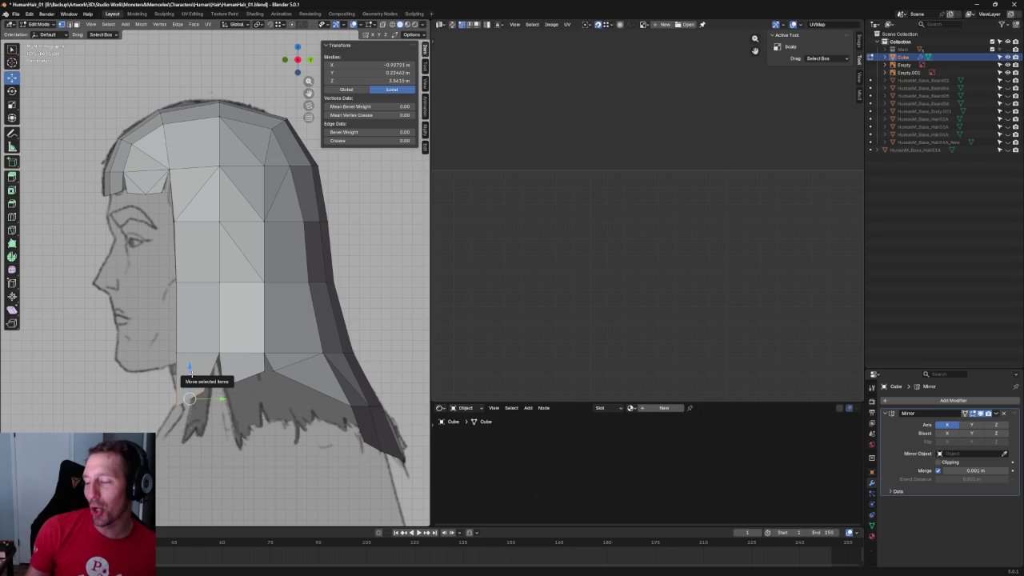
right_click(192, 374)
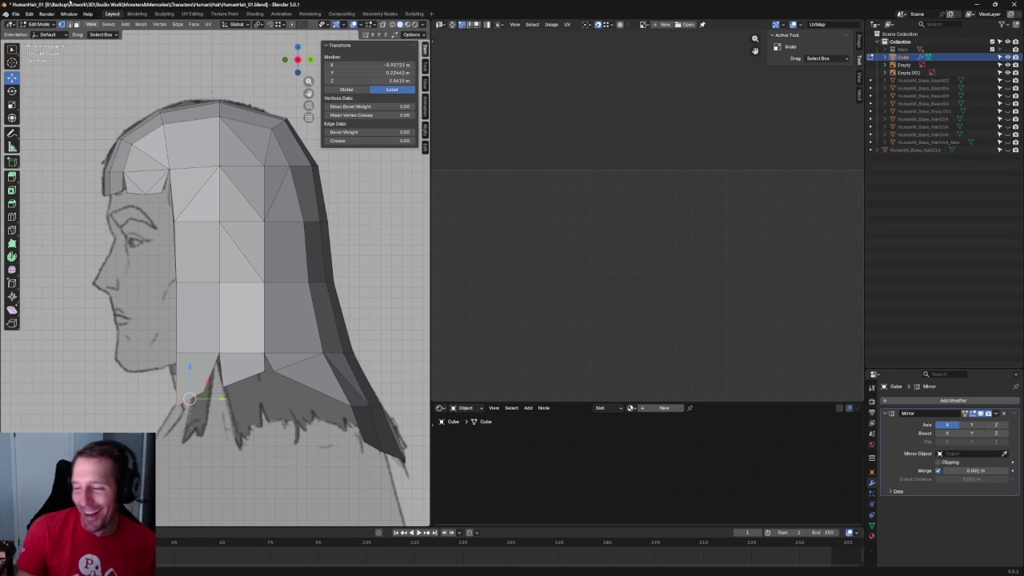
Frame the selected vertices and inspect the hair's inner side from front and above.
mouse_move(181, 200)
middle_mouse_down("shift")
mouse_move(175, 245)
mouse_move(240, 296)
middle_mouse_up("shift")
key("KP_Decimal")
scroll(204, 262, "down", 3)
scroll(204, 262, "down", 3)
scroll(204, 262, "down", 5)
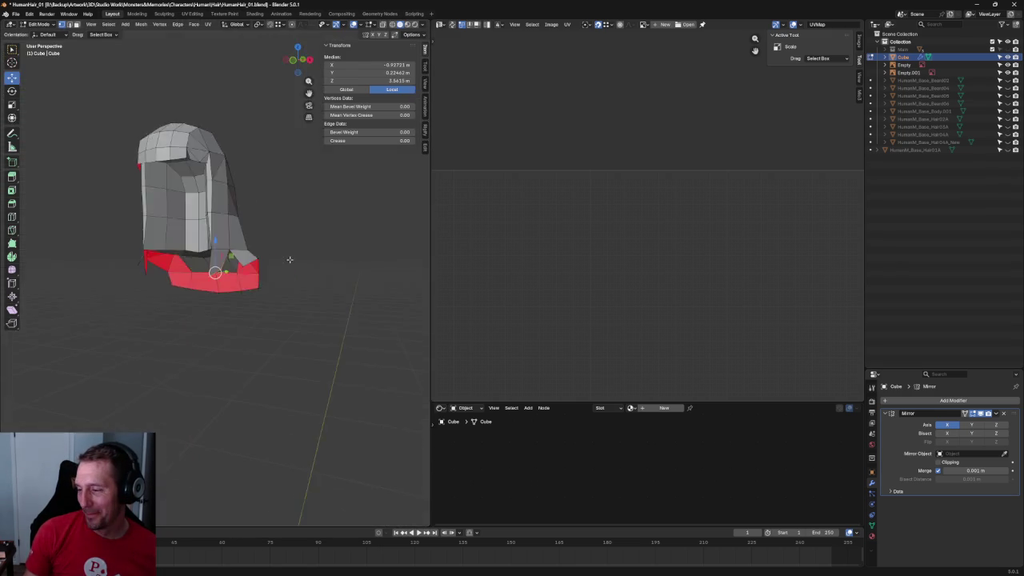
key("KP_1")
scroll(258, 346, "up", 4)
scroll(258, 346, "up", 3)
middle_click_drag(259, 345, 274, 295)
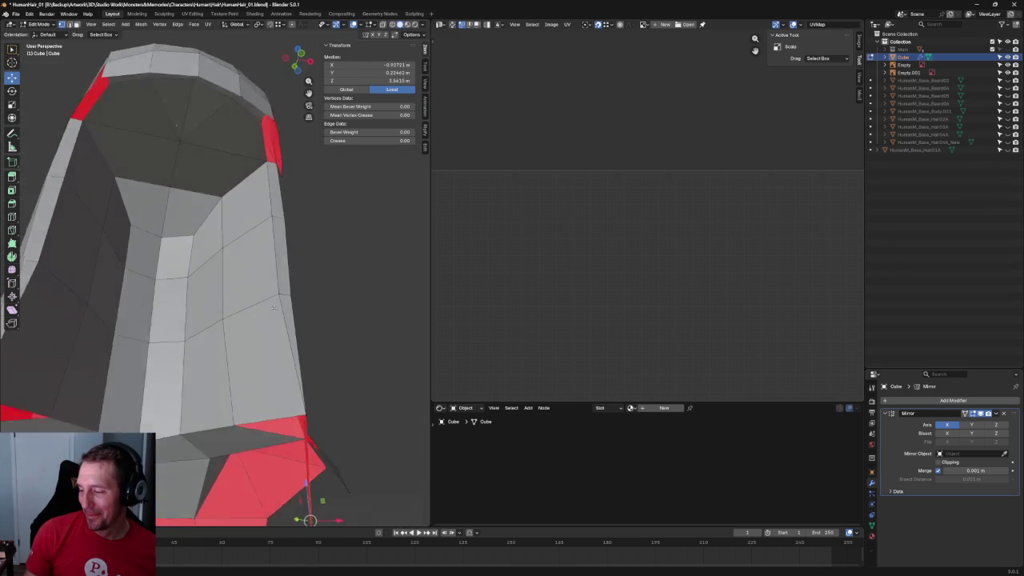
left_click(279, 289)
left_click(235, 424, "shift")
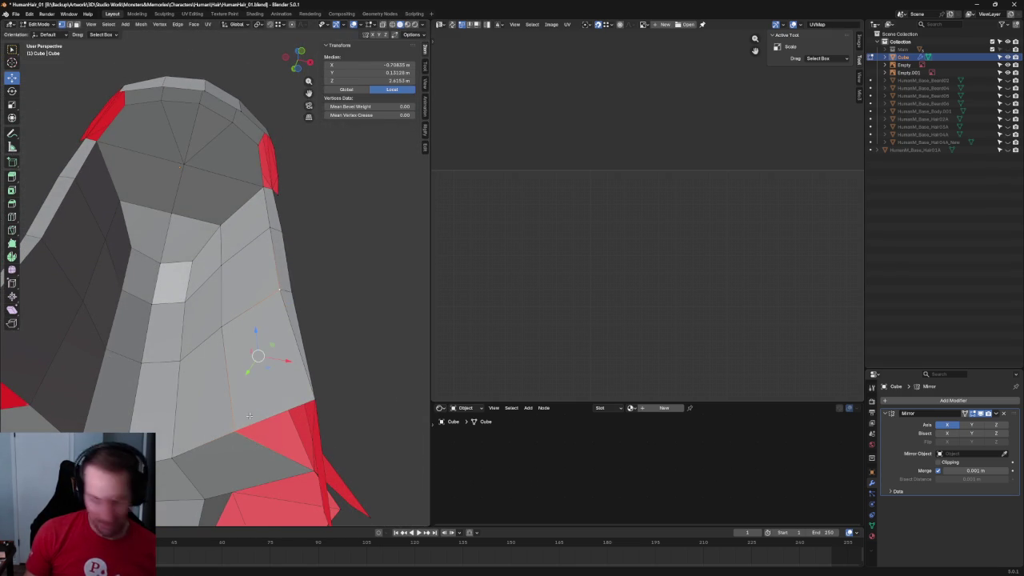
left_click(347, 296)
Move an underside vertex of the hair to the right to even the lower rim.
scroll(336, 306, "down", 4)
mouse_move(325, 315)
middle_mouse_down()
mouse_move(318, 269)
mouse_move(389, 306)
mouse_move(384, 324)
mouse_move(285, 348)
mouse_move(269, 320)
middle_mouse_up()
scroll(285, 347, "up", 2)
scroll(261, 314, "up", 1)
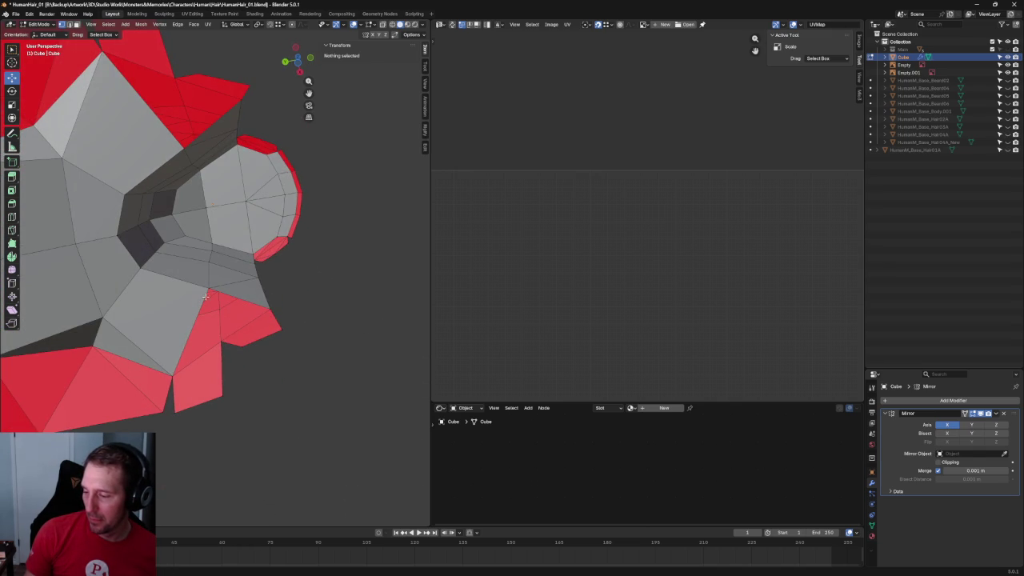
scroll(183, 373, "up", 1)
scroll(188, 342, "up", 1)
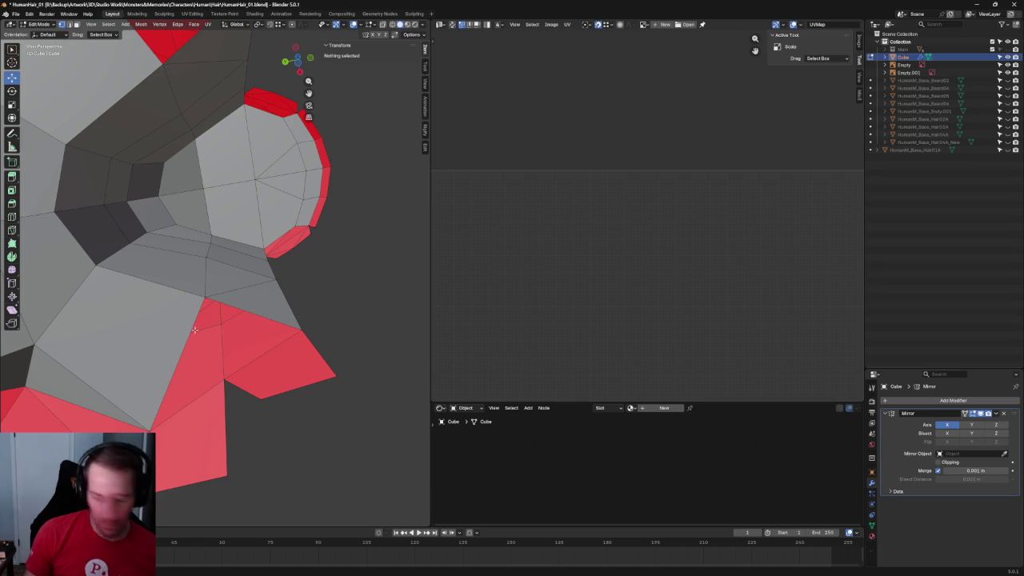
left_click(189, 341)
middle_click_drag(188, 341, 189, 334)
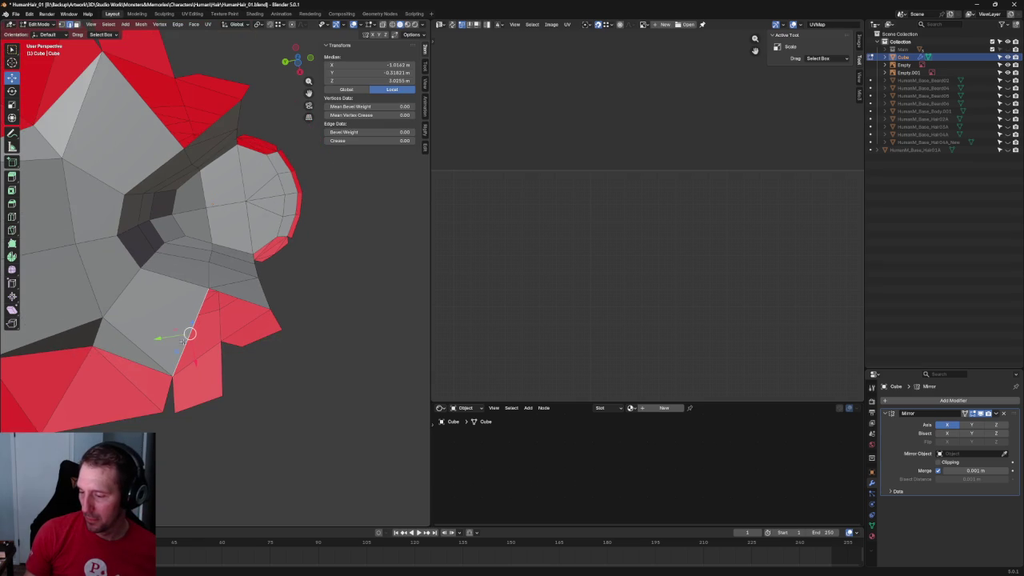
left_click_drag(173, 332, 196, 336)
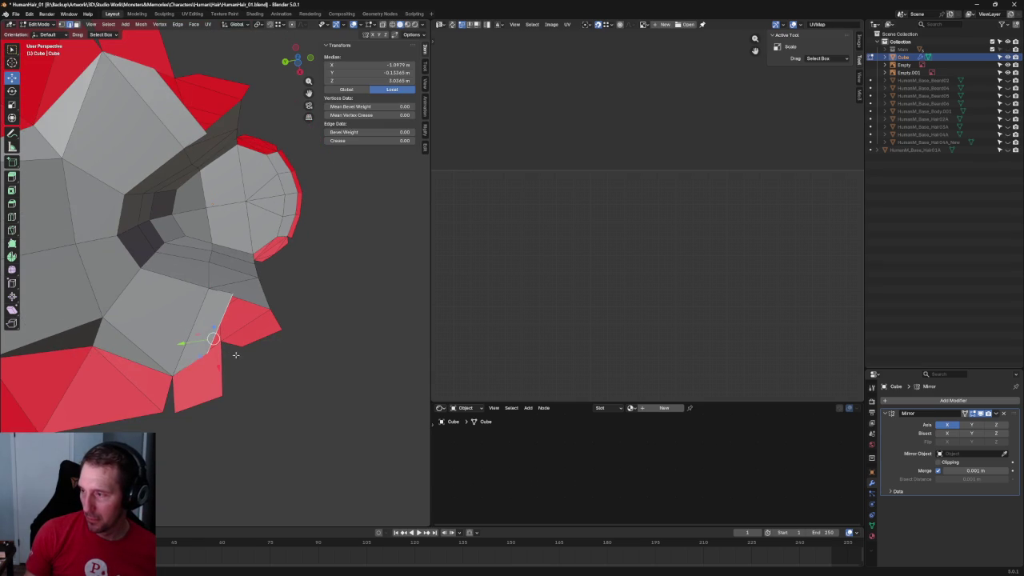
In X-ray, pull a hidden vertex under the hair edge into line with its neighbours.
key("alt+z")
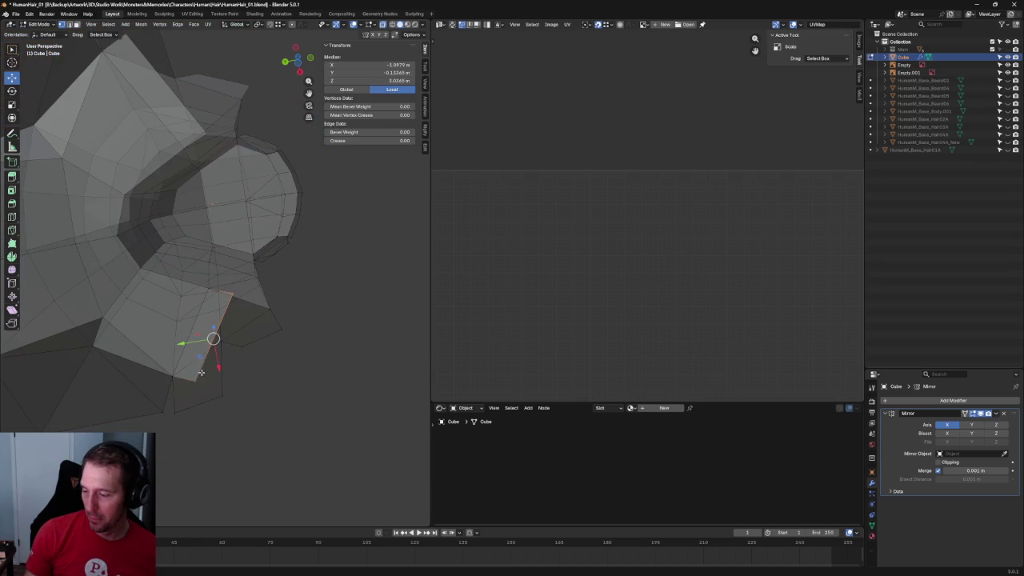
key("alt+a")
key("alt+z")
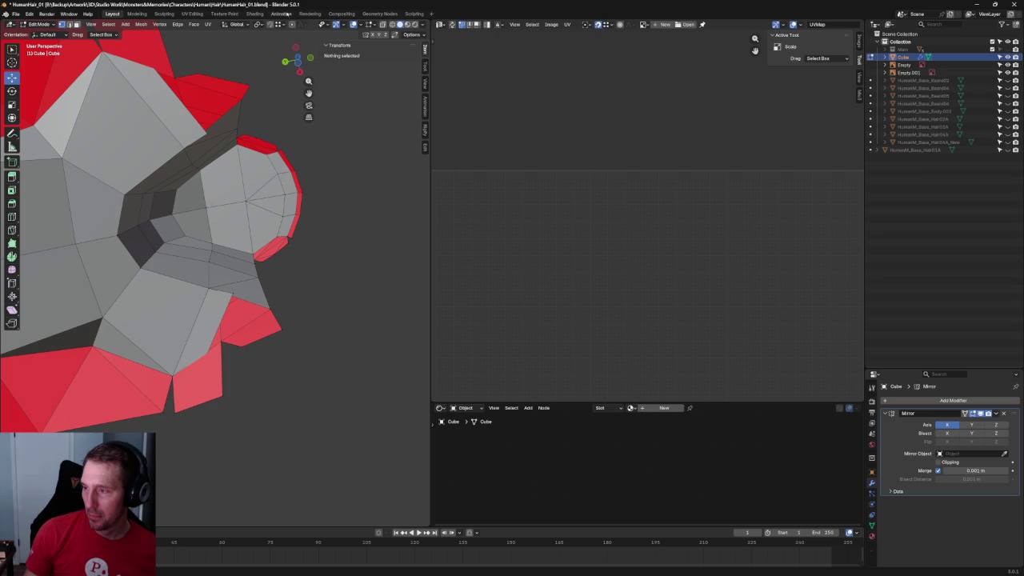
key("alt+z")
left_click(195, 381)
left_click_drag(195, 382, 221, 342)
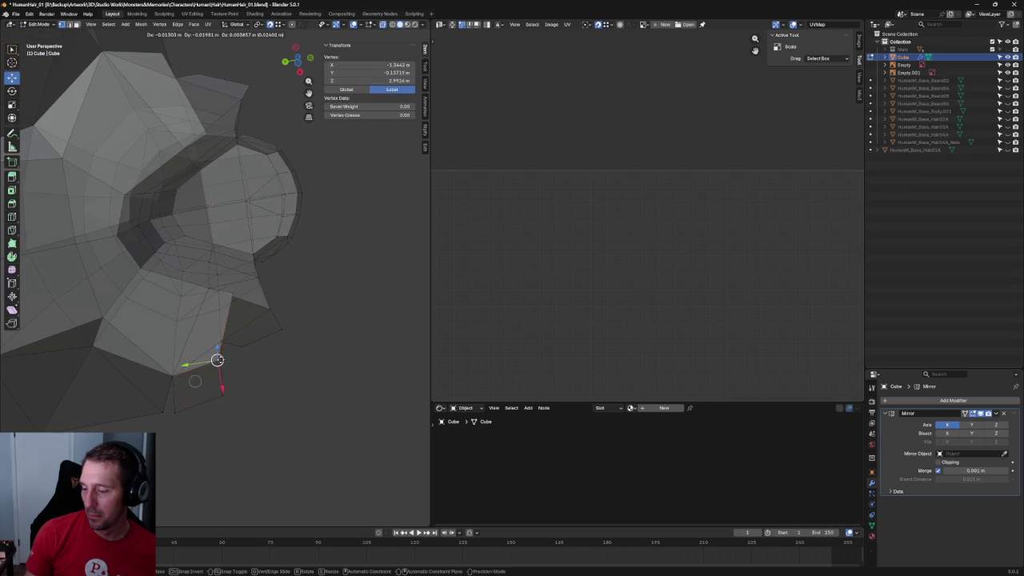
key("alt+z")
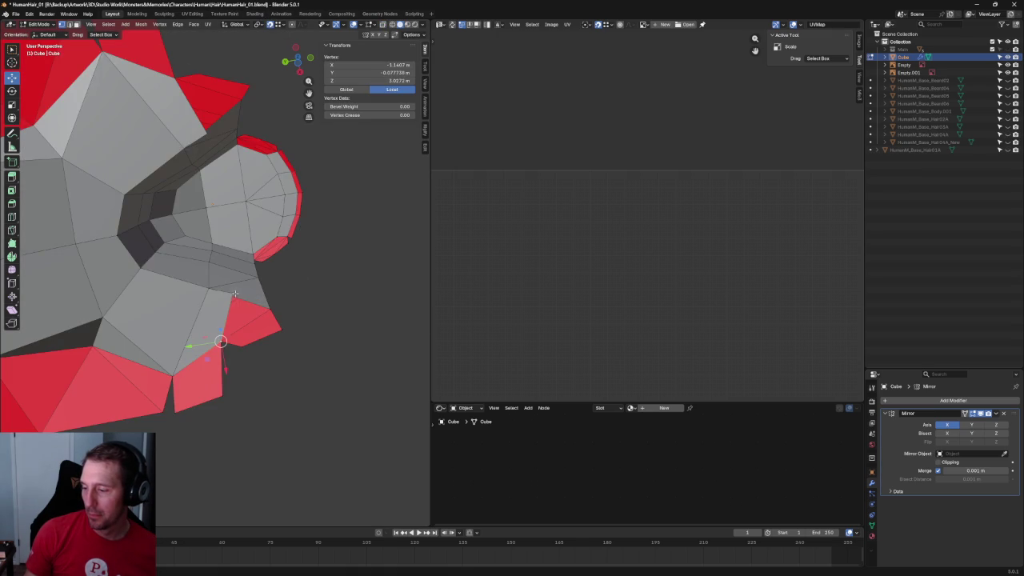
Orbit around the whole hair mesh, then return to the front reference view.
middle_click_drag(232, 293, 253, 302)
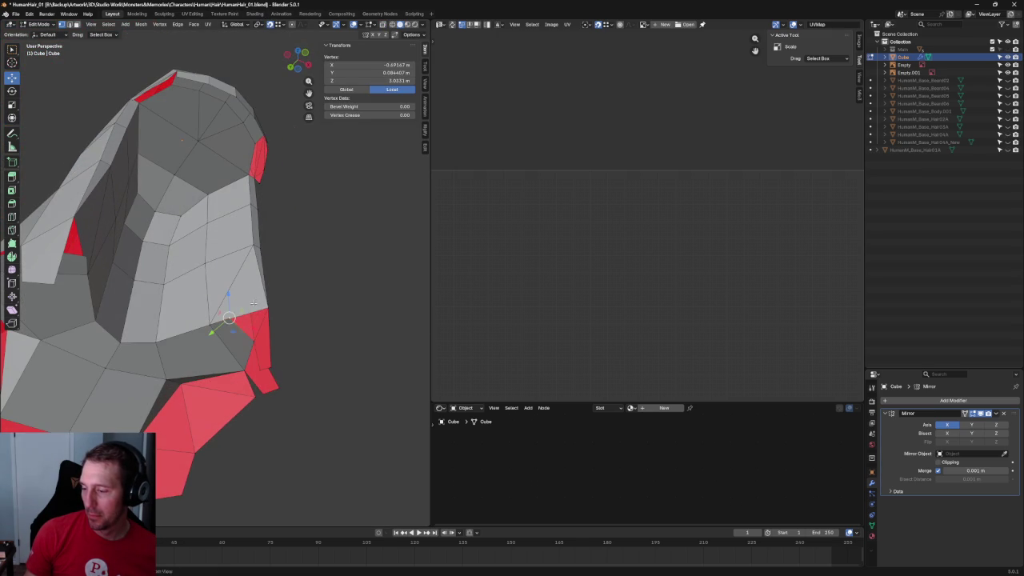
left_click(315, 297)
mouse_move(316, 297)
middle_mouse_down()
mouse_move(251, 354)
mouse_move(281, 320)
mouse_move(293, 273)
mouse_move(263, 349)
mouse_move(147, 358)
mouse_move(275, 312)
mouse_move(286, 338)
middle_mouse_up()
scroll(256, 354, "down", 5)
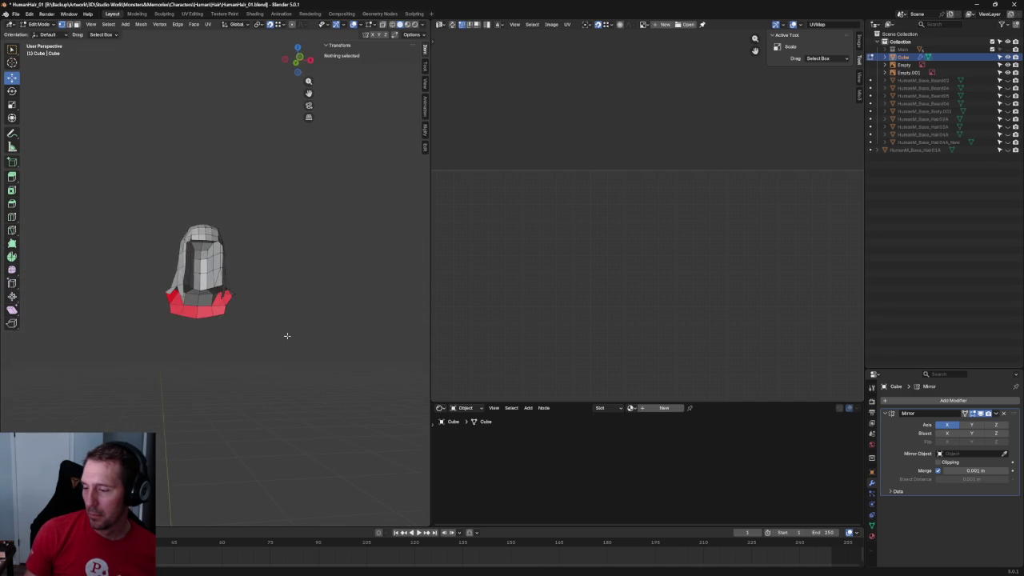
key("KP_1")
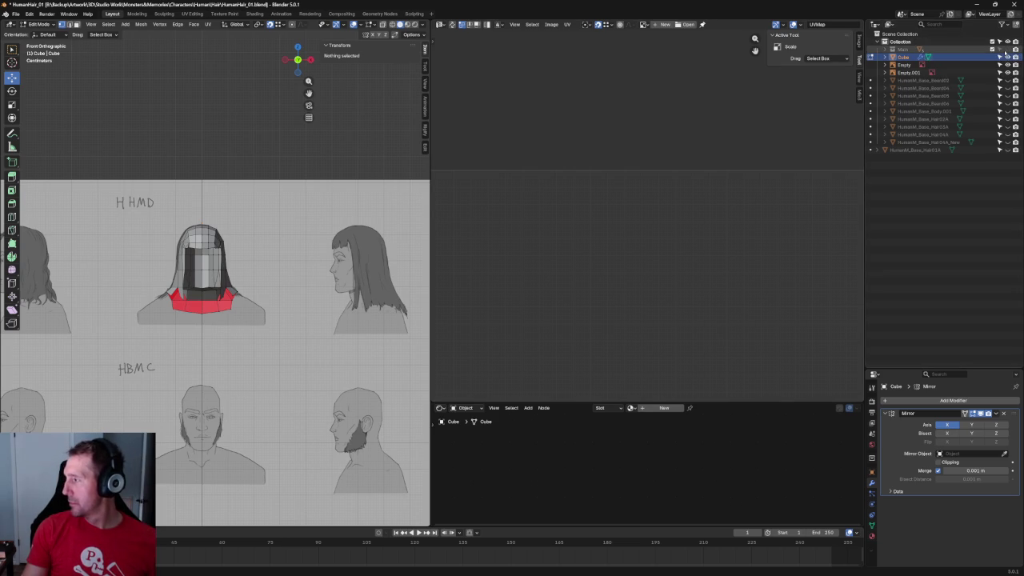
Reveal the body mesh and raise one hair vertex beside the neck so it clears the neck.
left_click(1007, 49)
scroll(192, 309, "up", 4)
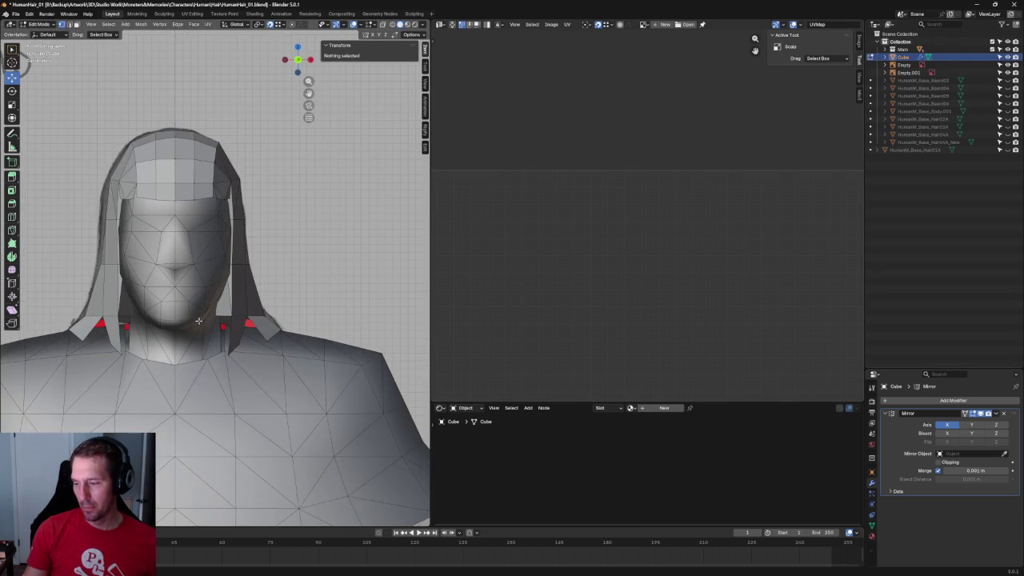
middle_click_drag(198, 320, 203, 300)
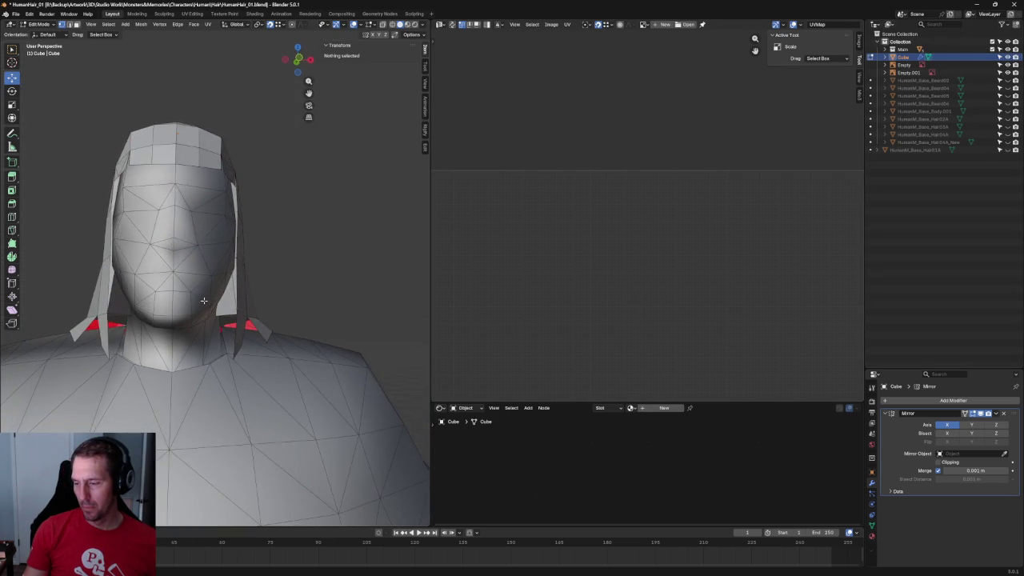
key("alt+z")
scroll(206, 320, "up", 5)
middle_click_drag(209, 344, 216, 367)
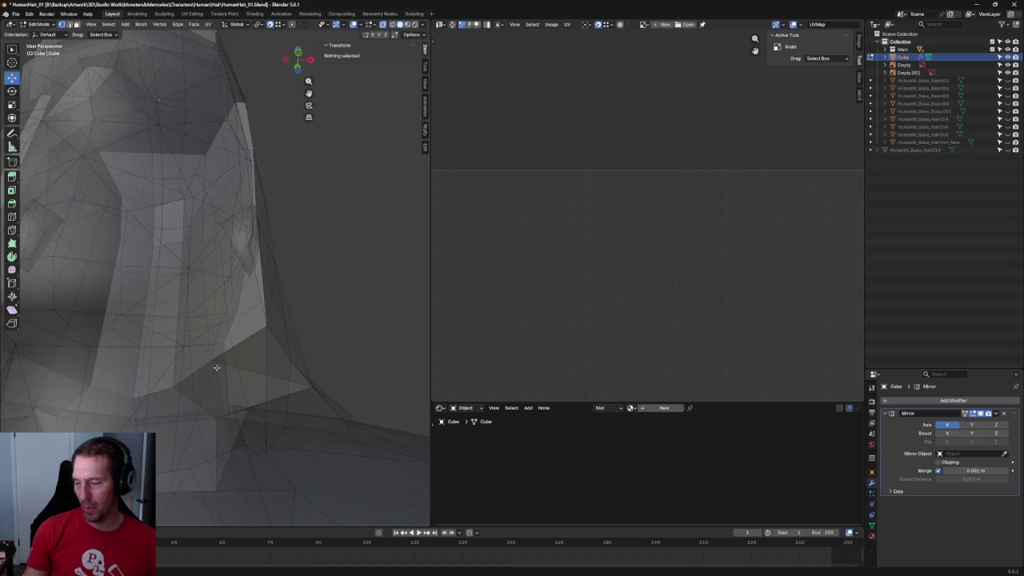
left_click(212, 361)
key("alt+z")
scroll(220, 344, "down", 4)
left_click_drag(213, 313, 228, 285)
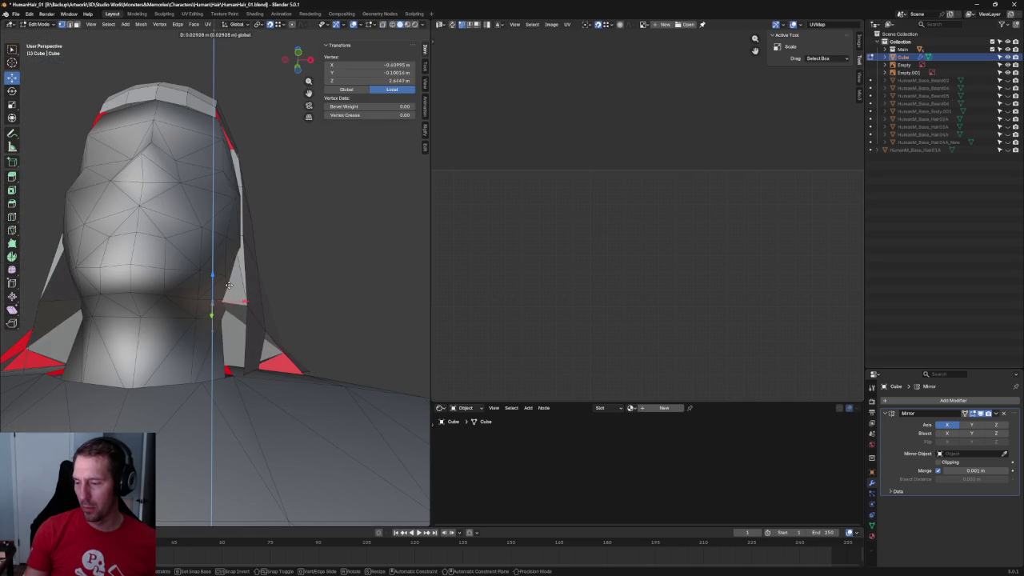
key("Escape")
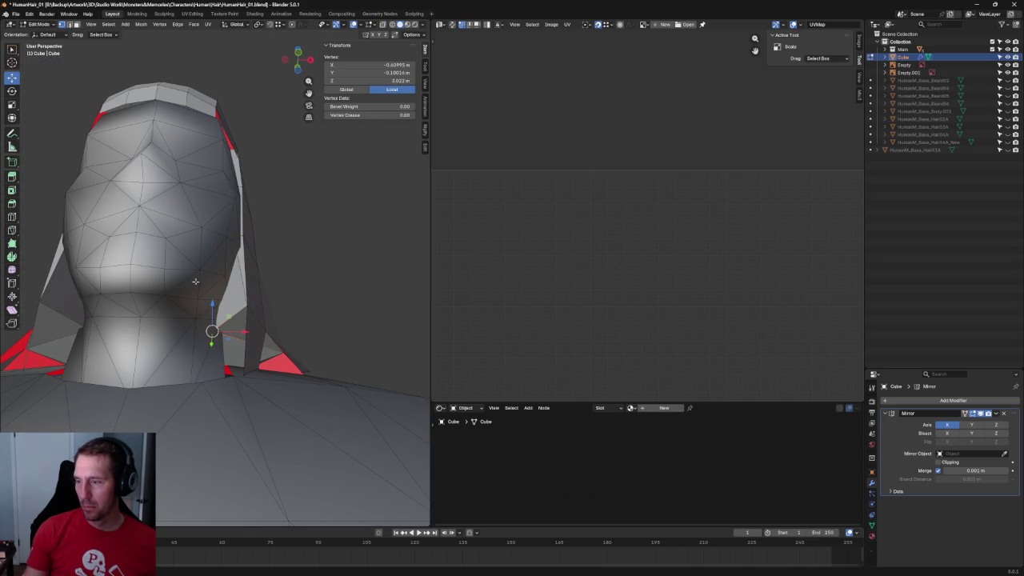
left_click_drag(208, 317, 227, 275)
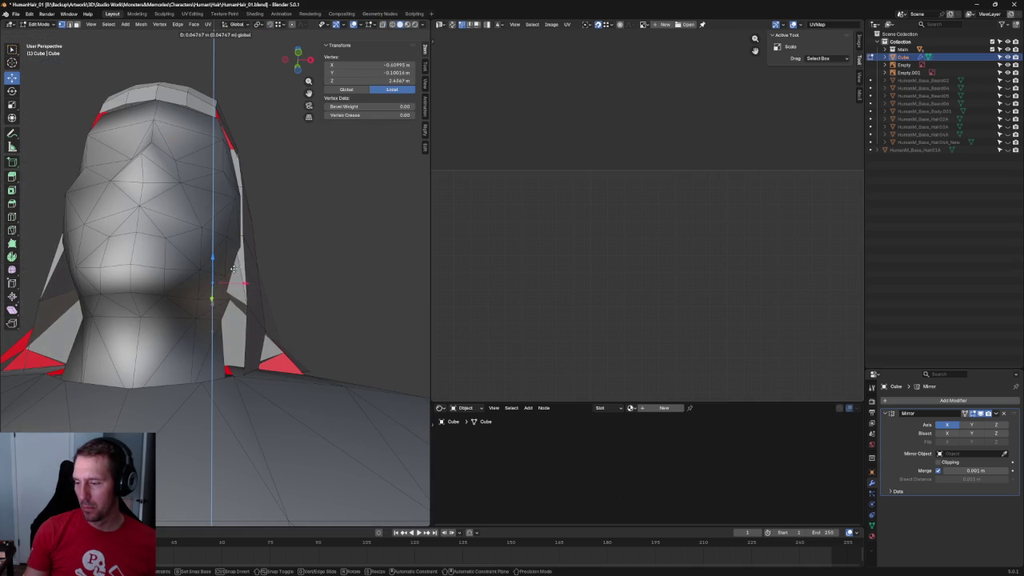
key("KP_1")
Box-select the hair tip vertices beside the neck and raise them along Z.
key("alt+a")
scroll(341, 263, "down", 3)
scroll(332, 299, "down", 2)
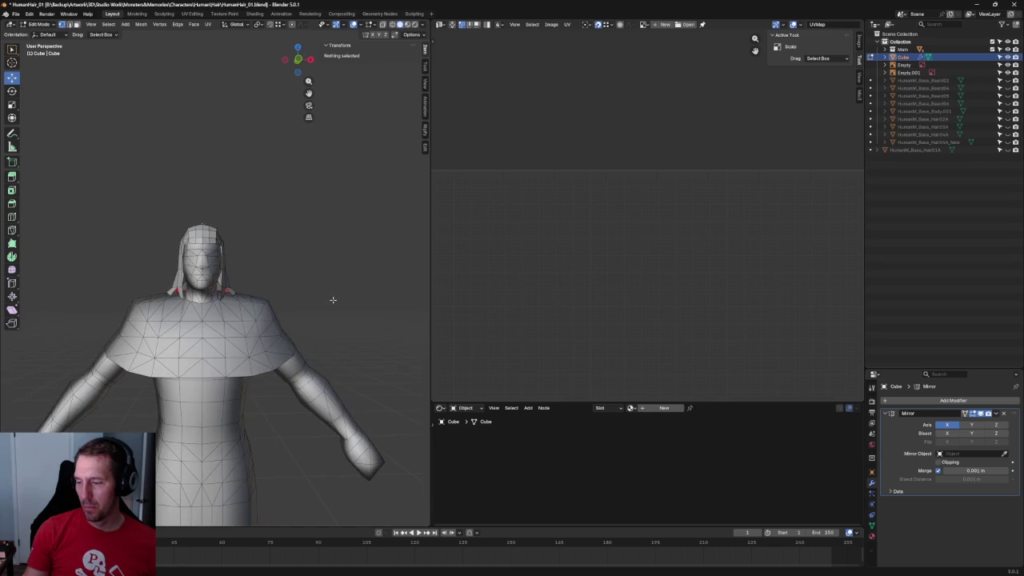
scroll(332, 299, "up", 2)
scroll(255, 328, "up", 4)
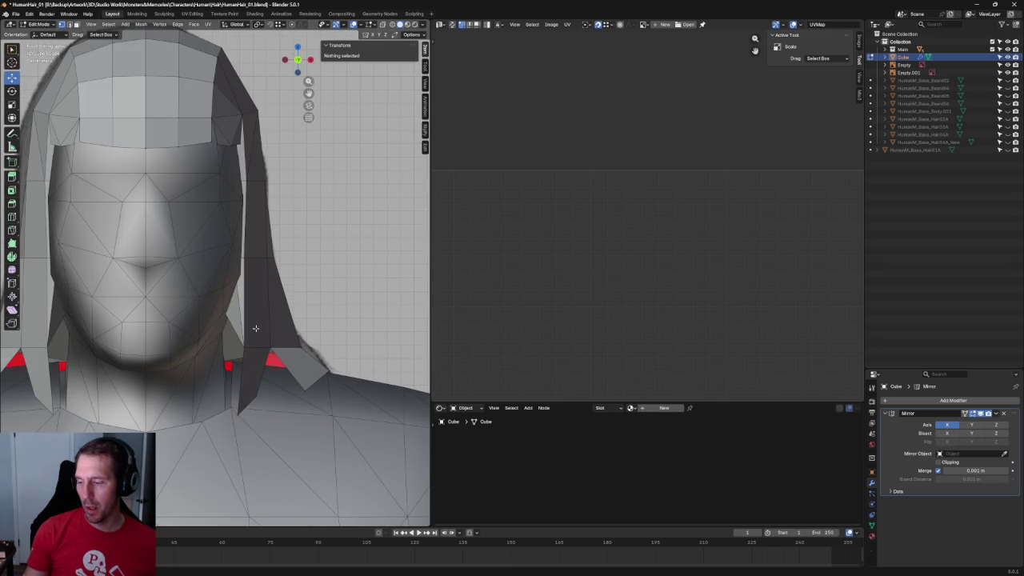
scroll(256, 328, "down", 3)
scroll(280, 316, "down", 2)
scroll(303, 303, "up", 2)
key("alt+z")
mouse_move(303, 304)
middle_mouse_down()
mouse_move(249, 320)
mouse_move(336, 292)
mouse_move(299, 286)
middle_mouse_up()
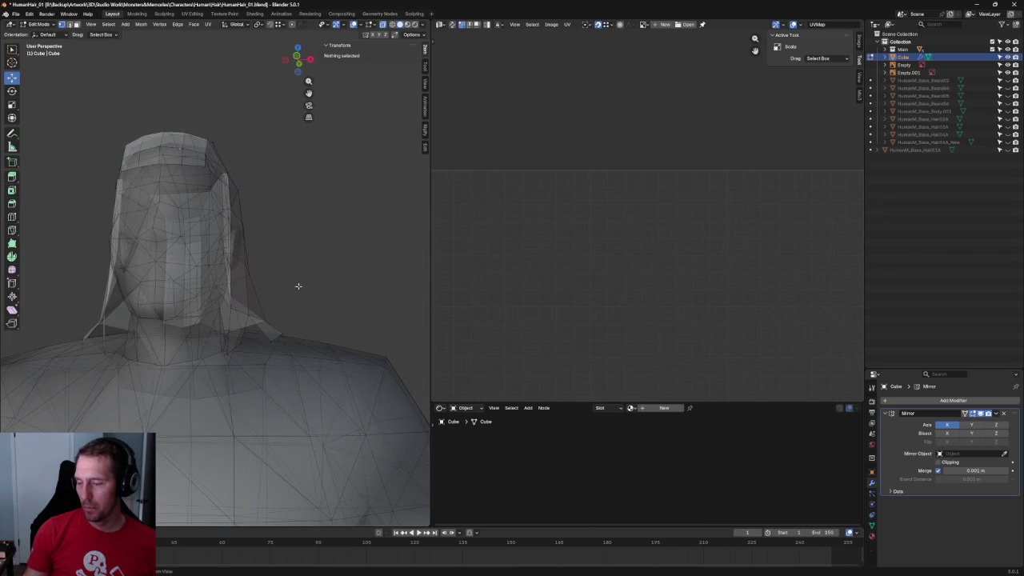
left_click_drag(173, 330, 173, 331)
key("g")
key("z")
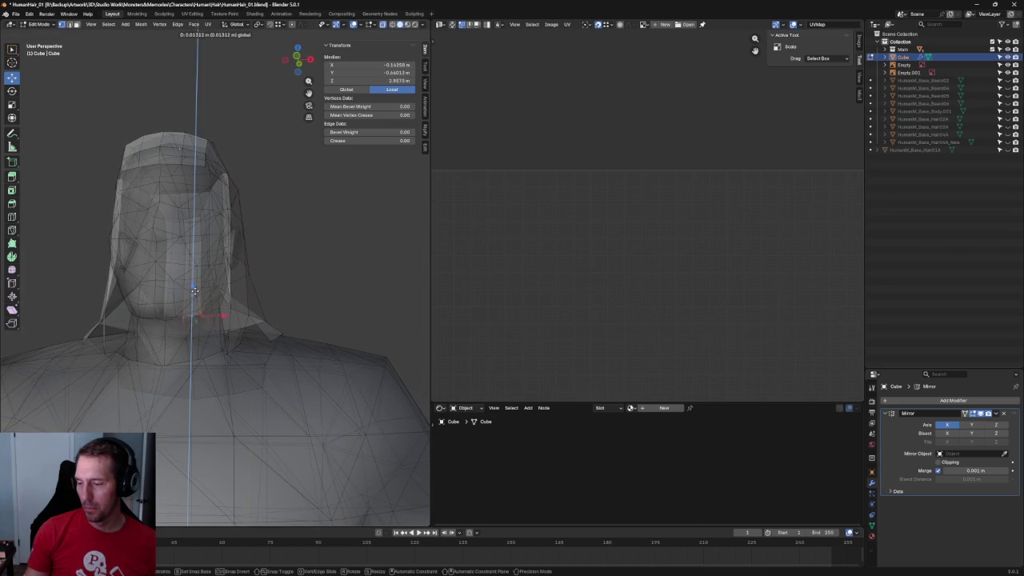
left_click(203, 264)
In side view, shift the selected tip vertices along Y and flatten them along Z.
mouse_move(203, 264)
middle_mouse_down()
mouse_move(200, 308)
mouse_move(260, 335)
middle_mouse_up()
key("alt+z")
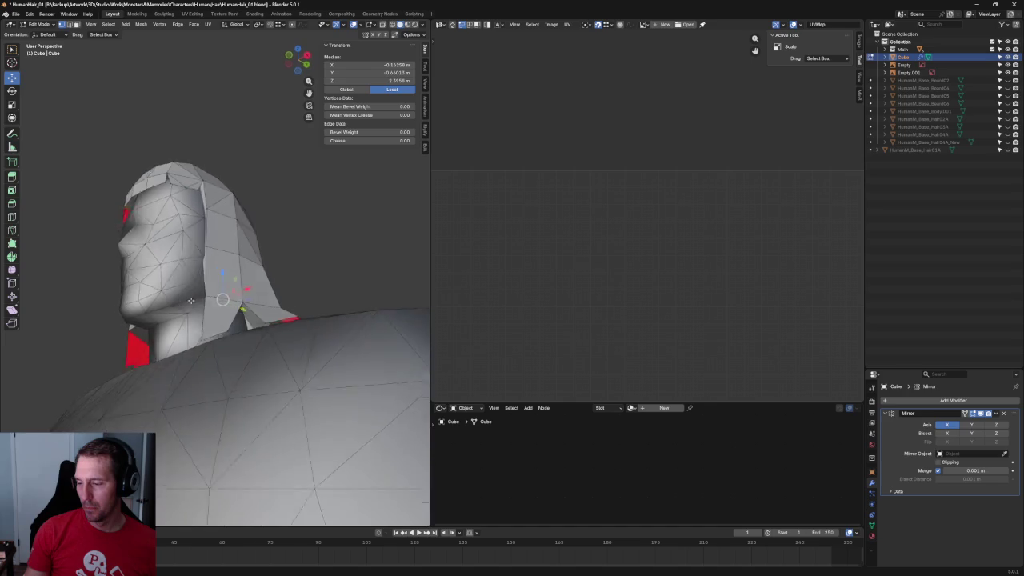
key("KP_3")
key("alt+z")
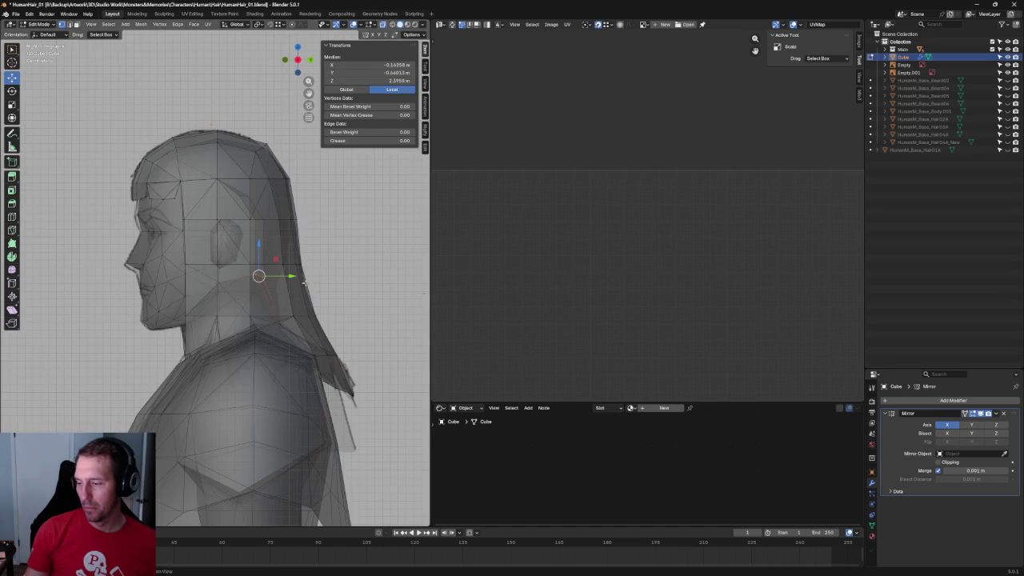
scroll(304, 282, "up", 2)
scroll(288, 282, "up", 2)
scroll(264, 284, "up", 2)
scroll(248, 285, "up", 2)
mouse_move(243, 286)
left_mouse_down()
mouse_move(230, 286)
mouse_move(206, 320)
mouse_move(218, 290)
mouse_move(40, 356)
left_mouse_up()
scroll(197, 306, "down", 2)
left_click_drag(176, 270, 176, 316)
Nudge the tip vertices further along Y, then deselect everything.
left_click(224, 283)
left_click(176, 297)
key("shift+space")
key("g")
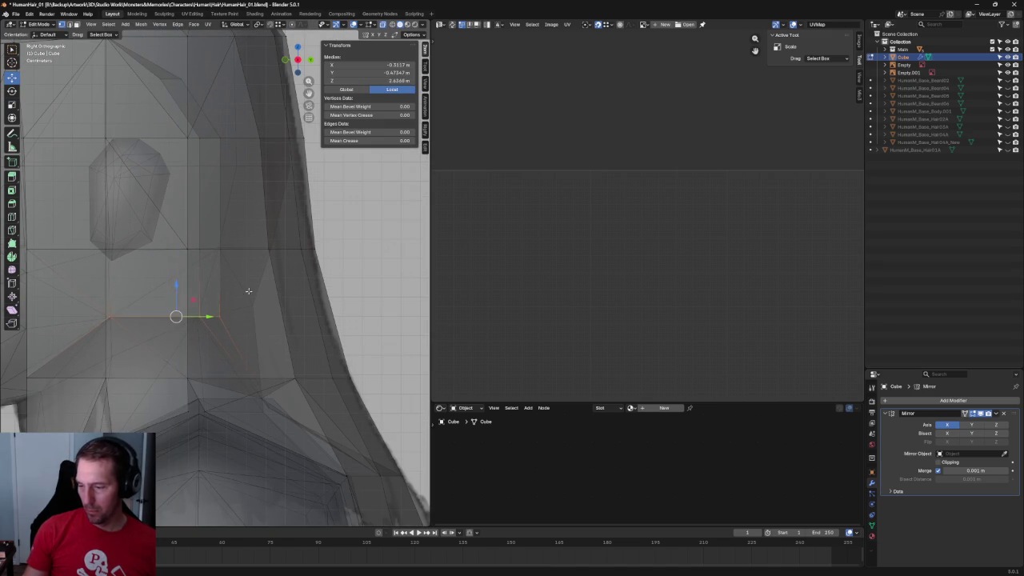
key("alt+a")
scroll(235, 307, "down", 4)
key("alt+z")
scroll(235, 307, "down", 3)
mouse_move(235, 307)
middle_mouse_down()
mouse_move(320, 302)
mouse_move(280, 361)
middle_mouse_up()
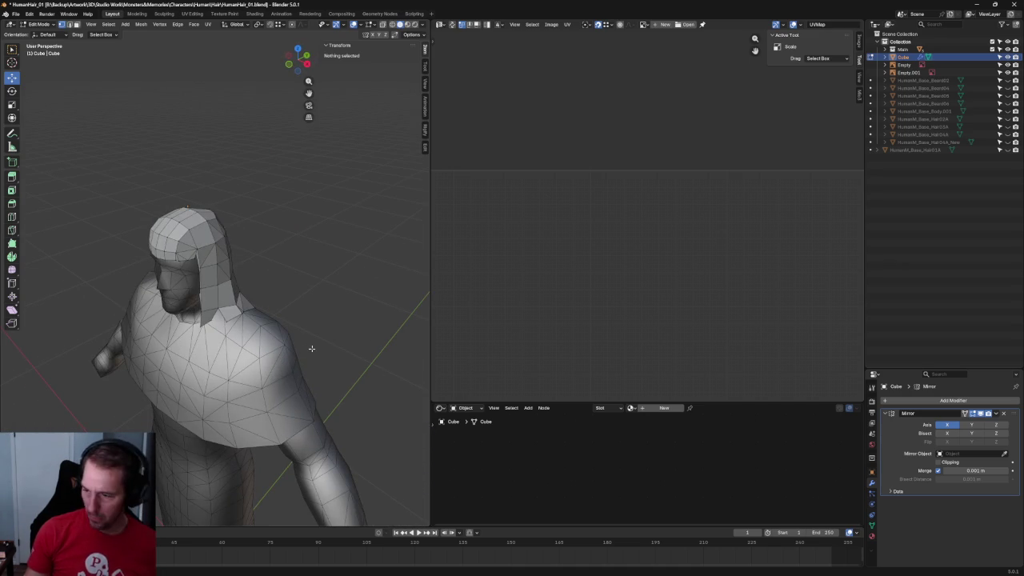
Select all hair, apply Mesh > Shading > Smooth Faces, then deselect and check it from the front.
key("a")
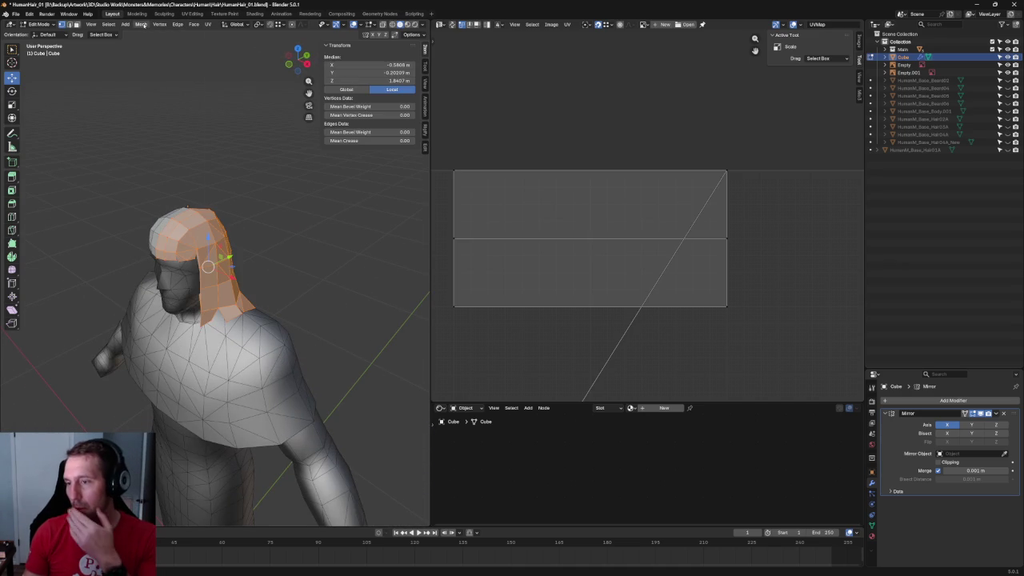
left_click(140, 24)
mouse_move(164, 173)
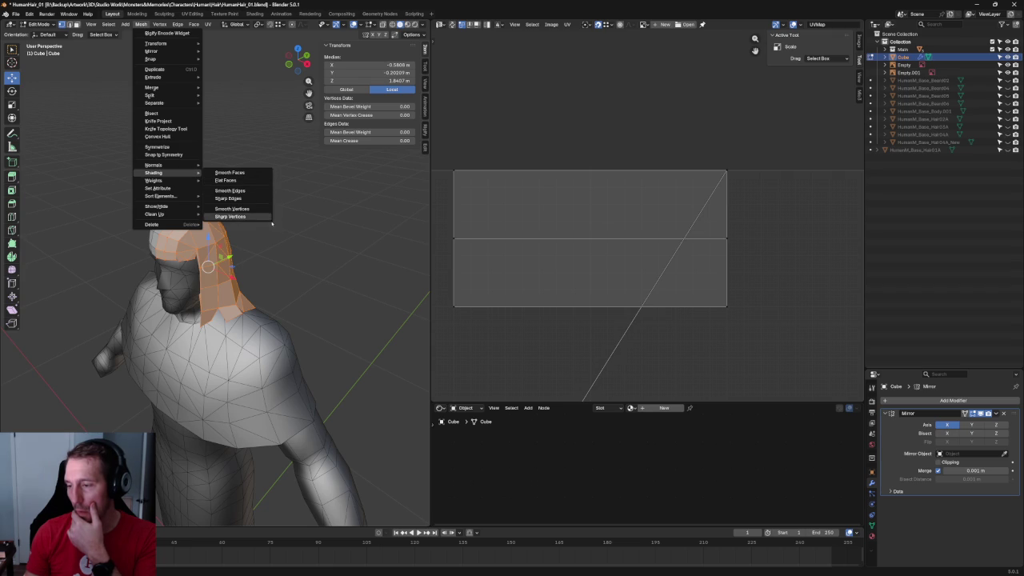
left_click(231, 173)
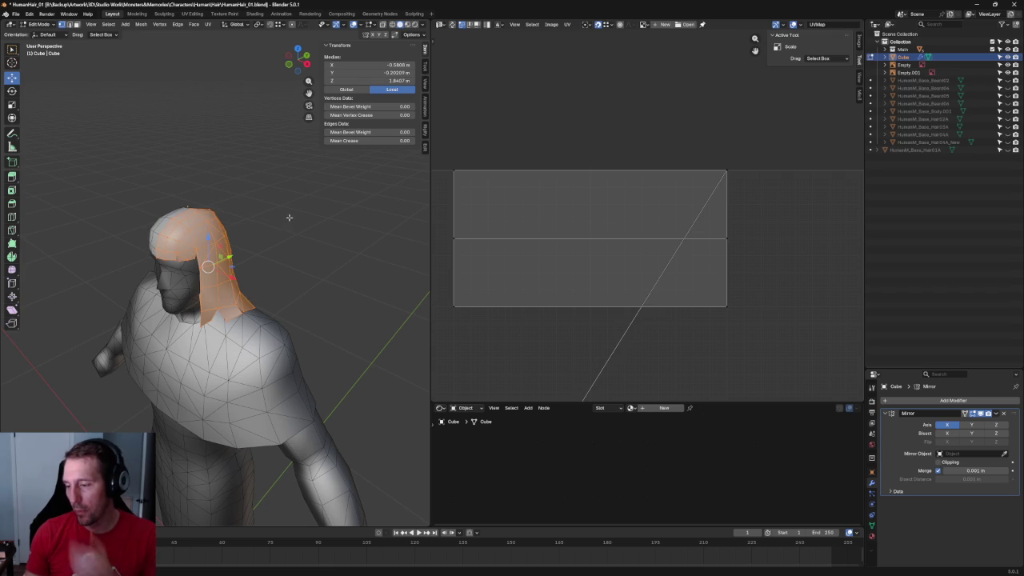
left_click(284, 218)
key("alt+z")
key("alt+z")
scroll(291, 211, "up", 3)
mouse_move(277, 240)
middle_mouse_down()
mouse_move(333, 189)
mouse_move(262, 258)
middle_mouse_up()
scroll(333, 188, "up", 1)
scroll(333, 188, "up", 2)
scroll(270, 254, "down", 4)
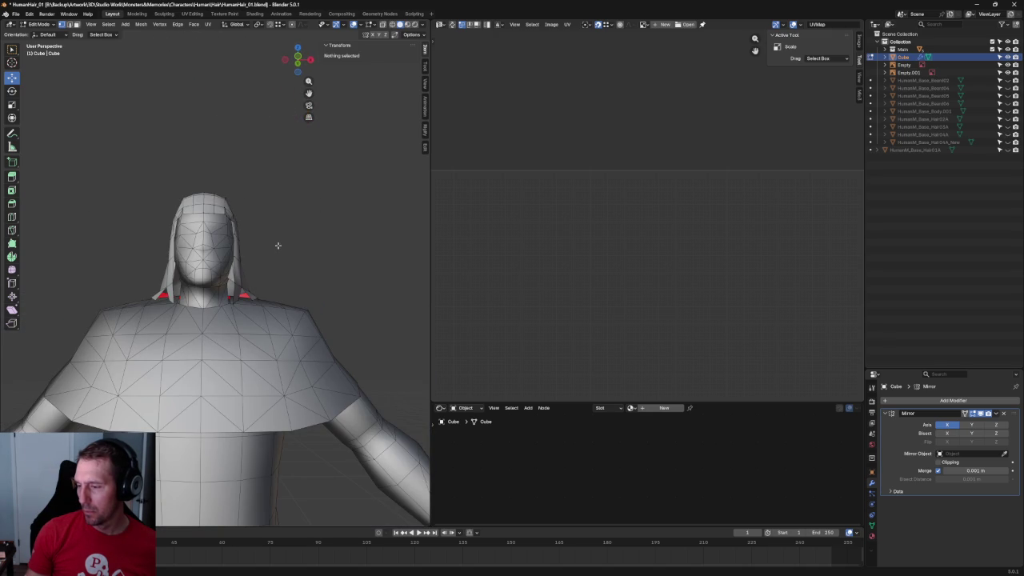
Select the vertex at the fringe's side edge and slide it inward along X.
mouse_move(278, 244)
middle_mouse_down()
mouse_move(288, 228)
mouse_move(263, 265)
mouse_move(277, 265)
middle_mouse_up()
key("grave")
left_click(224, 232)
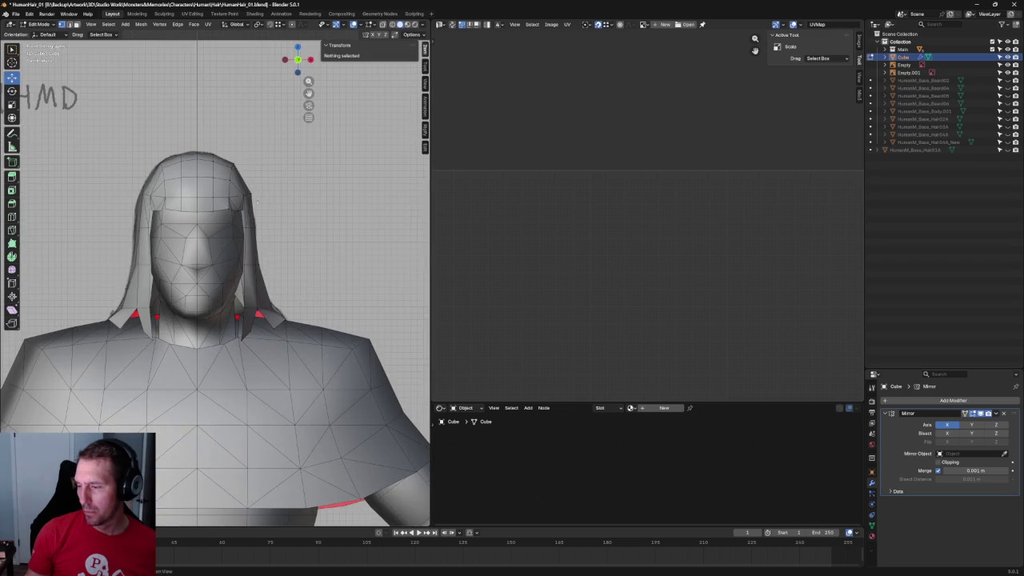
scroll(262, 187, "down", 3)
scroll(264, 189, "down", 3)
middle_click_drag(264, 189, 275, 229)
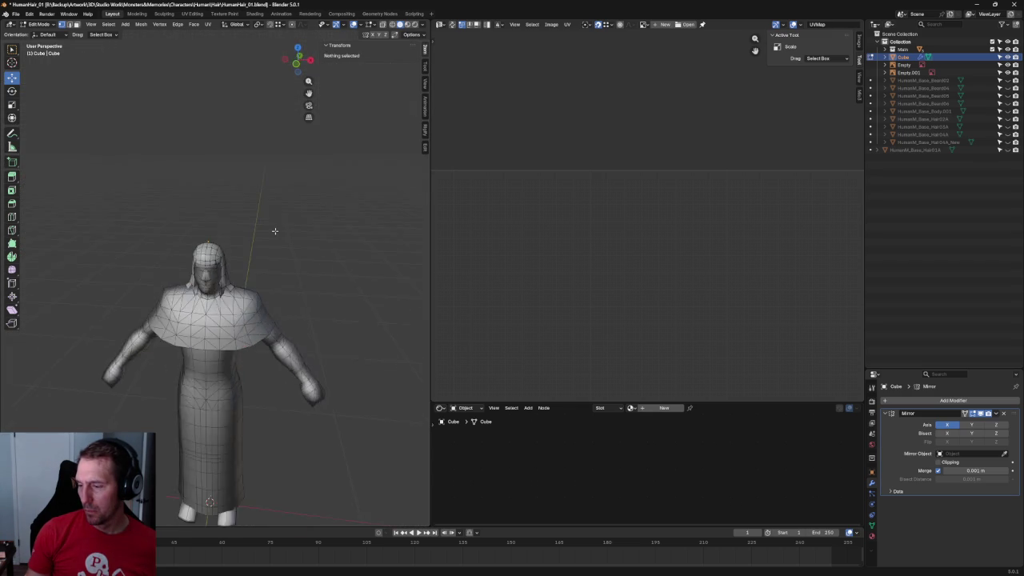
scroll(264, 216, "up", 1)
scroll(254, 256, "up", 3)
scroll(224, 283, "up", 2)
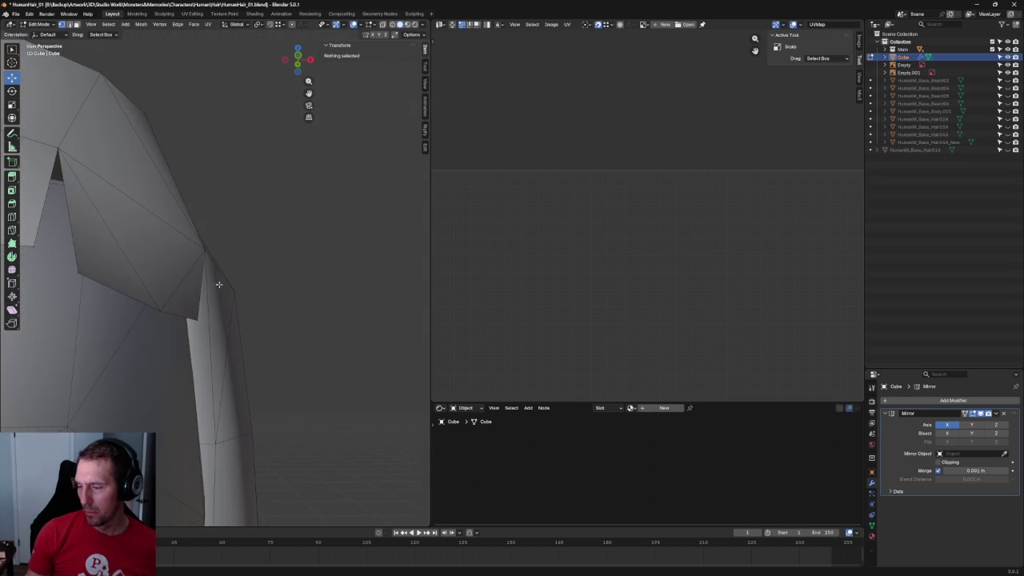
scroll(214, 256, "up", 2)
left_click(214, 248)
key("KP_Decimal")
left_click_drag(238, 264, 224, 262)
middle_click_drag(228, 264, 241, 323)
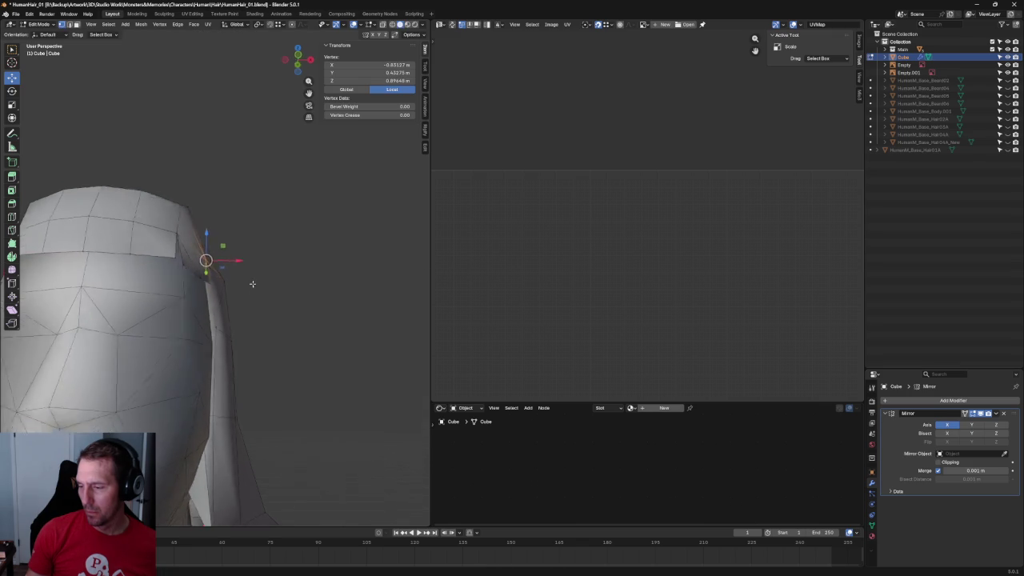
mouse_move(228, 318)
left_mouse_down()
mouse_move(212, 334)
mouse_move(199, 329)
mouse_move(210, 325)
left_mouse_up()
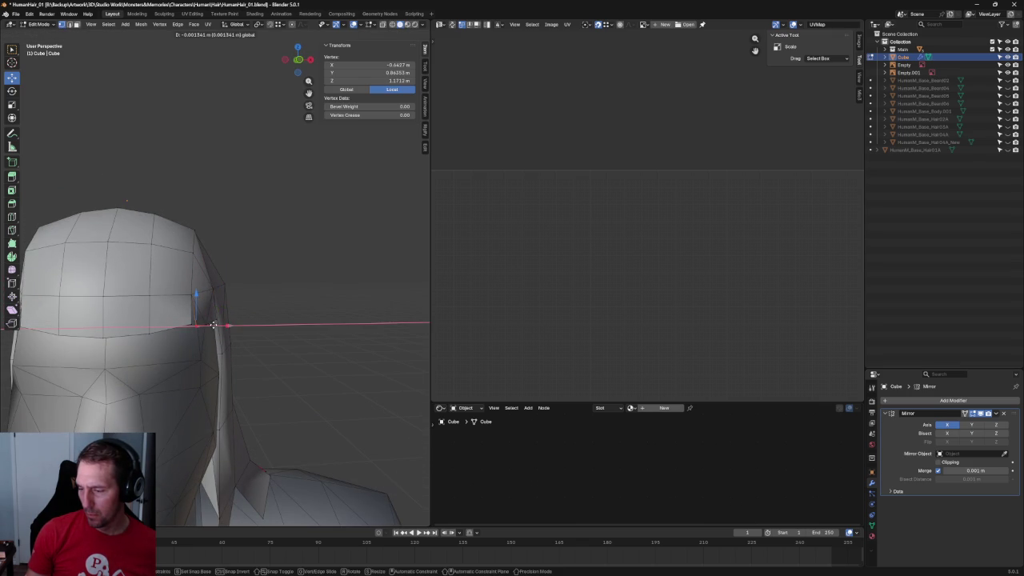
mouse_move(202, 320)
middle_mouse_down()
mouse_move(150, 280)
mouse_move(200, 320)
middle_mouse_up()
From a side view, nudge the fringe vertex along Y, then deselect it.
key("shift+space")
key("s")
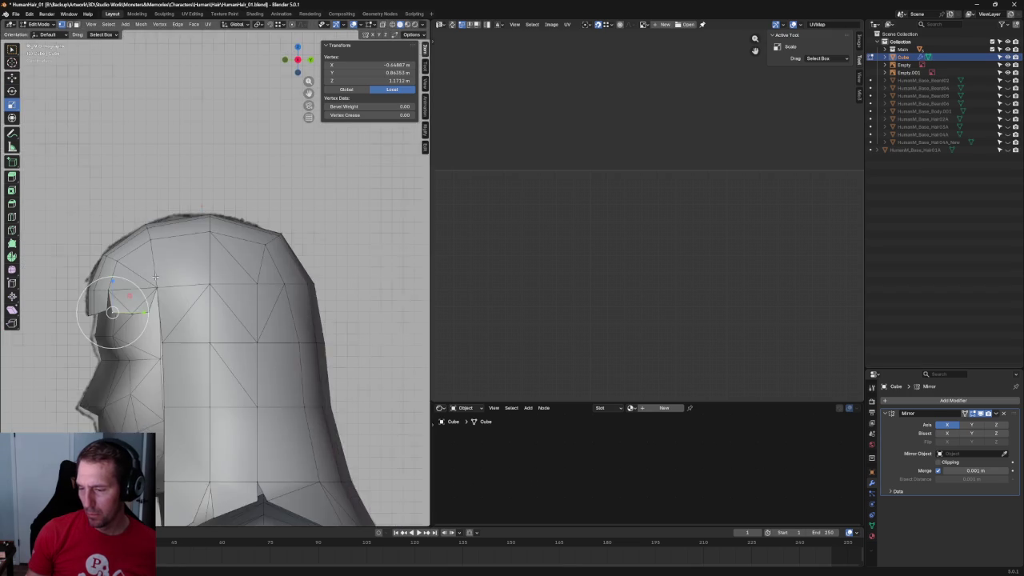
scroll(218, 343, "up", 5)
key("shift+space")
key("g")
left_click_drag(222, 334, 224, 332)
scroll(224, 332, "down", 5)
middle_click_drag(228, 332, 260, 332)
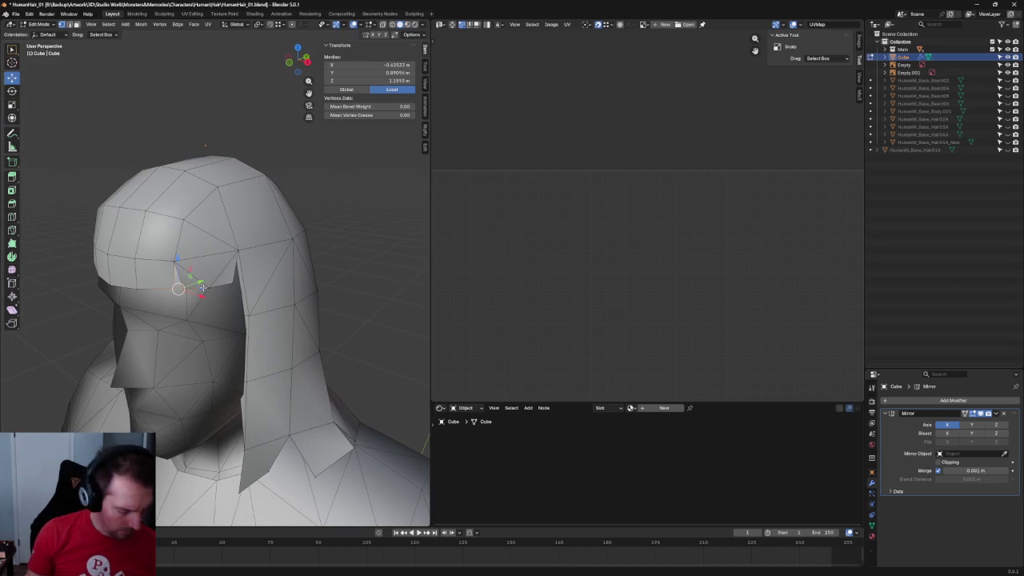
left_click(338, 256)
scroll(256, 241, "down", 3)
middle_click_drag(256, 242, 200, 272)
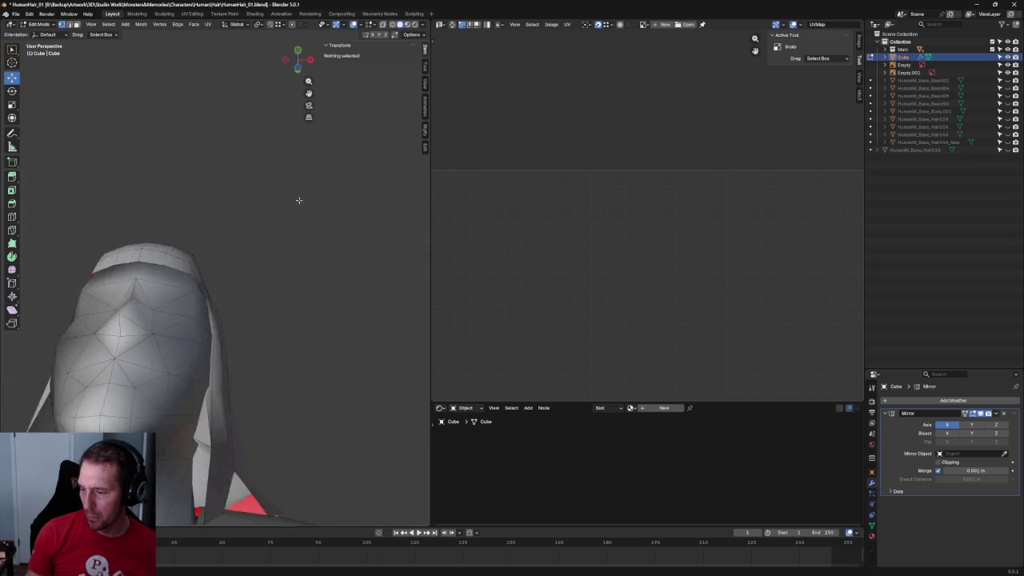
Lower the hair-edge vertex by the fringe slightly and shift it along Y.
key("KP_1")
scroll(178, 296, "up", 5)
key("alt+z")
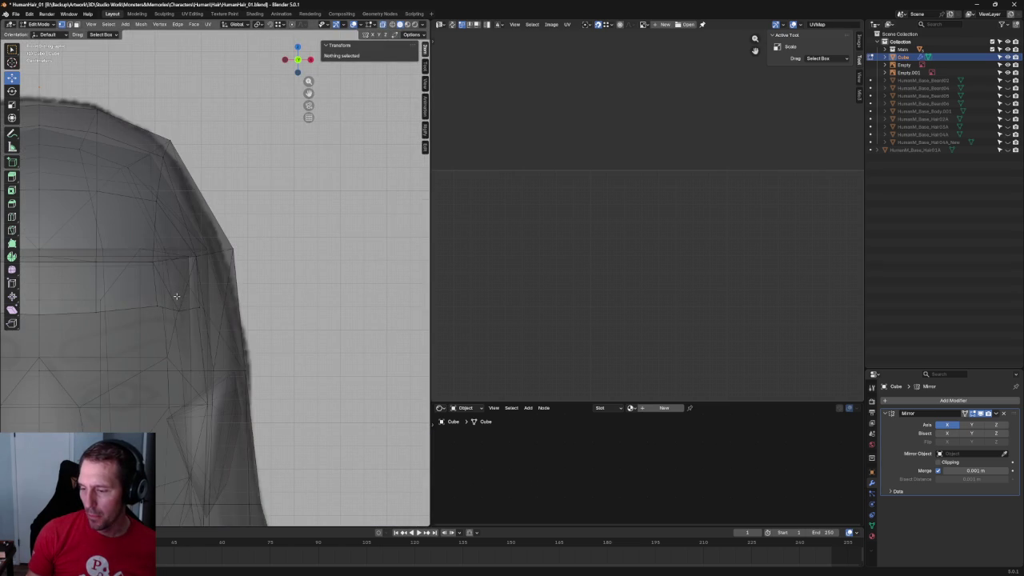
left_click(156, 307)
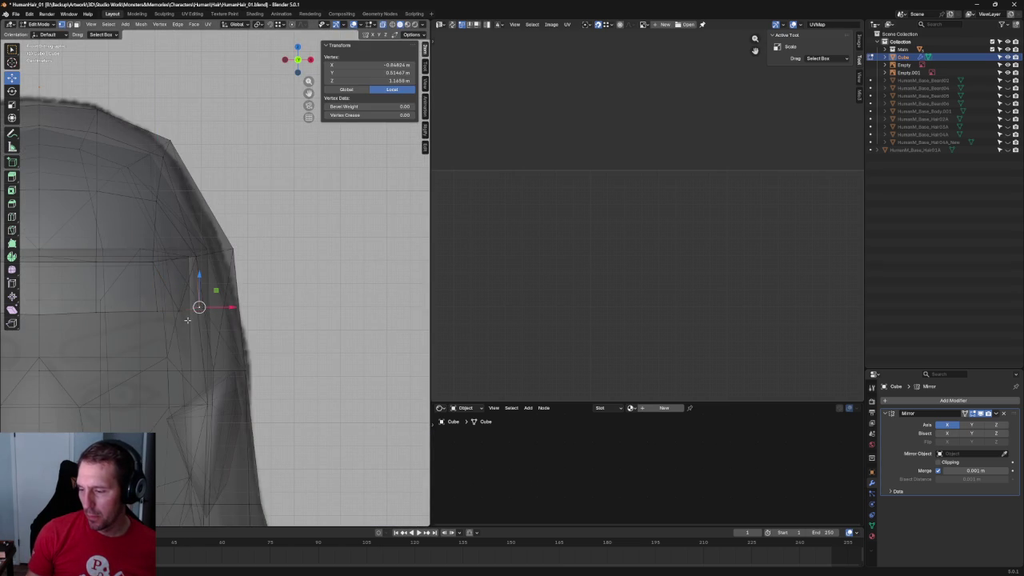
key("alt+z")
left_click_drag(198, 286, 240, 311)
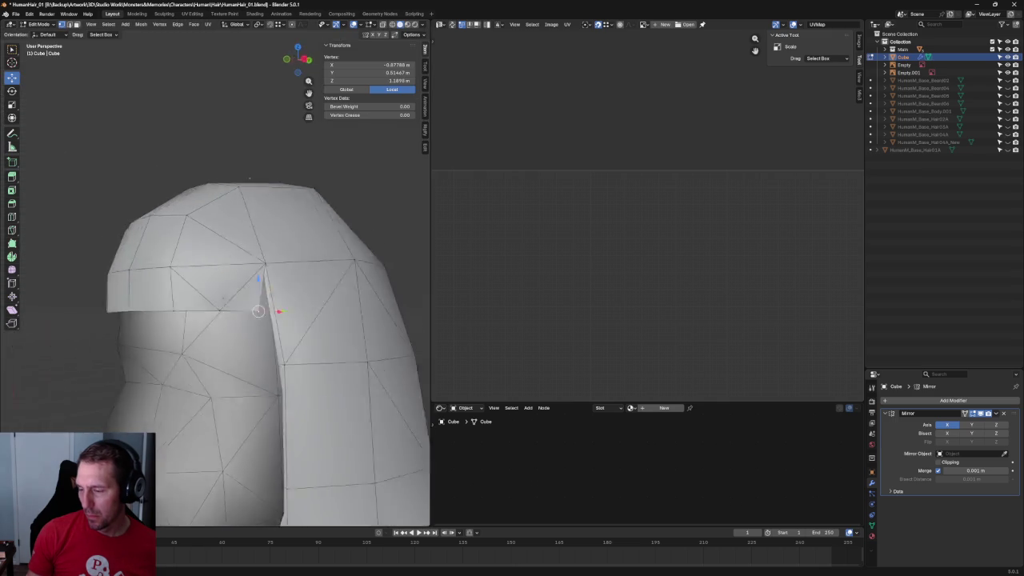
middle_click_drag(272, 288, 268, 298)
key("alt+z")
left_click_drag(306, 312, 319, 305)
key("alt+z")
middle_click_drag(312, 304, 315, 303)
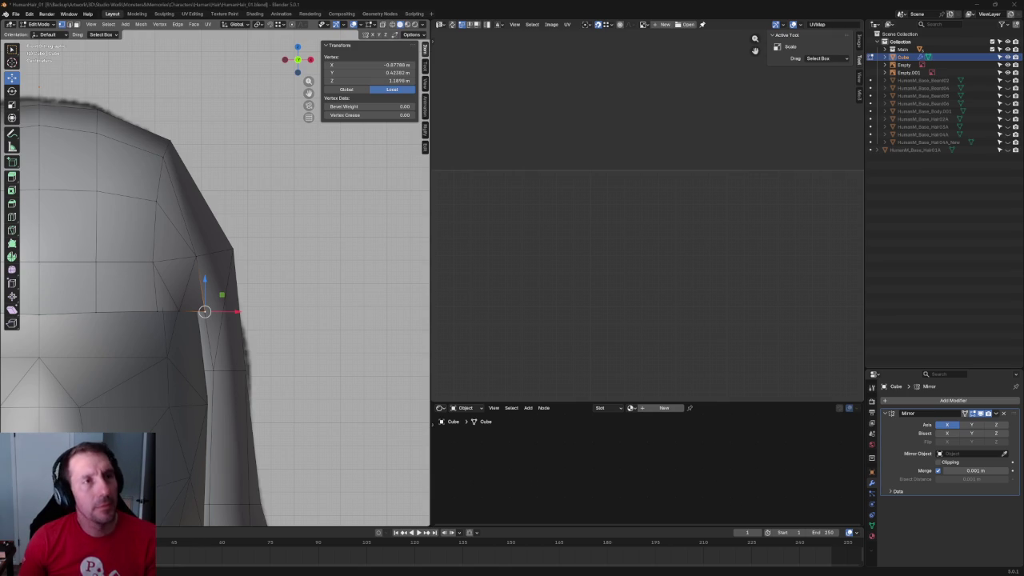
Slide the lower fringe edge and the fringe-corner vertices along X.
scroll(198, 351, "down", 5)
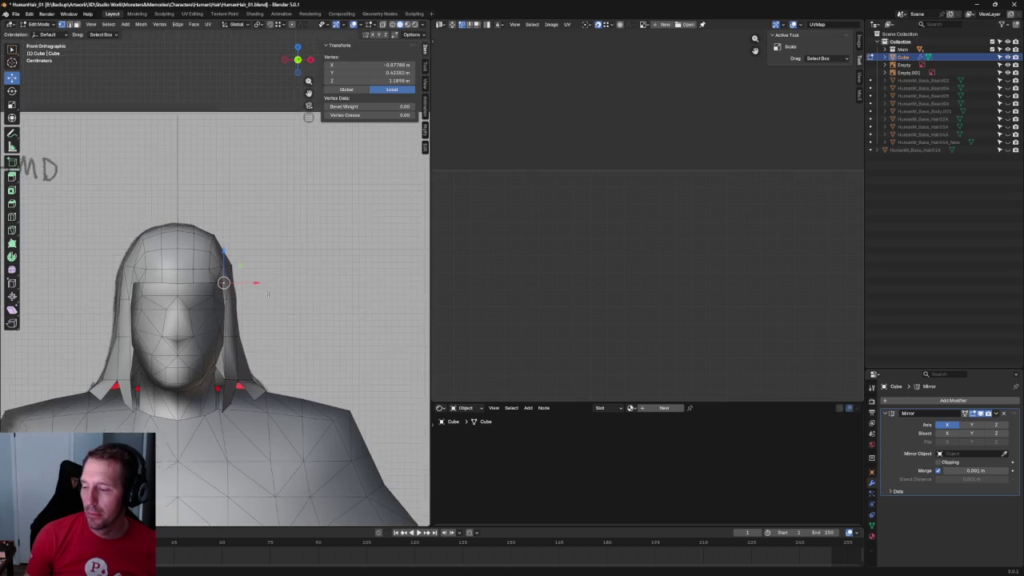
scroll(184, 304, "up", 4)
scroll(179, 283, "up", 2)
key("alt+z")
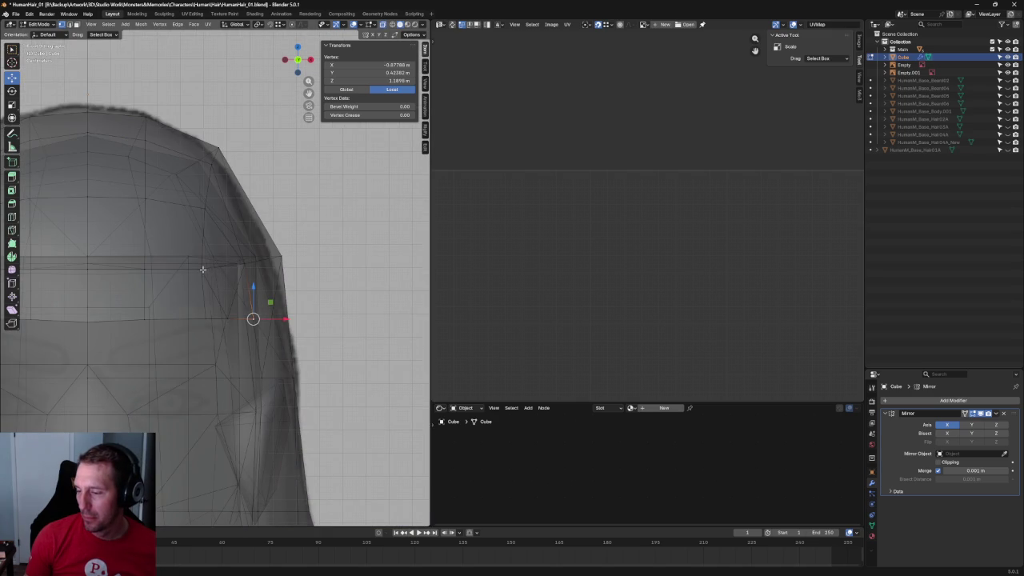
left_click(207, 307)
key("alt+z")
left_click_drag(230, 293, 232, 293)
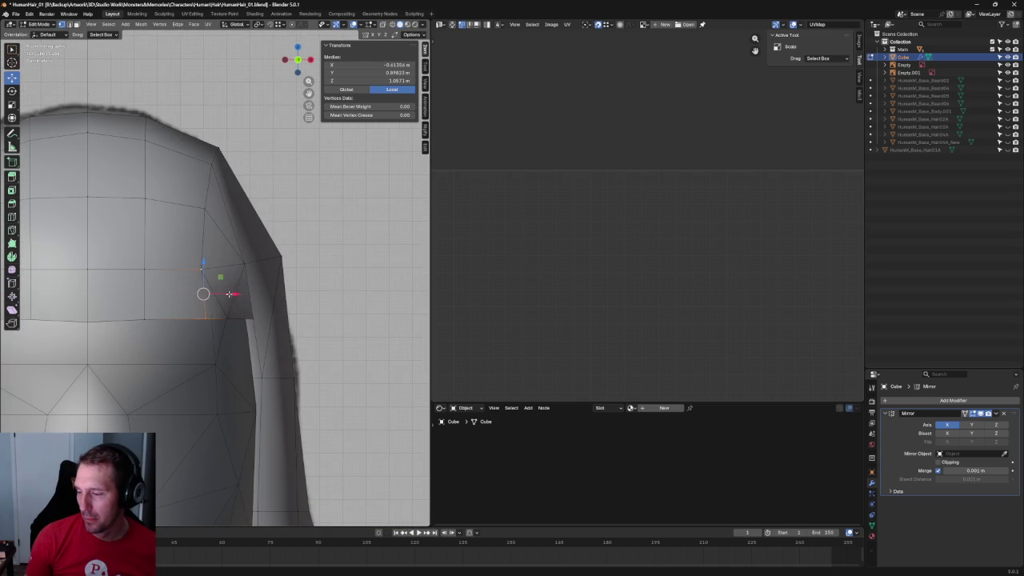
middle_click_drag(229, 293, 180, 313)
left_click_drag(104, 282, 184, 318)
mouse_move(176, 286)
middle_mouse_down()
mouse_move(187, 258)
mouse_move(202, 273)
middle_mouse_up()
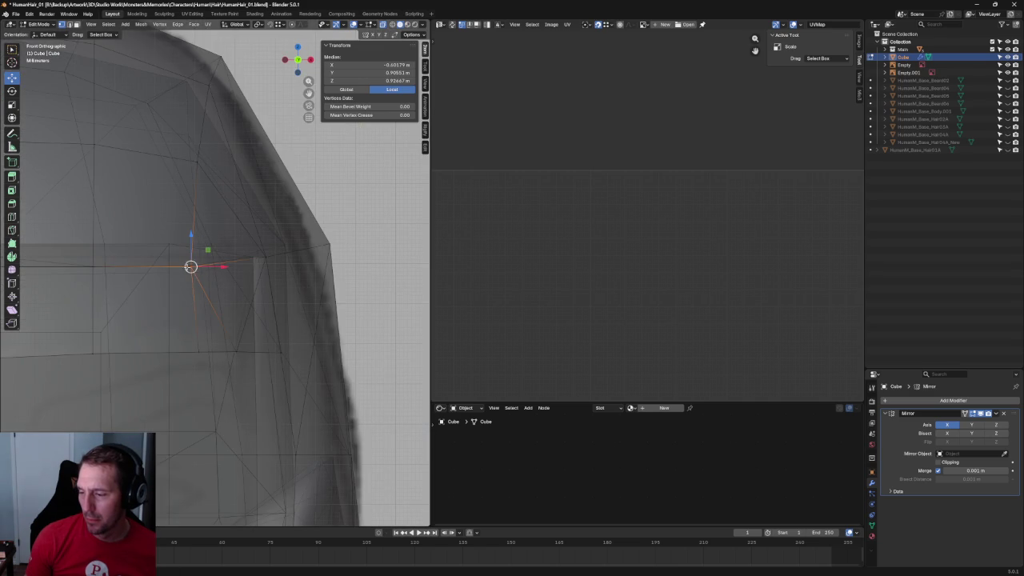
left_click(171, 257, "shift")
left_click_drag(219, 268, 231, 271)
Move the vertex beside the fringe along X, then deselect everything.
left_click(200, 349)
key("g")
key("x")
left_click(203, 379)
key("alt+z")
key("alt+a")
scroll(203, 379, "down", 5)
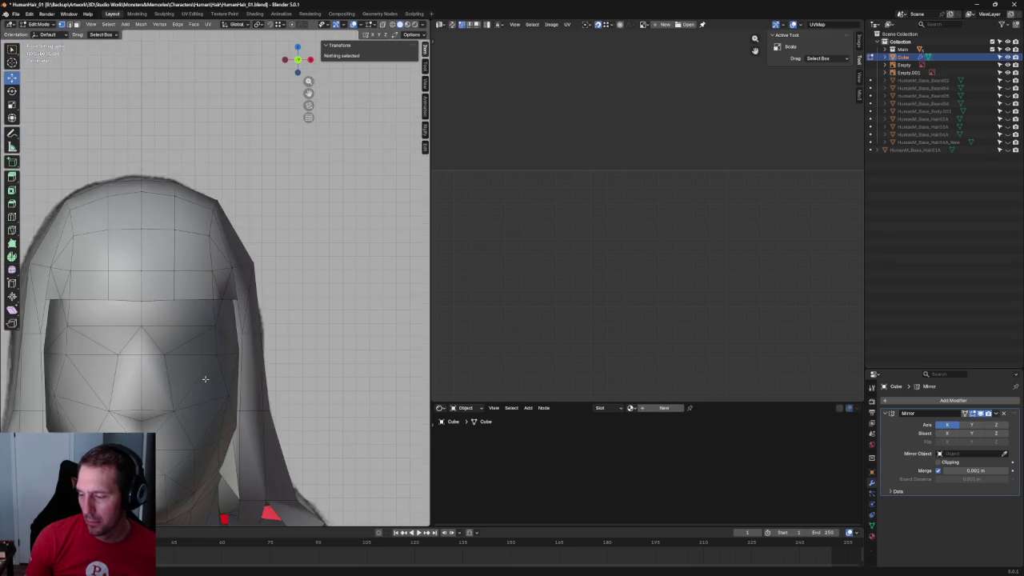
scroll(203, 379, "down", 3)
scroll(203, 379, "down", 2)
View the head and shoulders from the front-side and pick an element on the hair's right half.
mouse_move(203, 379)
middle_mouse_down()
mouse_move(241, 354)
mouse_move(195, 281)
mouse_move(194, 301)
middle_mouse_up()
scroll(278, 199, "up", 4)
mouse_move(278, 199)
middle_mouse_down()
mouse_move(272, 357)
mouse_move(238, 338)
mouse_move(224, 303)
middle_mouse_up()
scroll(279, 286, "down", 3)
scroll(238, 338, "up", 3)
scroll(225, 303, "up", 4)
scroll(225, 304, "down", 4)
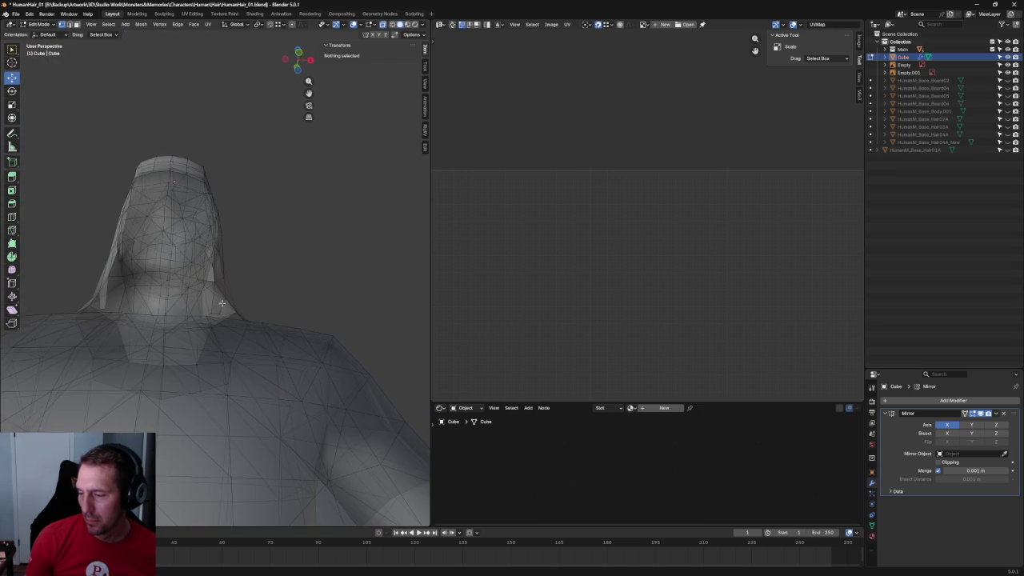
left_click(199, 281)
Select the linked hair half, hide the Main body, and hide all unselected geometry.
key("ctrl+l")
middle_click_drag(199, 281, 215, 284)
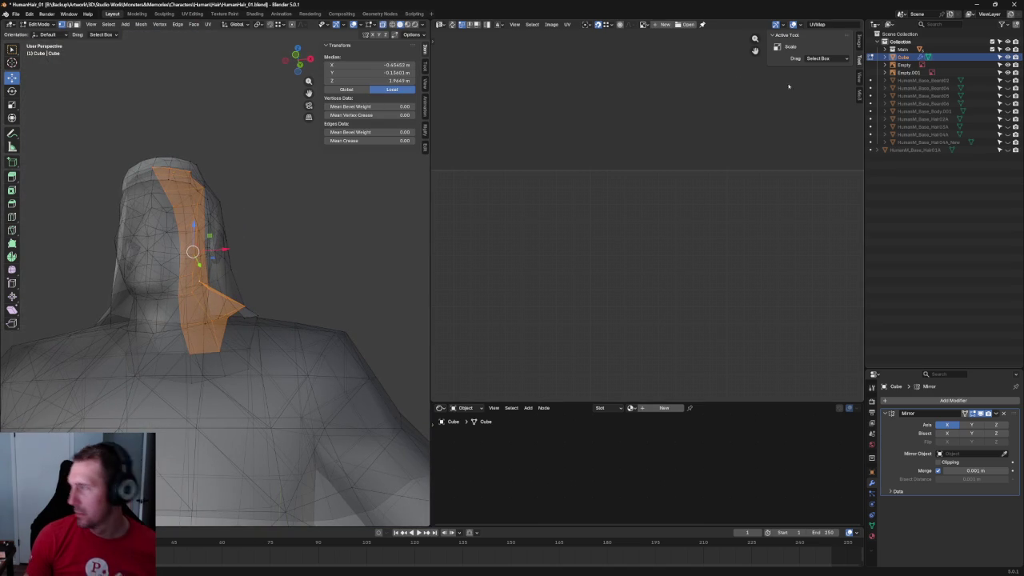
left_click(1007, 49)
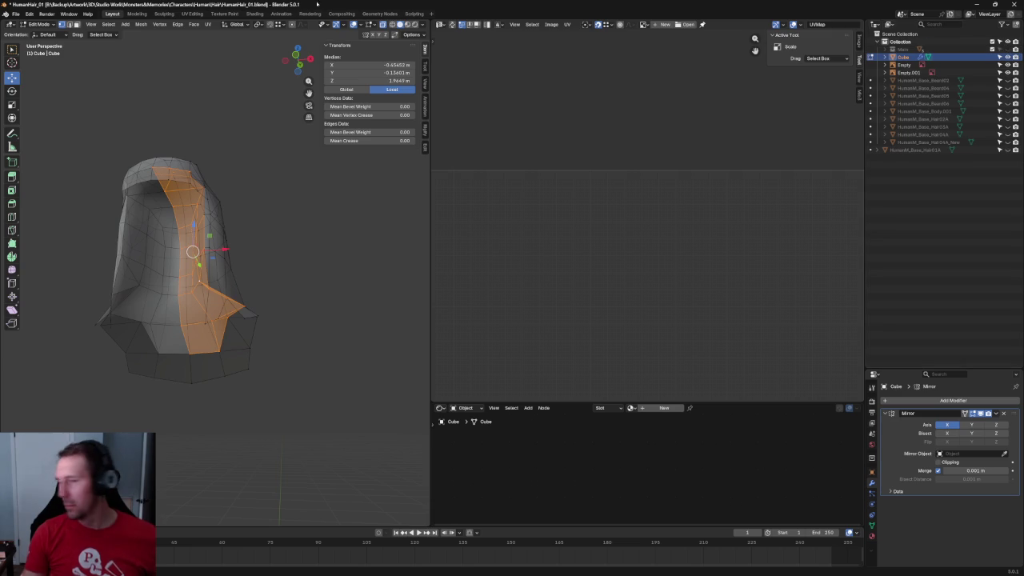
left_click(141, 25)
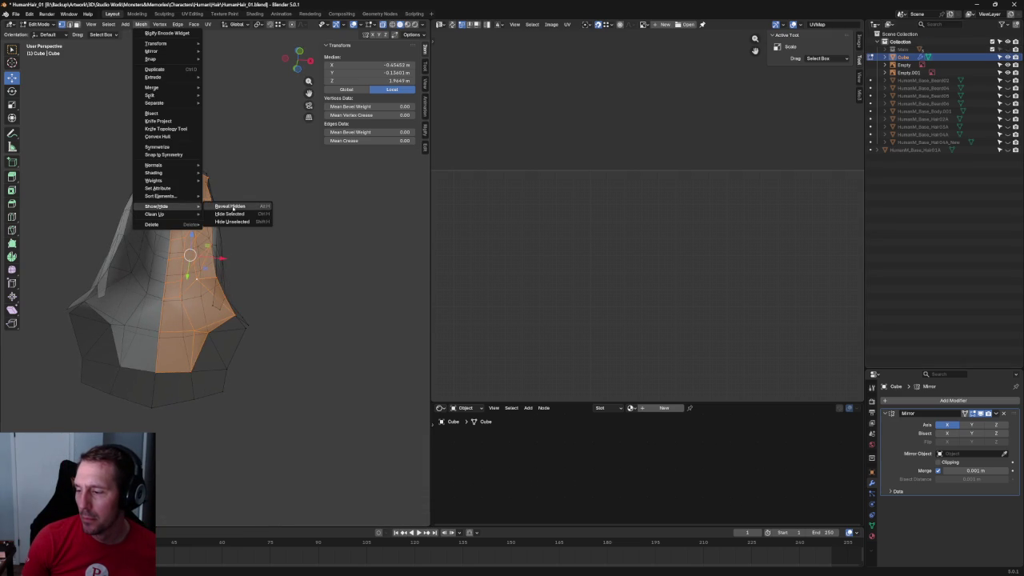
left_click(256, 221)
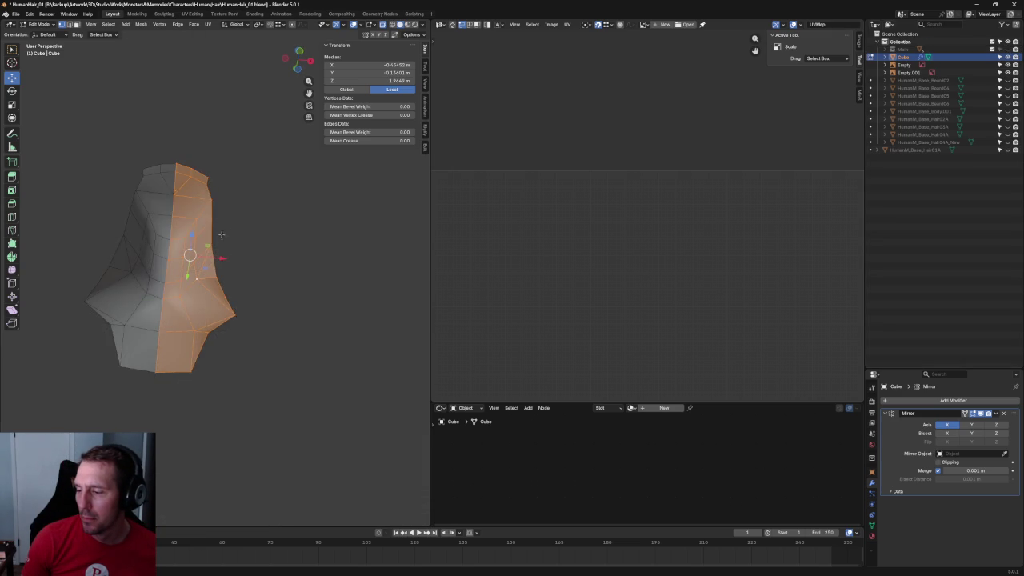
scroll(232, 257, "up", 3)
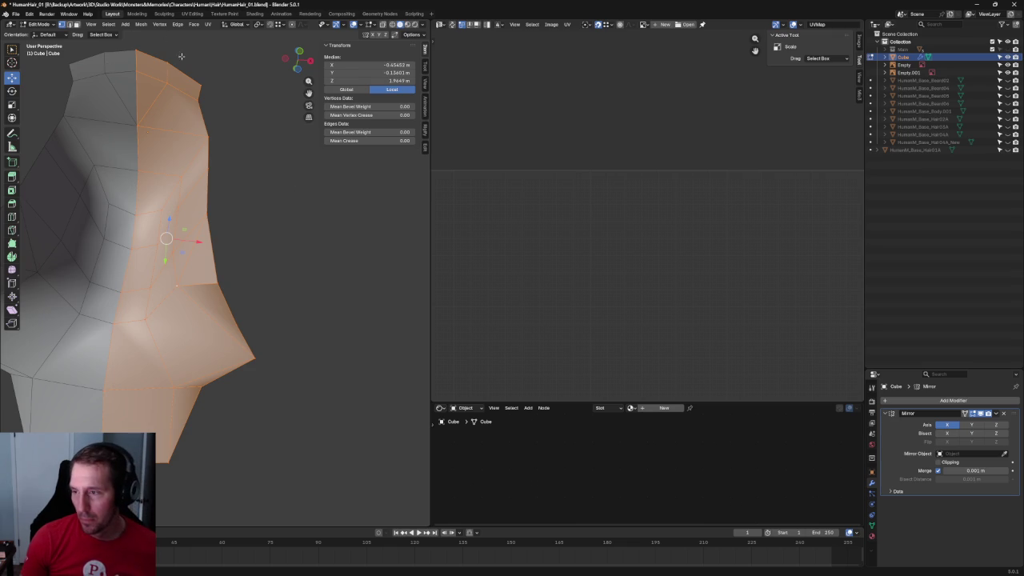
Merge the hair's duplicate vertex by distance, check the result, and return to front view.
left_click(142, 25)
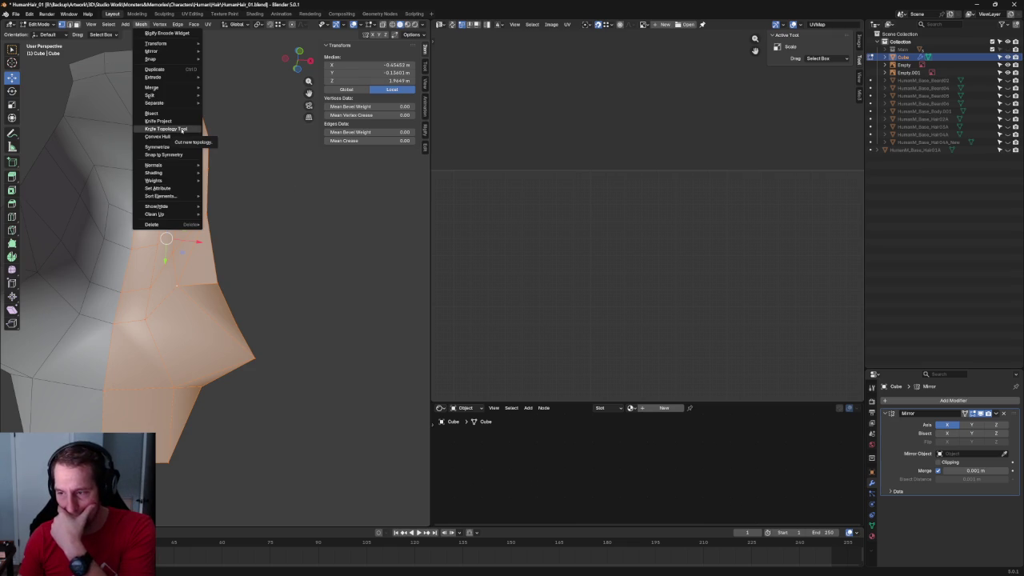
mouse_move(160, 86)
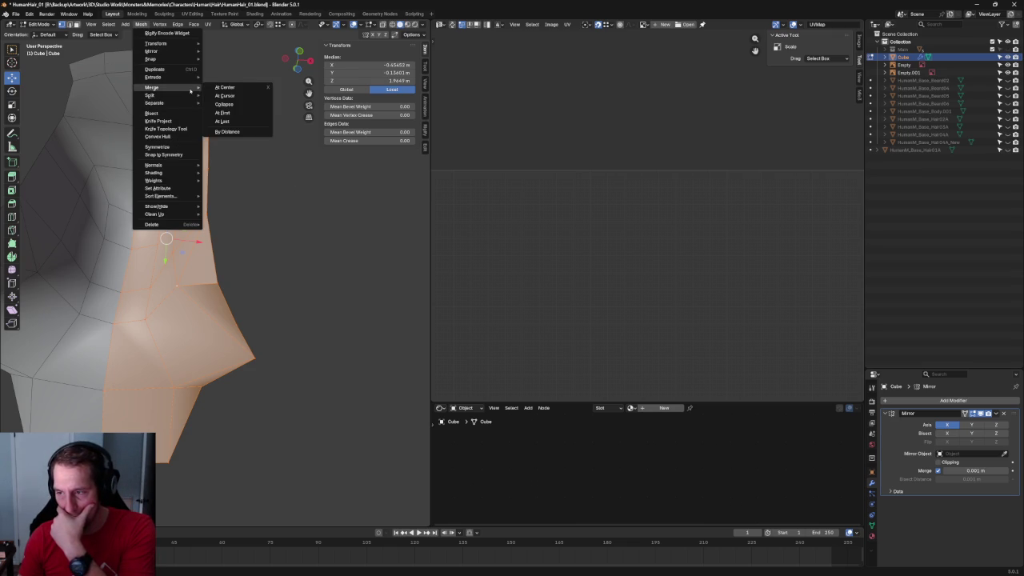
left_click(233, 132)
left_click(291, 240)
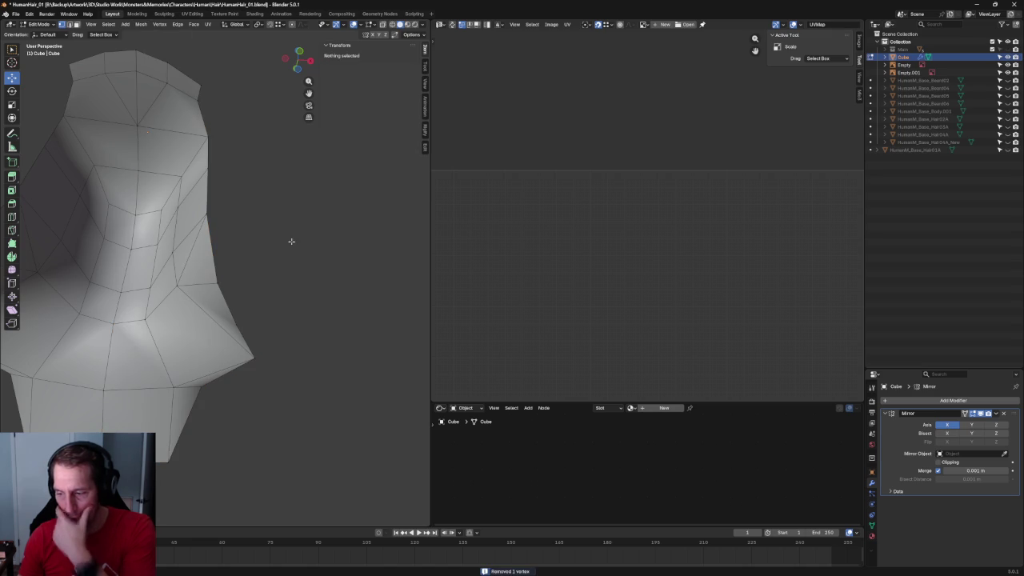
scroll(271, 295, "down", 2)
middle_click_drag(272, 295, 263, 297)
left_click_drag(264, 297, 229, 318)
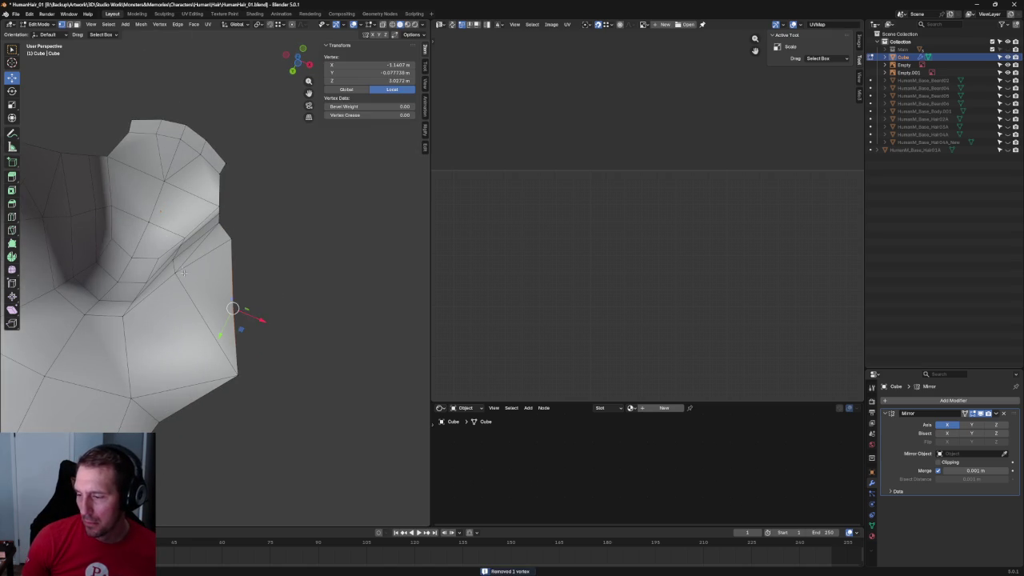
left_click(359, 315)
scroll(263, 295, "down", 3)
mouse_move(263, 295)
middle_mouse_down()
mouse_move(248, 347)
mouse_move(247, 293)
mouse_move(284, 348)
mouse_move(270, 320)
middle_mouse_up()
key("KP_1")
scroll(265, 291, "up", 2)
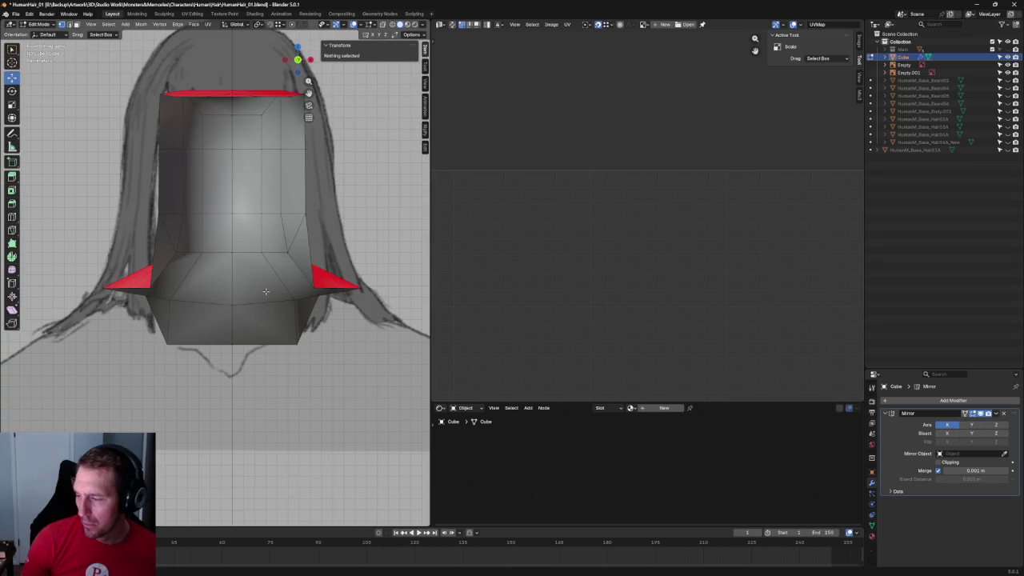
Raise the chin-level row of hair vertices vertically up against the neck.
key("alt+z")
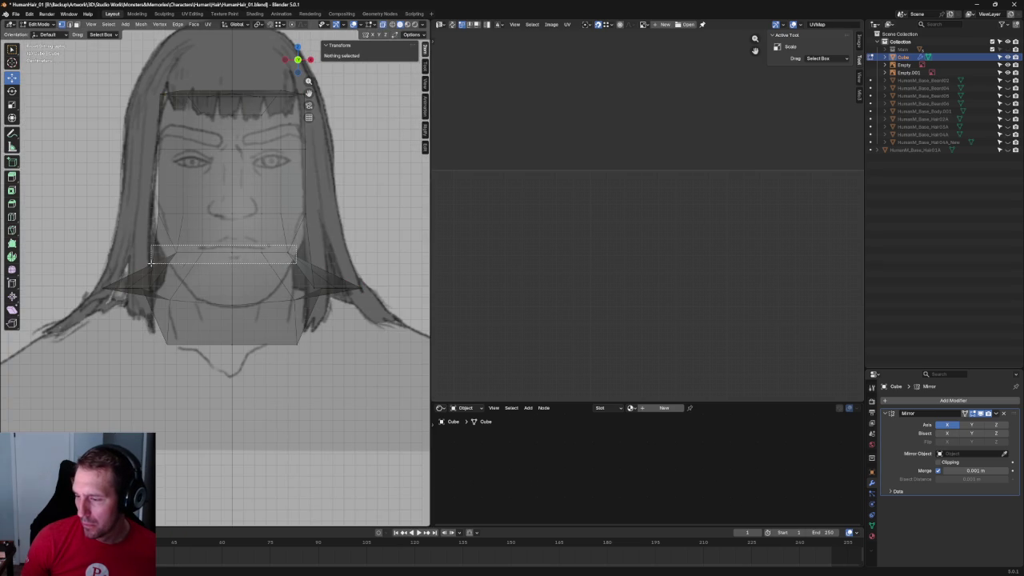
left_click_drag(150, 262, 149, 265)
key("alt+z")
key("g")
key("z")
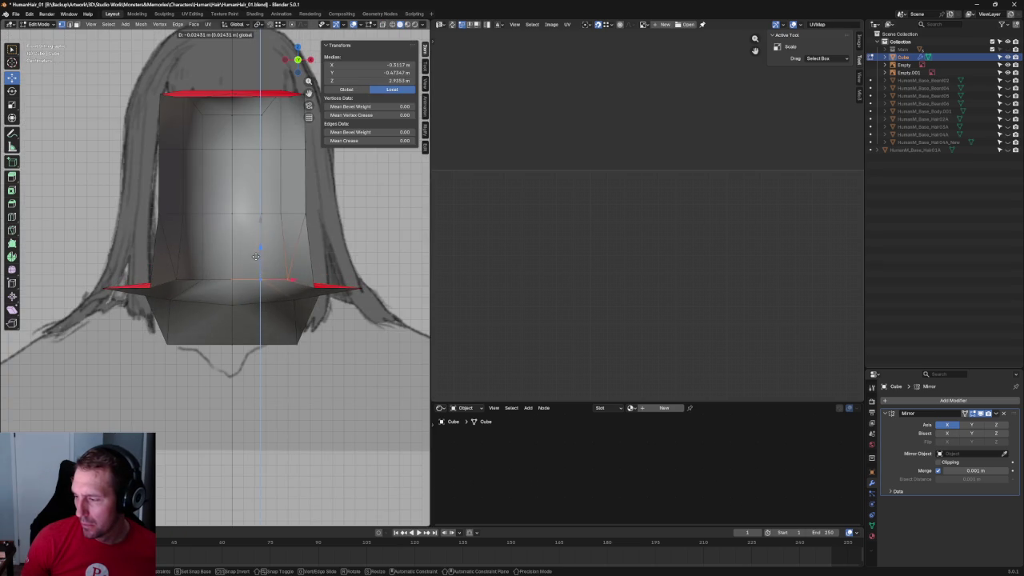
left_click(261, 246)
mouse_move(261, 246)
middle_mouse_down()
mouse_move(283, 277)
mouse_move(283, 260)
mouse_move(264, 314)
mouse_move(240, 331)
middle_mouse_up()
In side orthographic view, slide a side hair vertex front-to-back.
key("grave")
left_click(281, 246)
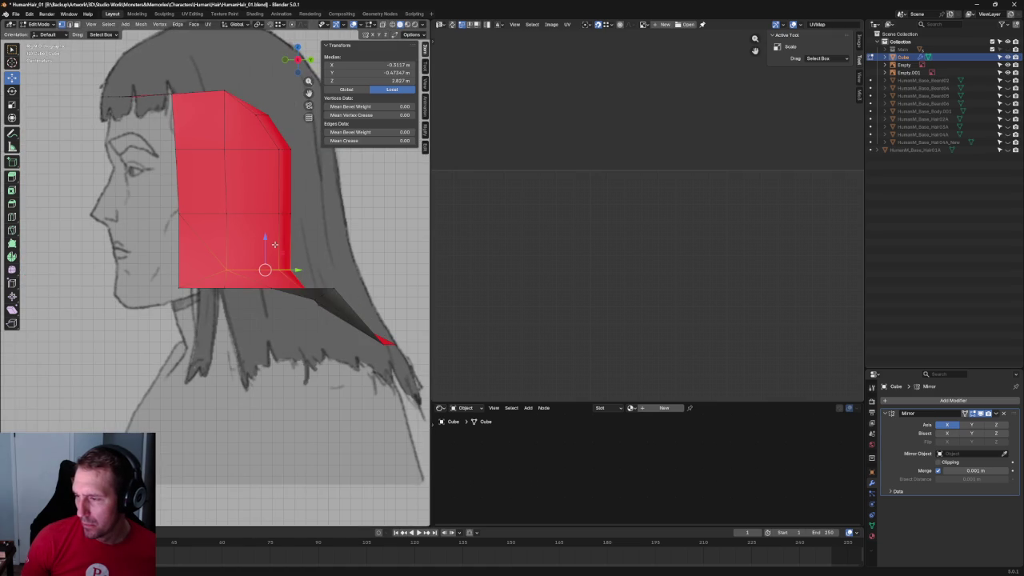
scroll(275, 244, "up", 2)
scroll(256, 232, "up", 2)
left_click(226, 245)
key("g")
key("y")
left_click(238, 248)
Move the corner and bottom hair vertices front-to-back toward the face.
left_click_drag(280, 267, 272, 299)
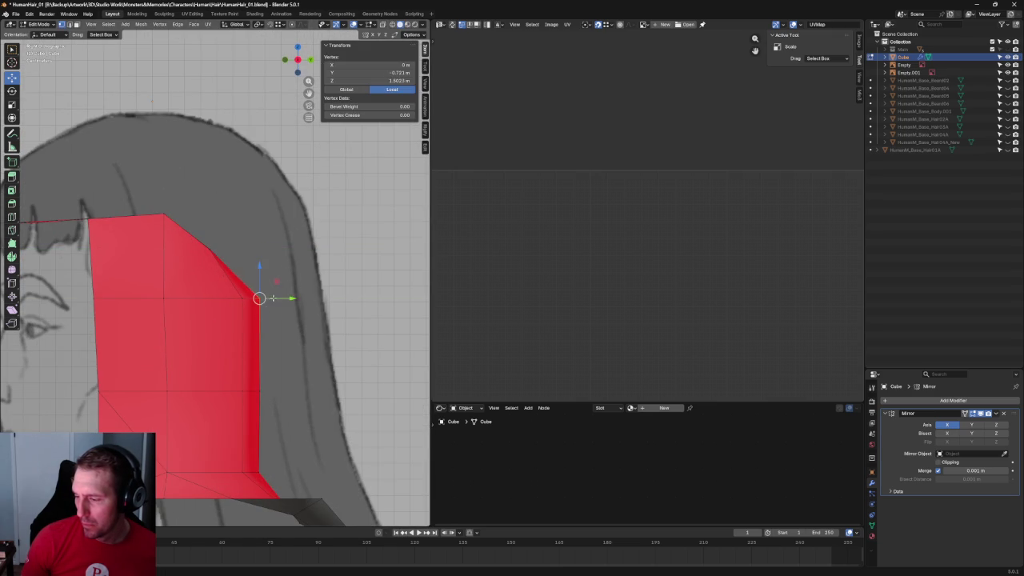
key("g")
key("y")
left_click(260, 391)
key("g")
key("y")
left_click(268, 438)
key("g")
key("y")
left_click(264, 478)
Scale the hair's vertical back edge narrower front-to-back.
left_click_drag(313, 219, 237, 475)
key("s")
key("y")
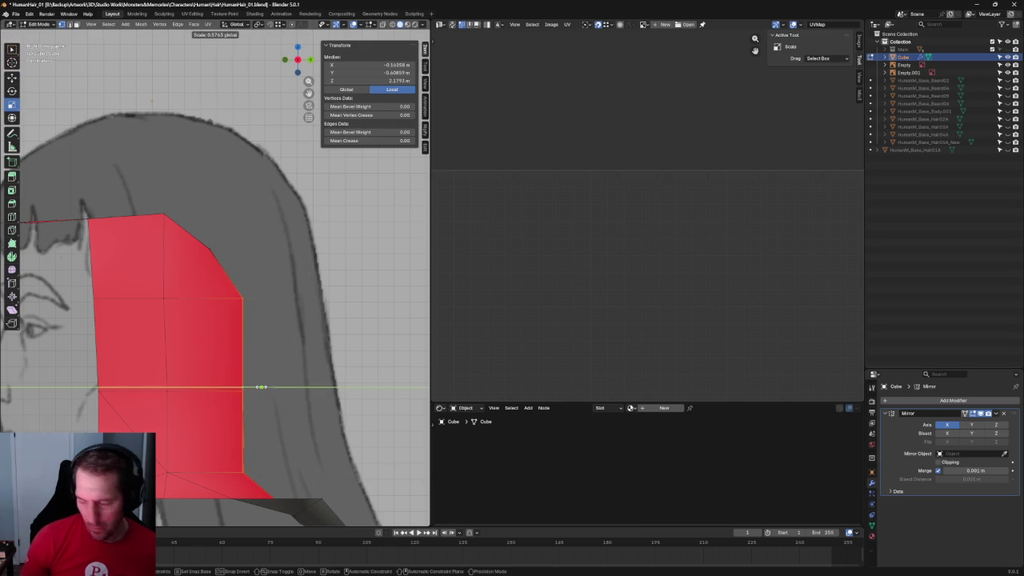
left_click(261, 386)
key("alt+a")
key("Home")
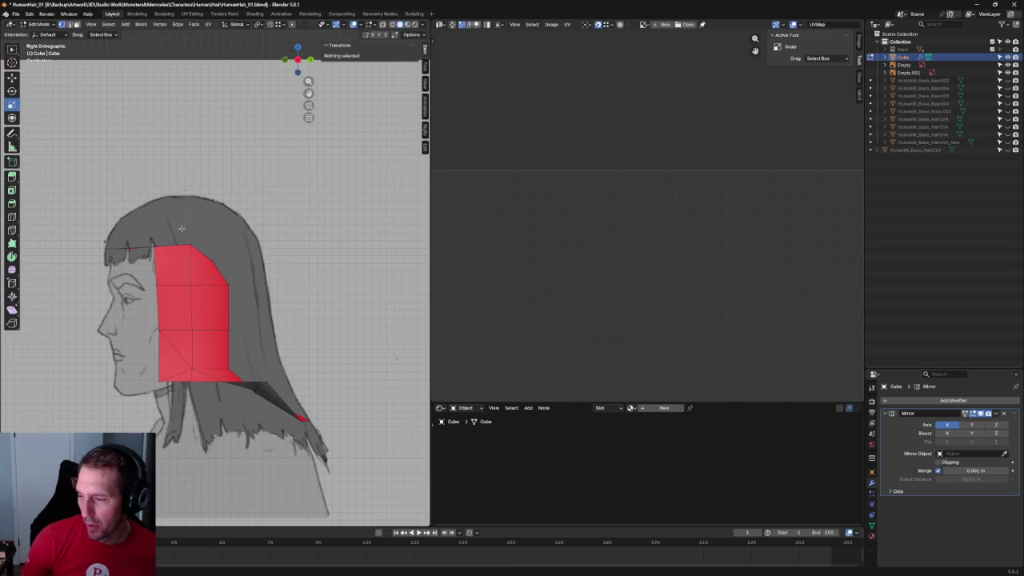
Slim the red hair side by scaling its vertices front-to-back.
left_click(192, 285)
key("s")
key("y")
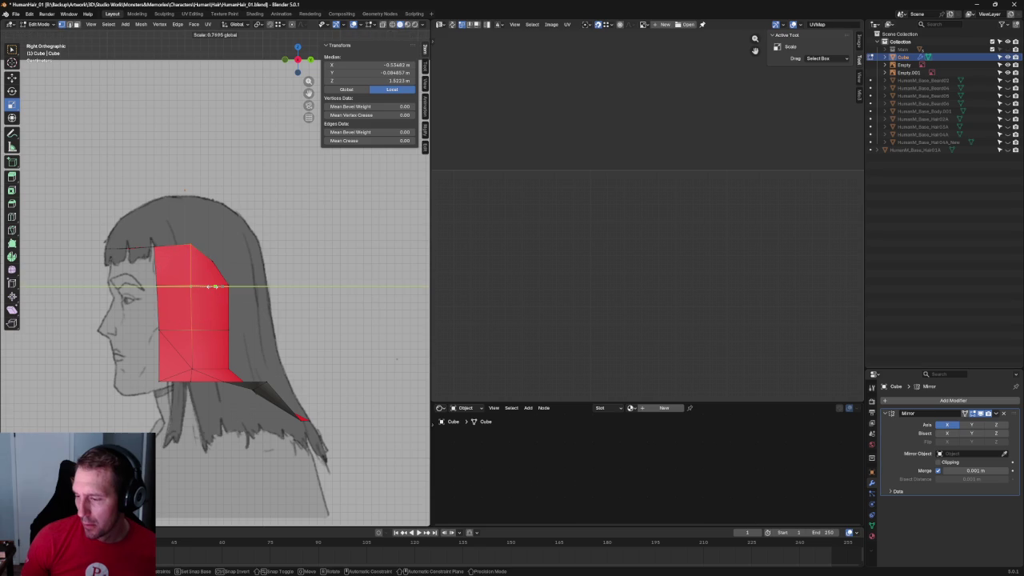
left_click(210, 288)
key("alt+a")
key("Home")
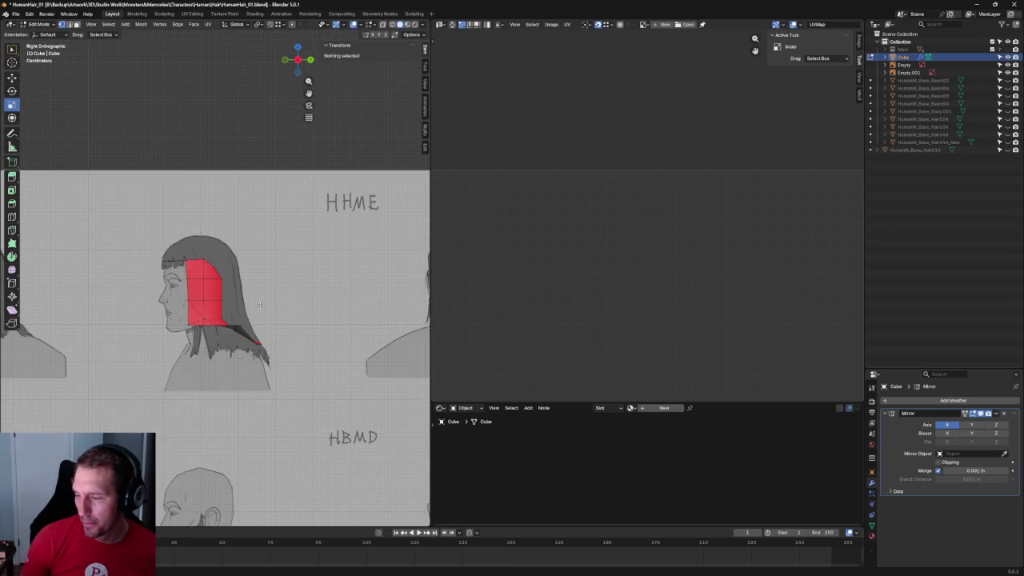
scroll(190, 319, "up", 5)
Reposition a vertex on the lower hair fin in side view.
mouse_move(175, 309)
middle_mouse_down()
mouse_move(262, 315)
mouse_move(177, 399)
mouse_move(270, 354)
middle_mouse_up()
scroll(262, 316, "down", 4)
key("KP_3")
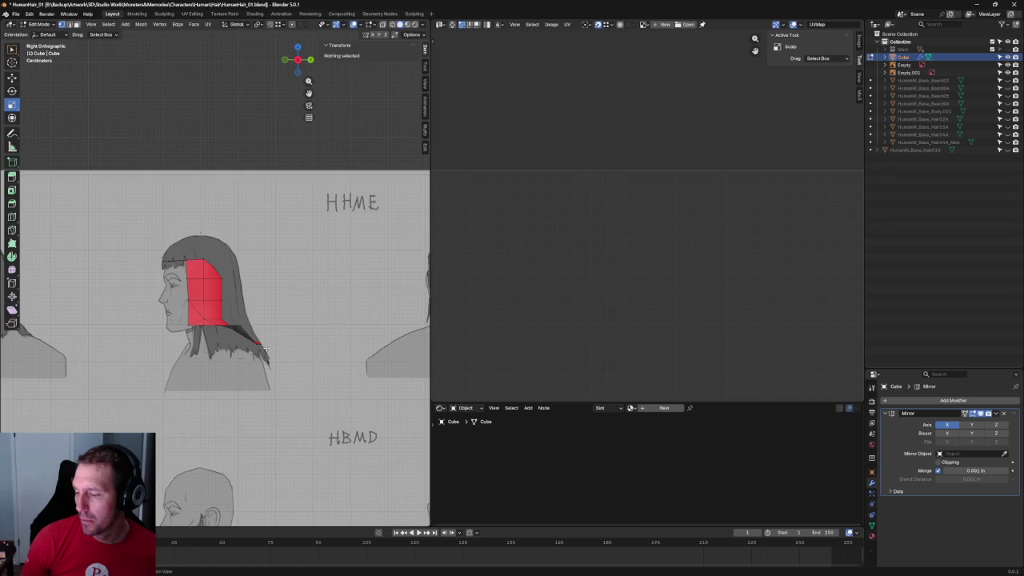
scroll(219, 256, "up", 3)
scroll(220, 257, "up", 2)
scroll(224, 347, "up", 2)
scroll(191, 351, "up", 1)
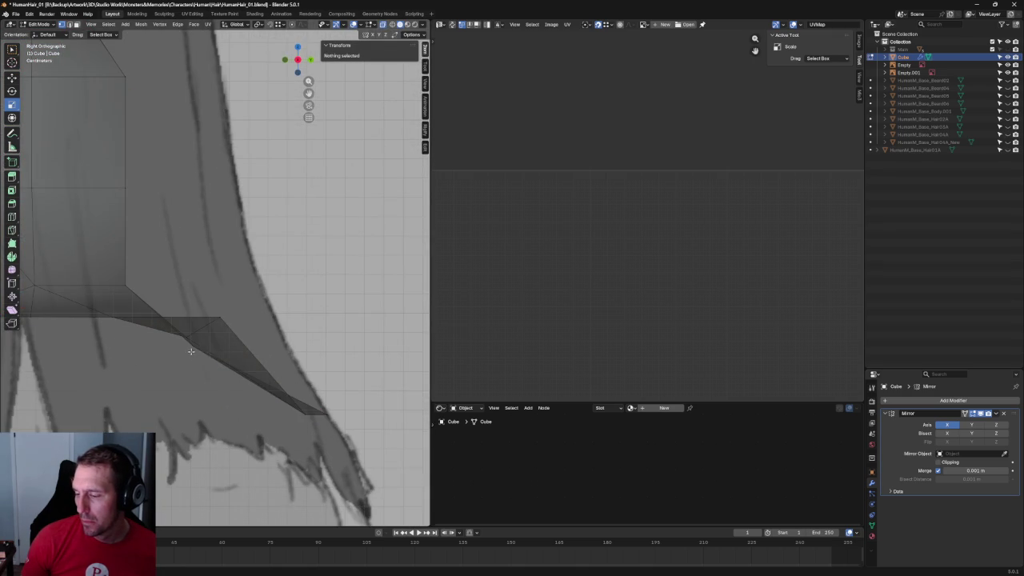
left_click_drag(206, 339, 182, 366)
key("g")
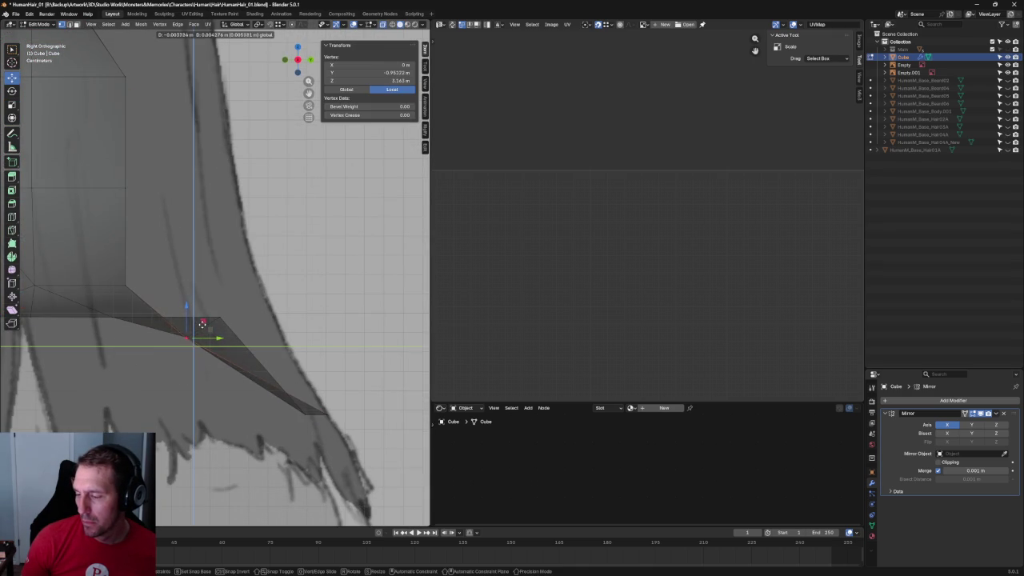
left_click(202, 323)
Move a pair of lower fin vertices to reshape the fin.
left_click_drag(180, 316, 212, 352)
key("g")
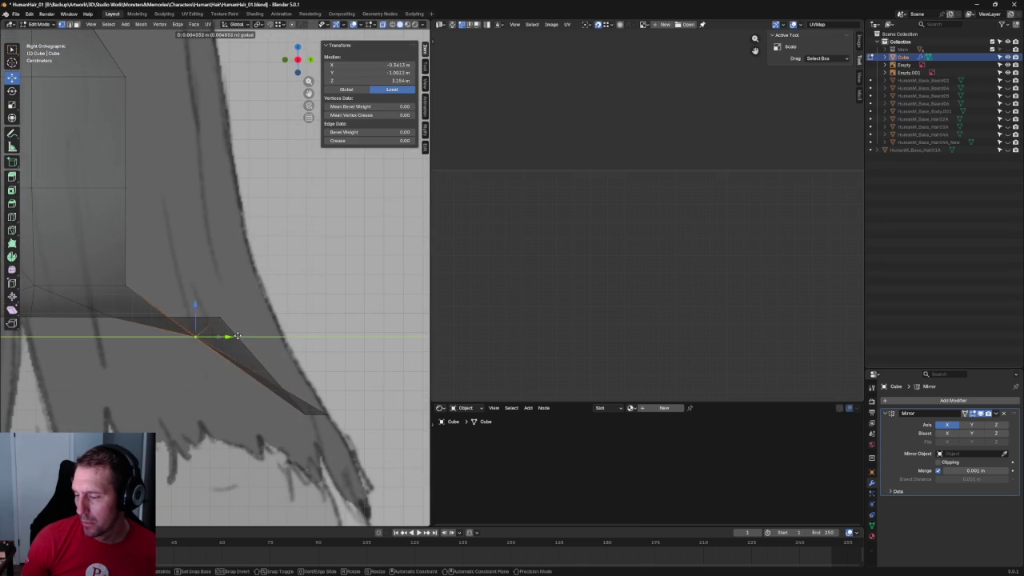
left_click(250, 334)
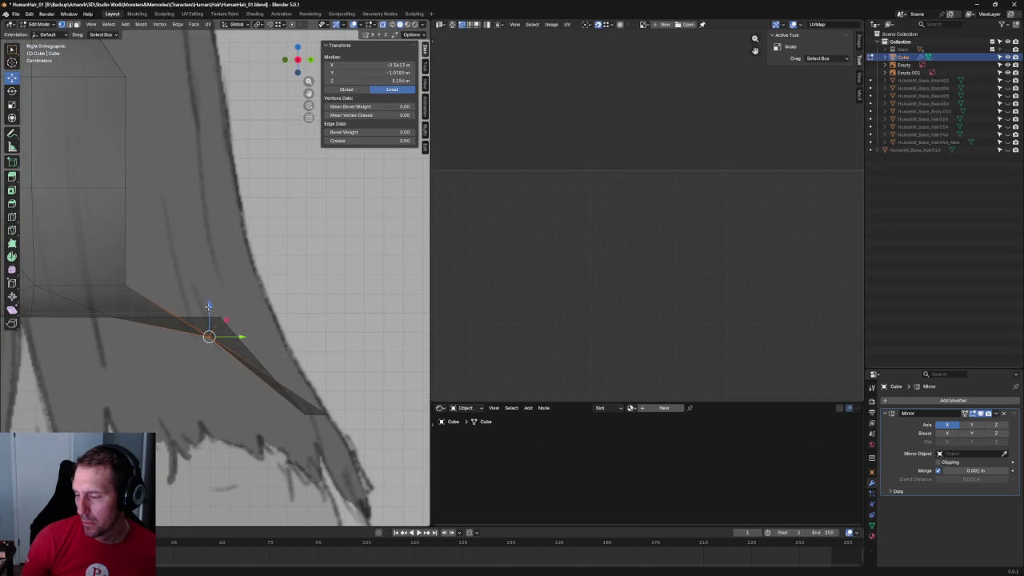
left_click(256, 318)
scroll(256, 317, "down", 1)
scroll(256, 318, "down", 4)
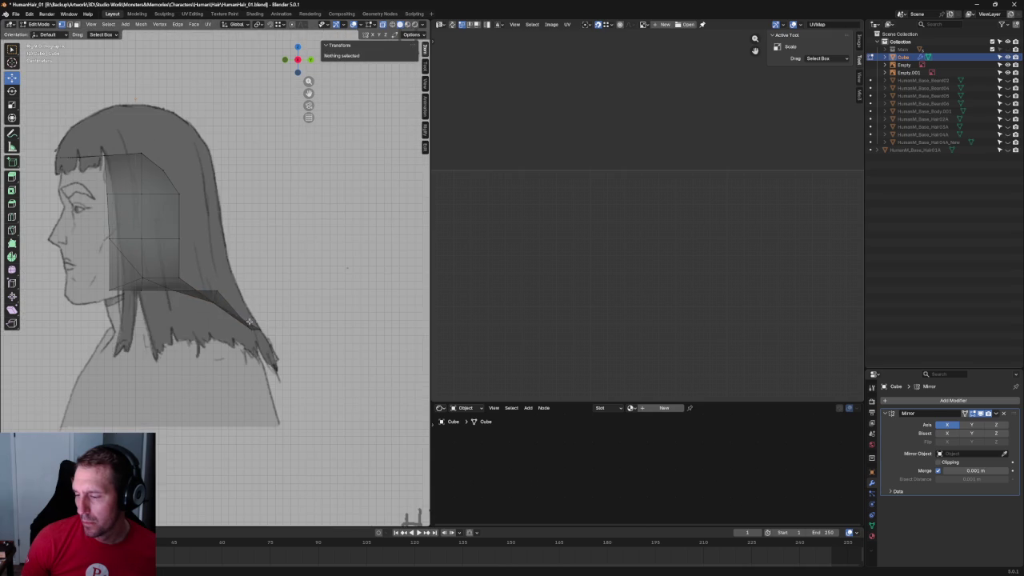
scroll(176, 303, "down", 3)
Adjust the shoulder-corner vertex, pushing it back and fine-tuning it front-to-back.
mouse_move(175, 303)
middle_mouse_down()
mouse_move(256, 312)
mouse_move(274, 336)
mouse_move(271, 302)
mouse_move(173, 317)
middle_mouse_up()
key("KP_3")
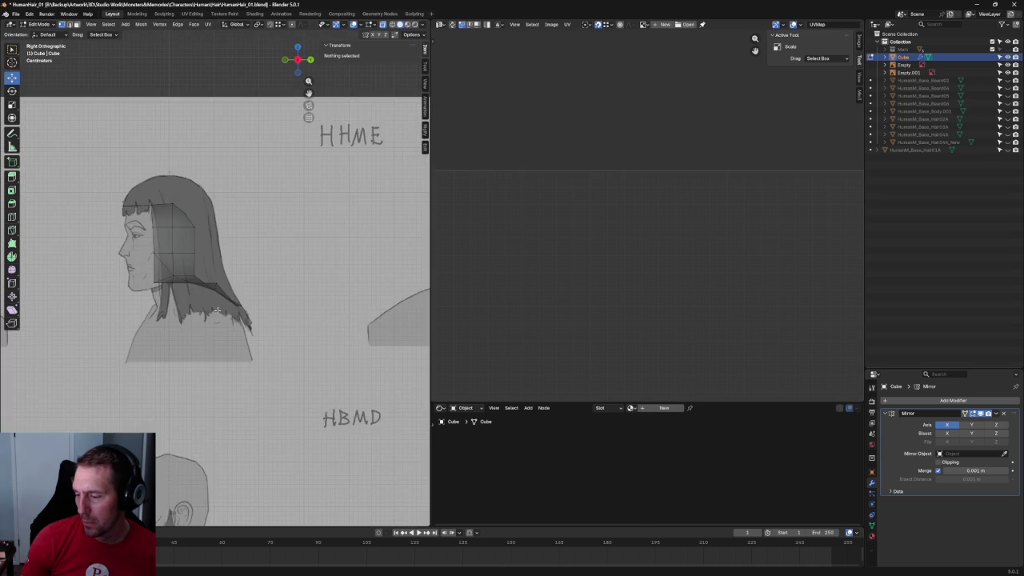
scroll(232, 307, "up", 4)
left_click(218, 295)
key("g")
left_click(222, 305)
key("g")
key("y")
left_click(235, 312)
key("g")
key("y")
left_click(214, 306)
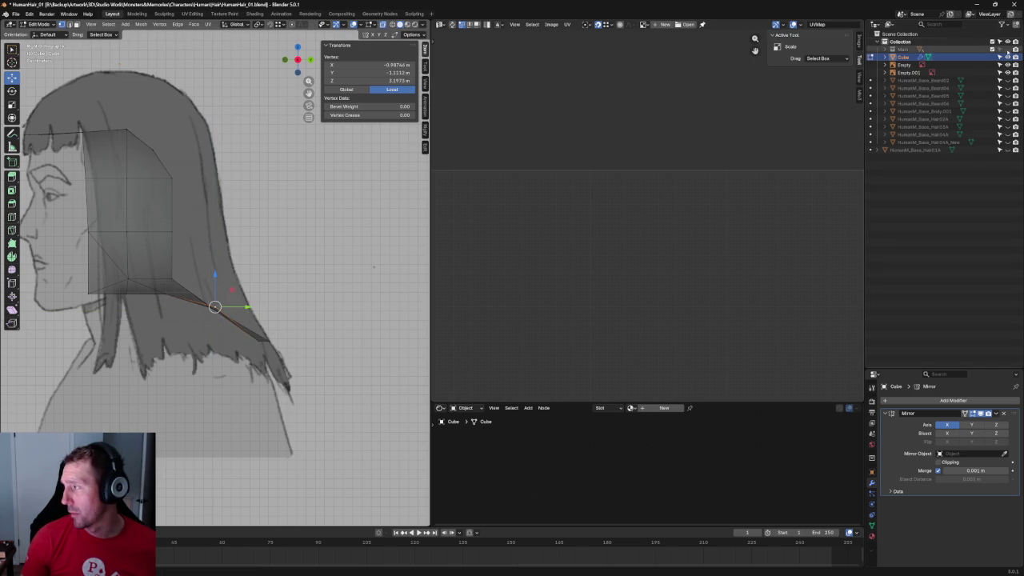
With the body visible again, move the vertex within the side plane clear of the shoulder.
key("KP_Divide")
key("alt+z")
mouse_move(308, 268)
middle_mouse_down()
mouse_move(277, 256)
mouse_move(290, 277)
mouse_move(306, 260)
middle_mouse_up()
key("grave")
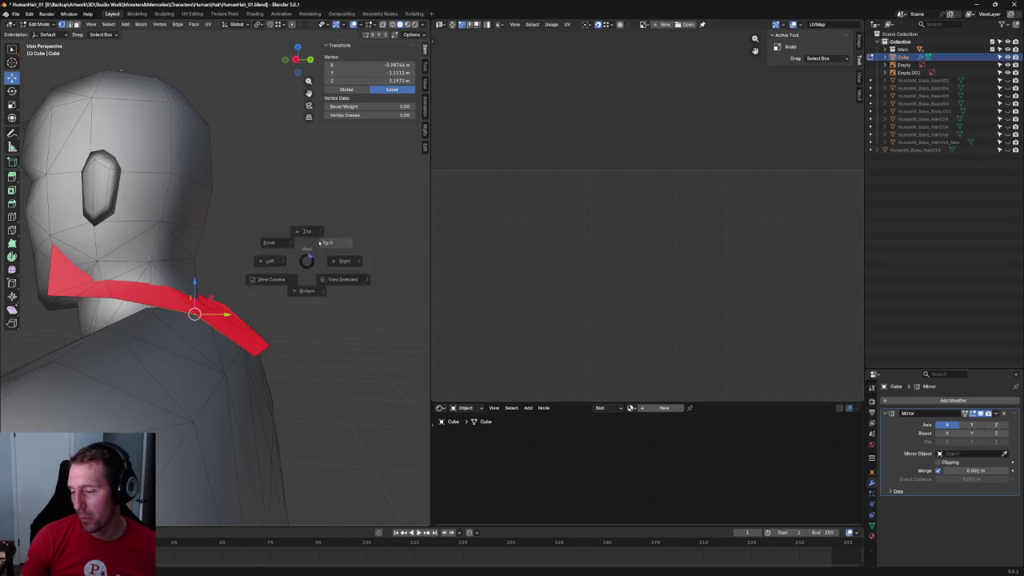
left_click(320, 242)
key("g")
key("z")
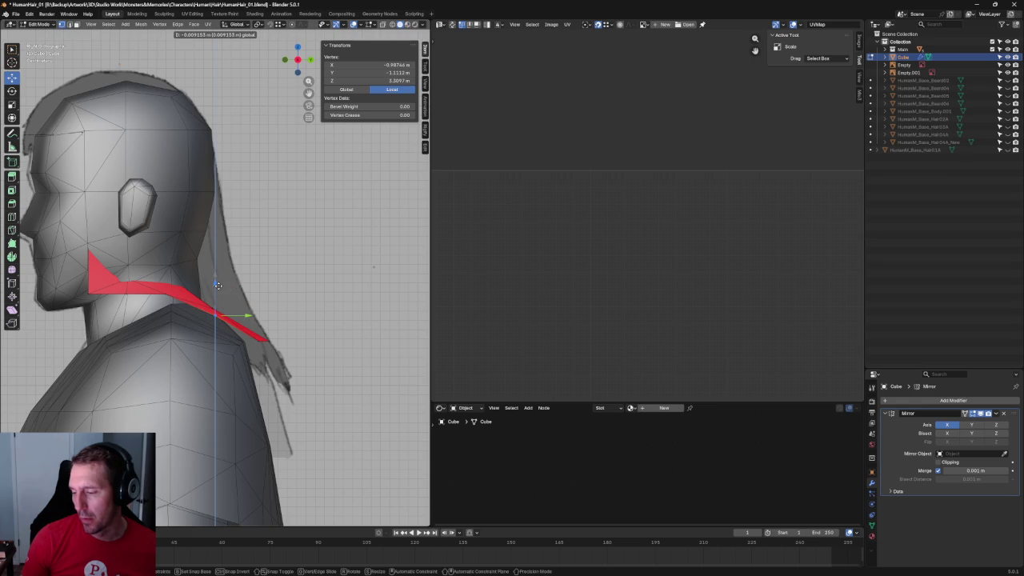
key("shift+x")
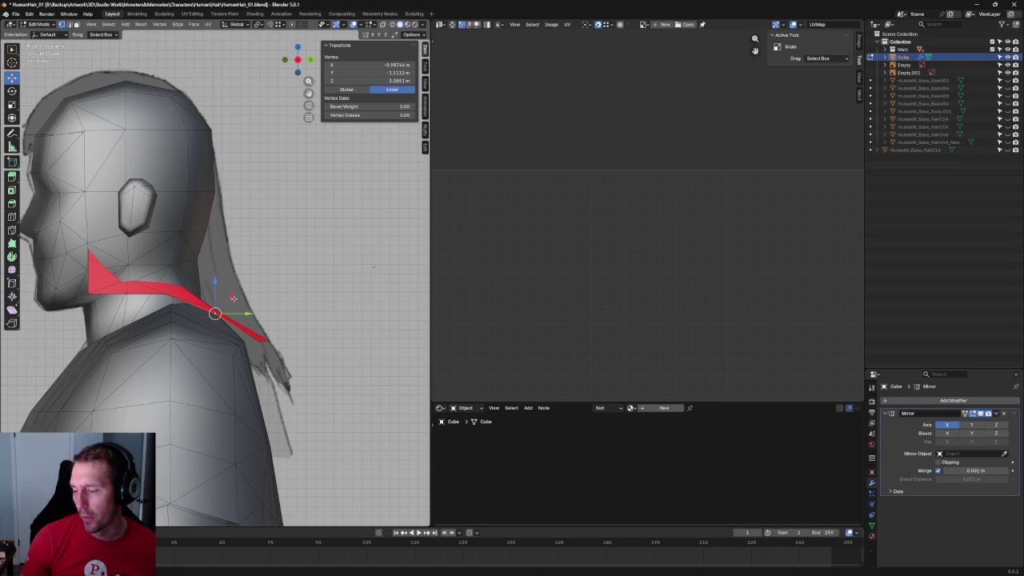
left_click(229, 292)
Return to the front orthographic view and open the Mesh menu.
middle_click_drag(230, 291, 368, 254)
key("KP_1")
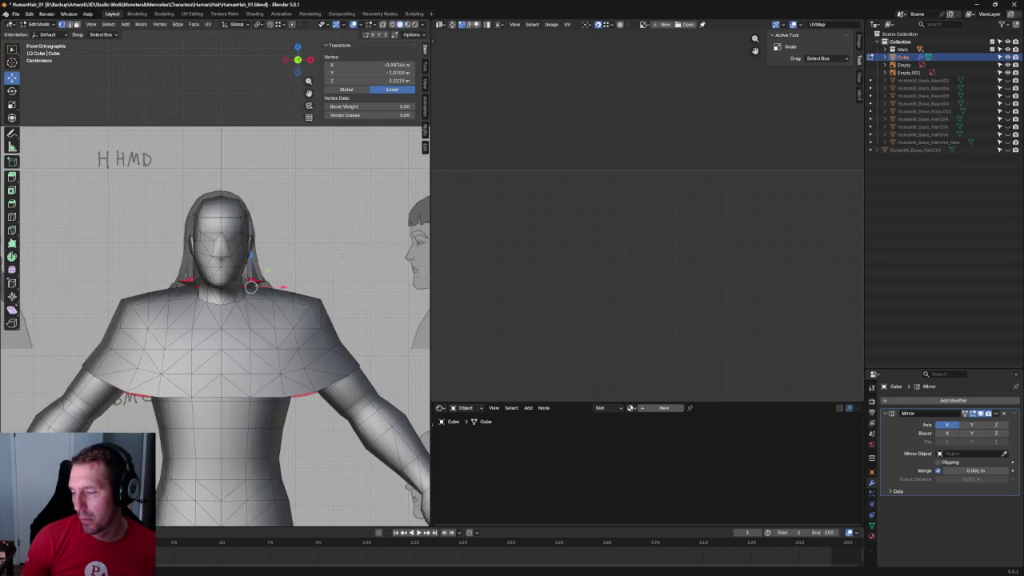
scroll(258, 303, "up", 2)
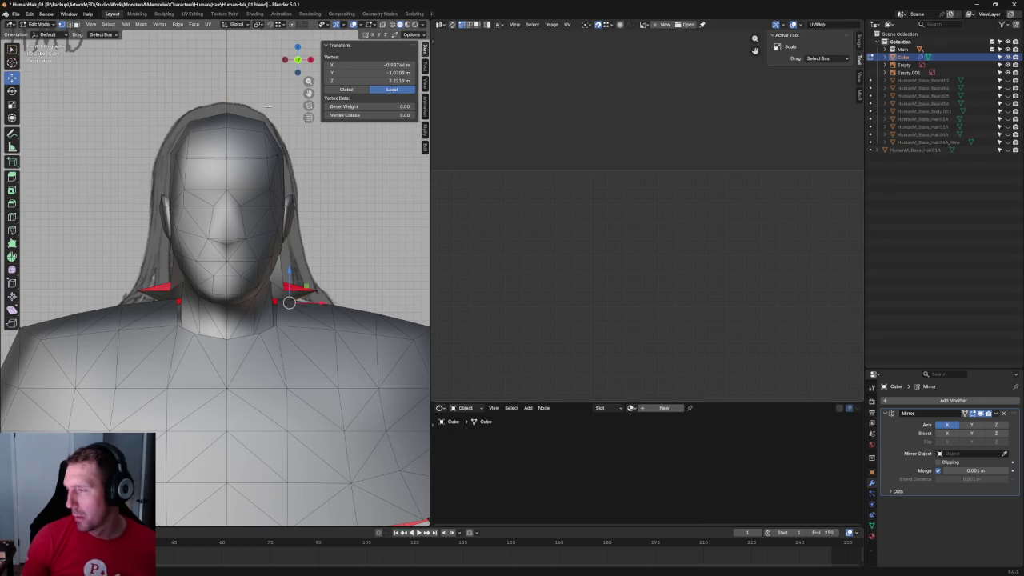
left_click(141, 24)
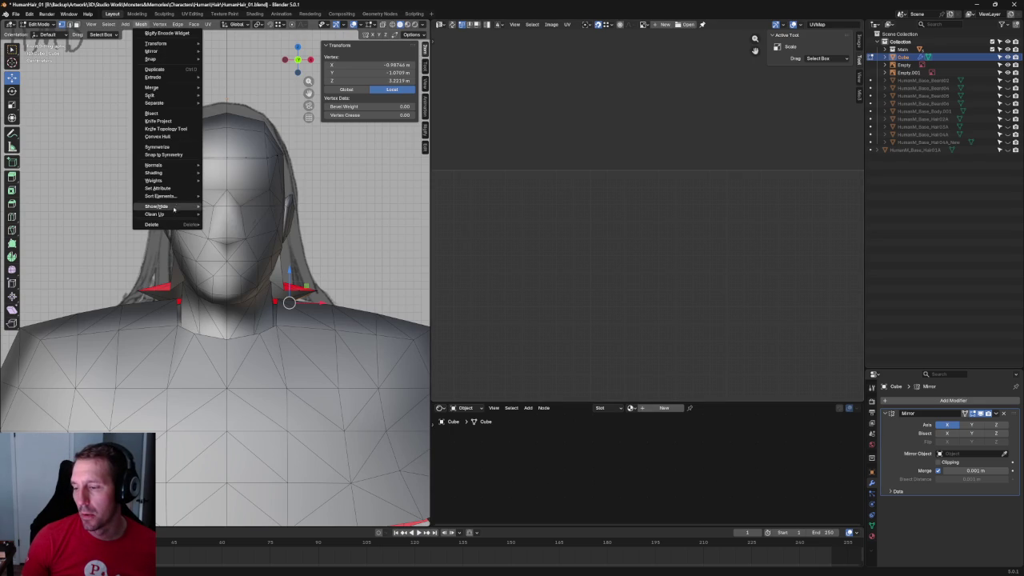
Reveal the hidden hair faces and inspect the hair around the neck.
left_click(254, 210)
mouse_move(254, 209)
middle_mouse_down()
mouse_move(350, 226)
mouse_move(264, 256)
mouse_move(203, 235)
middle_mouse_up()
key("KP_3")
scroll(244, 270, "up", 4)
scroll(244, 270, "up", 2)
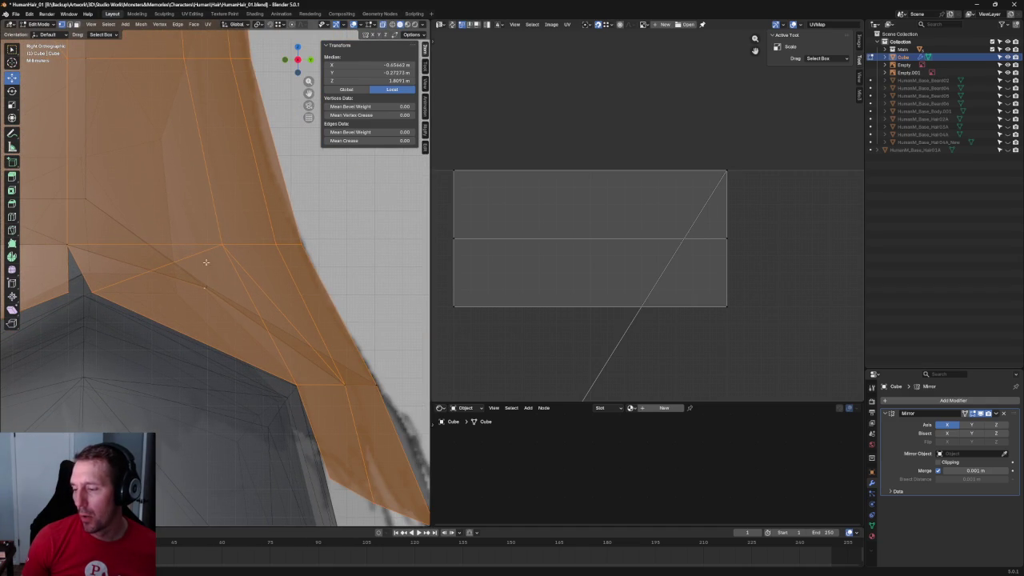
middle_click_drag(207, 281, 244, 230)
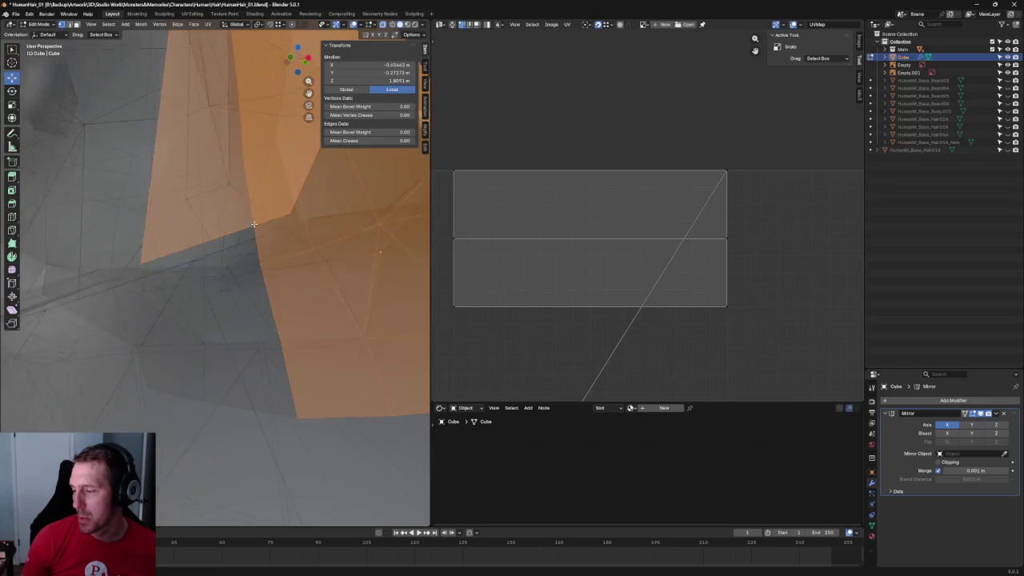
scroll(245, 229, "down", 5)
mouse_move(244, 230)
middle_mouse_down()
mouse_move(208, 228)
mouse_move(157, 203)
mouse_move(230, 251)
mouse_move(233, 229)
middle_mouse_up()
scroll(229, 251, "up", 5)
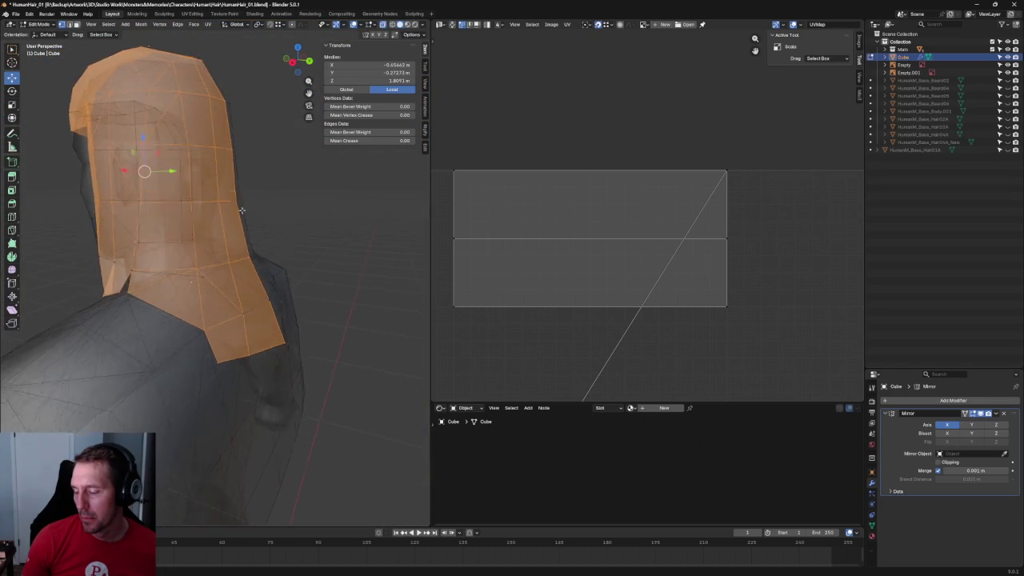
scroll(233, 230, "up", 3)
Select vertices at the shoulder gap and try filling a face, then undo it.
key("alt+a")
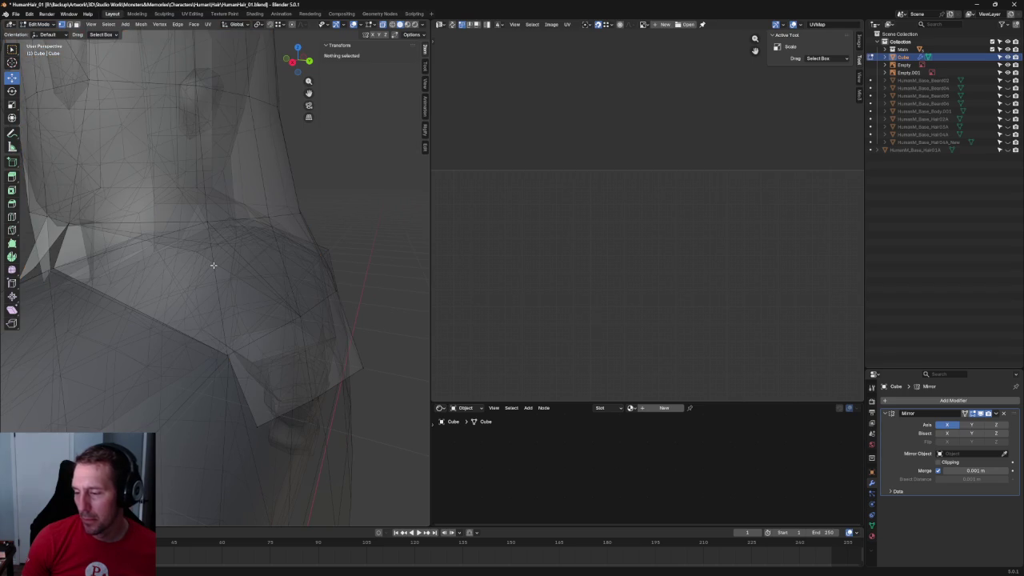
left_click(211, 271)
middle_click_drag(211, 272, 175, 273)
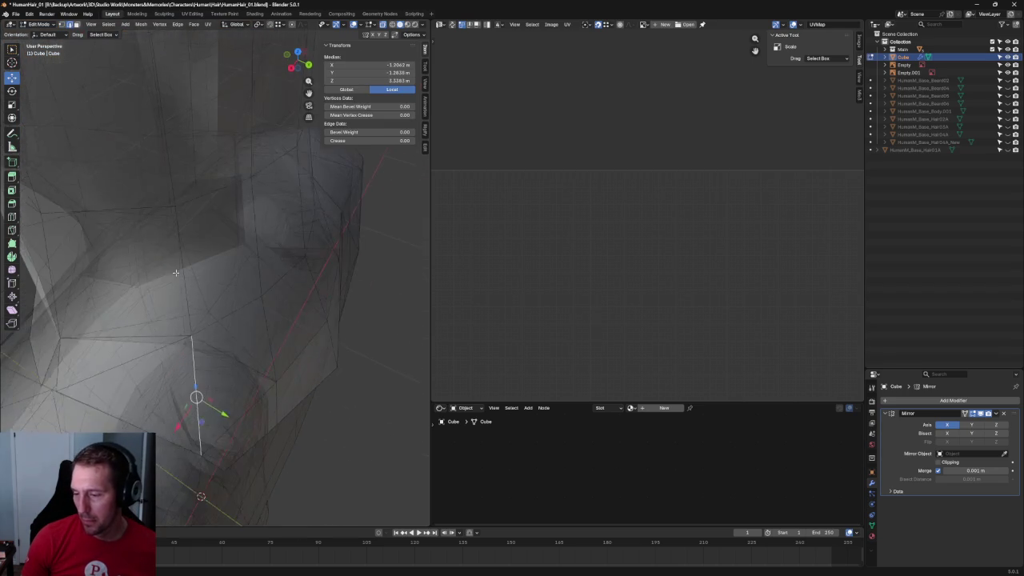
left_click(104, 369, "shift")
middle_click_drag(105, 369, 165, 312)
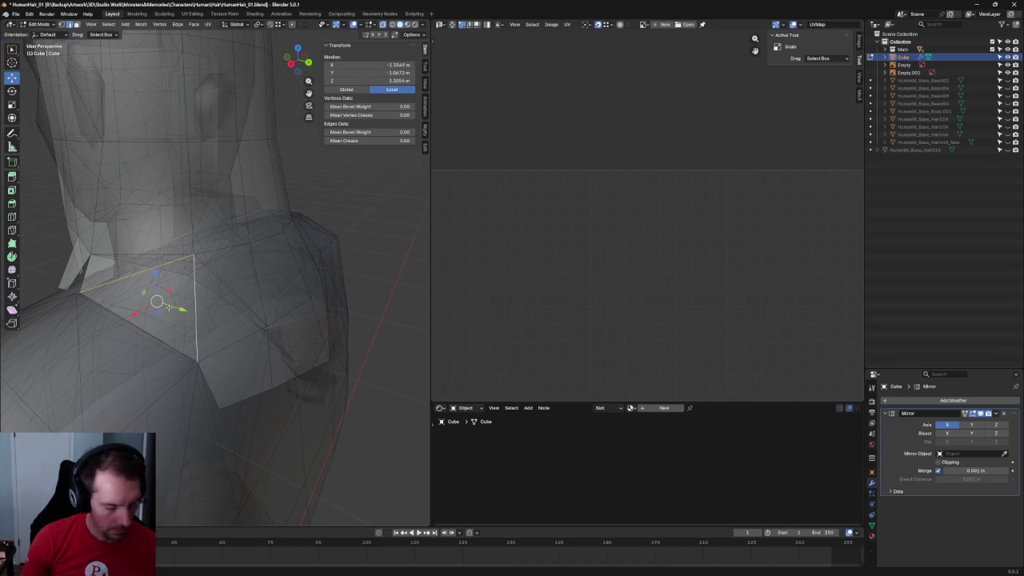
key("f")
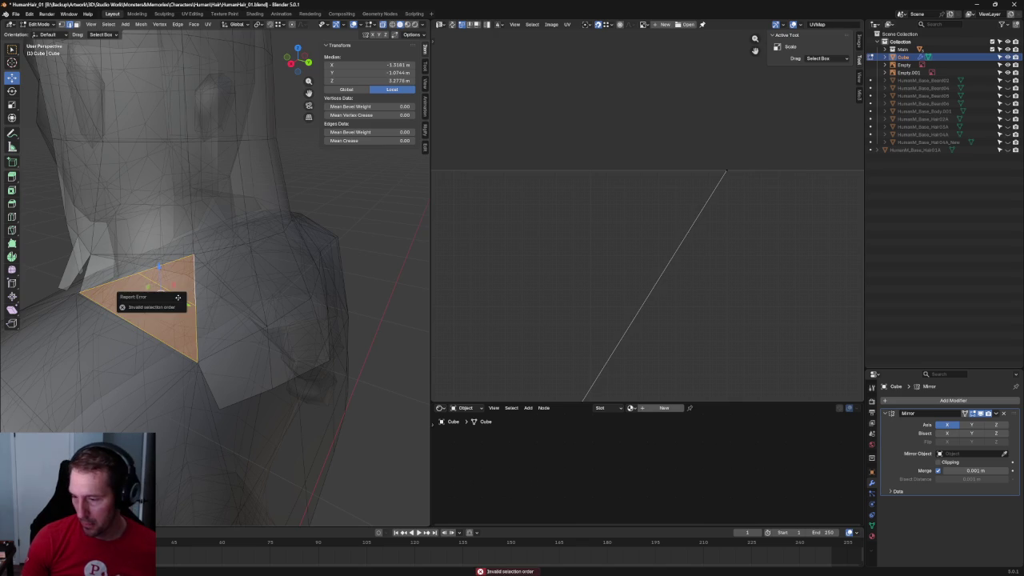
key("ctrl+z")
Select the three shoulder-gap vertices and fill them with a triangular face.
mouse_move(169, 293)
middle_mouse_down()
mouse_move(158, 283)
mouse_move(198, 320)
mouse_move(103, 288)
mouse_move(151, 284)
mouse_move(204, 312)
middle_mouse_up()
key("alt+a")
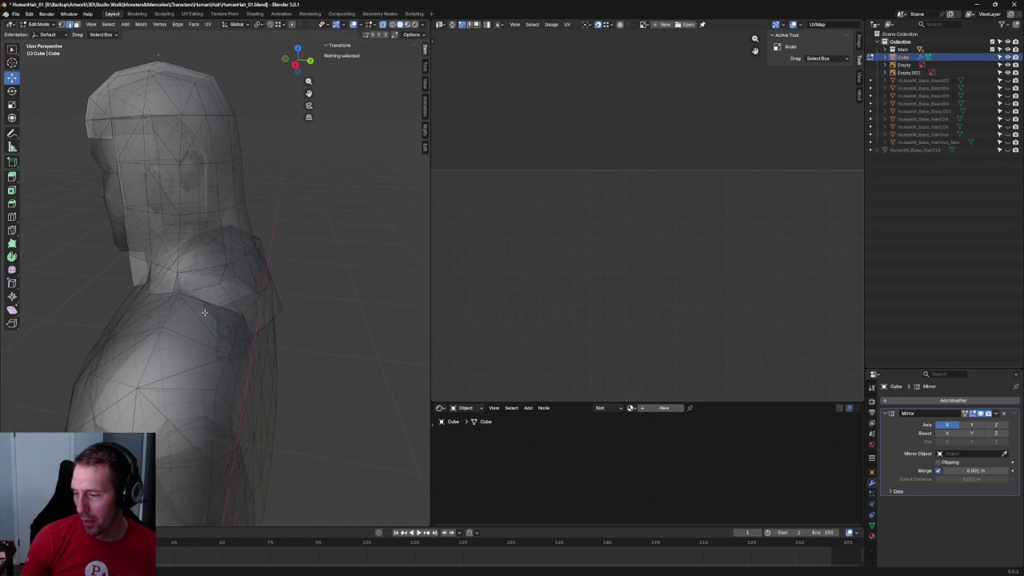
left_click(204, 313)
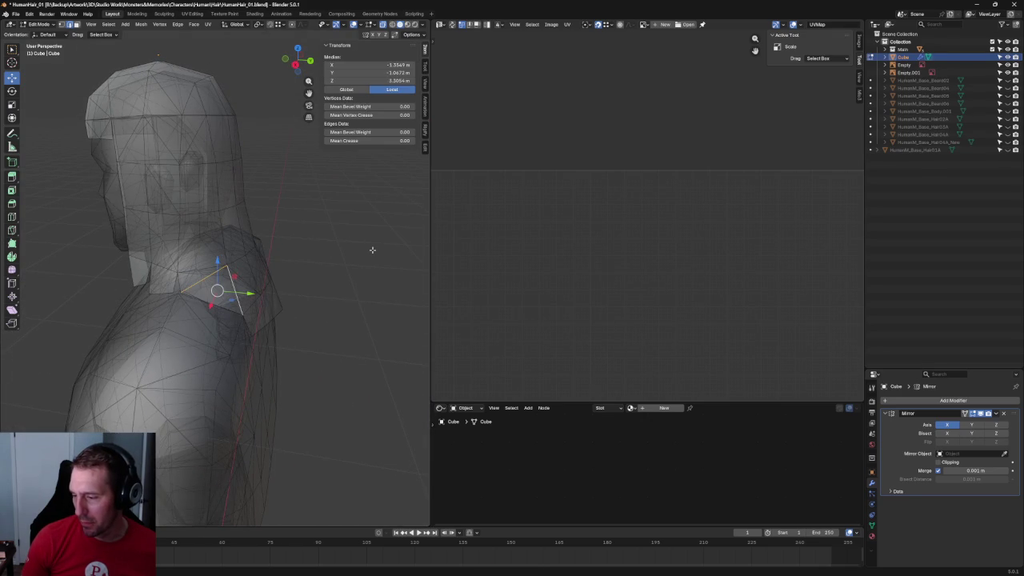
scroll(324, 263, "up", 3)
middle_click_drag(325, 262, 255, 279)
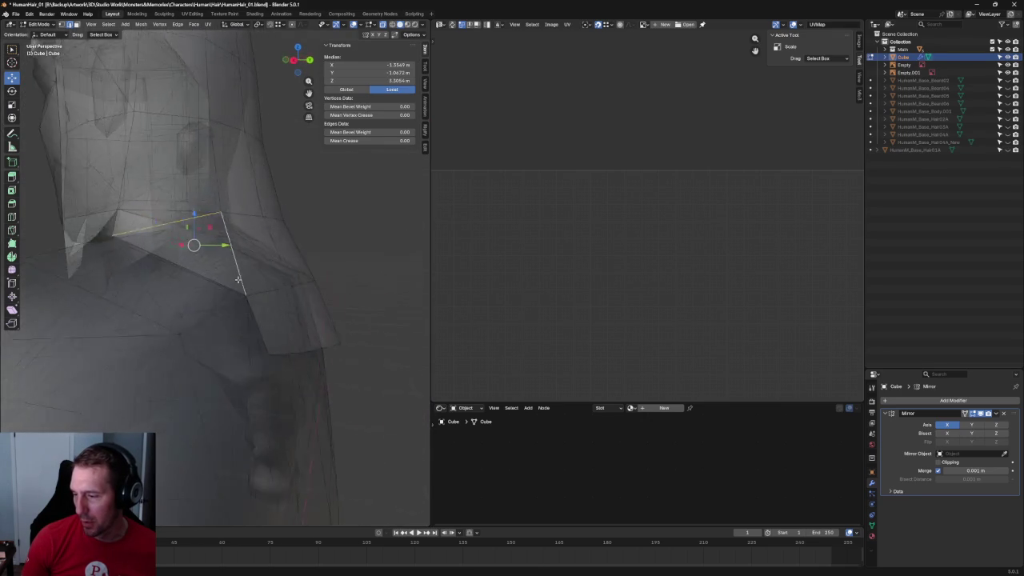
key("KP_3")
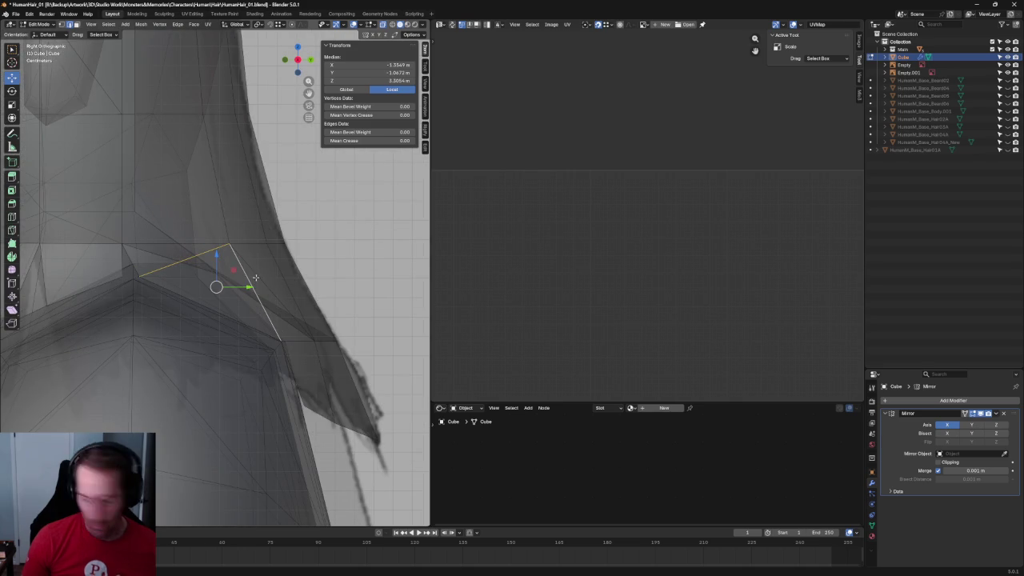
key("f")
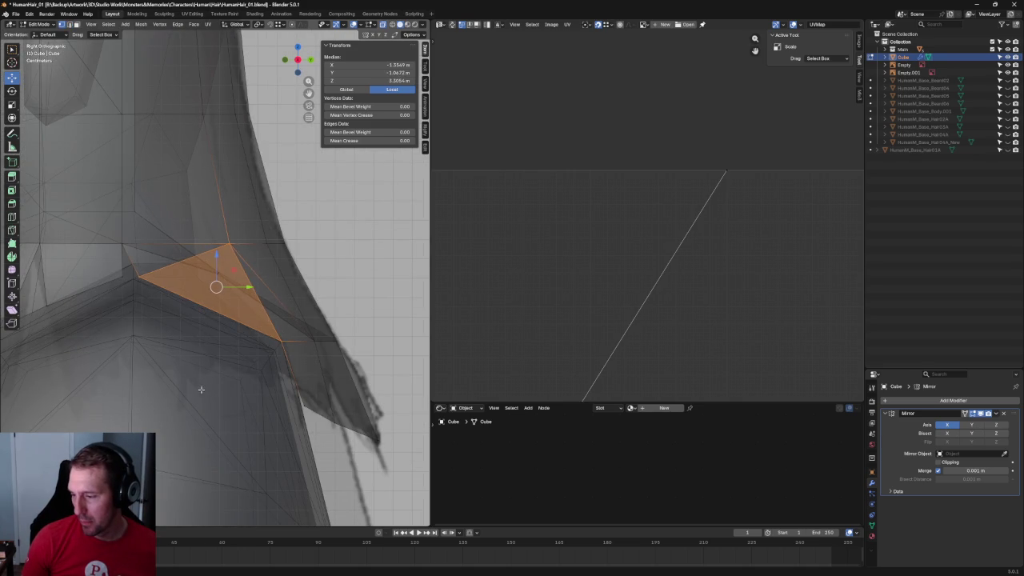
Tuck the strand's lower-tip vertex beside the neck down and back.
left_click(200, 389)
left_click(222, 283)
key("g")
left_click(235, 264)
mouse_move(235, 264)
middle_mouse_down()
mouse_move(212, 281)
mouse_move(190, 267)
mouse_move(217, 258)
mouse_move(315, 267)
middle_mouse_up()
key("KP_1")
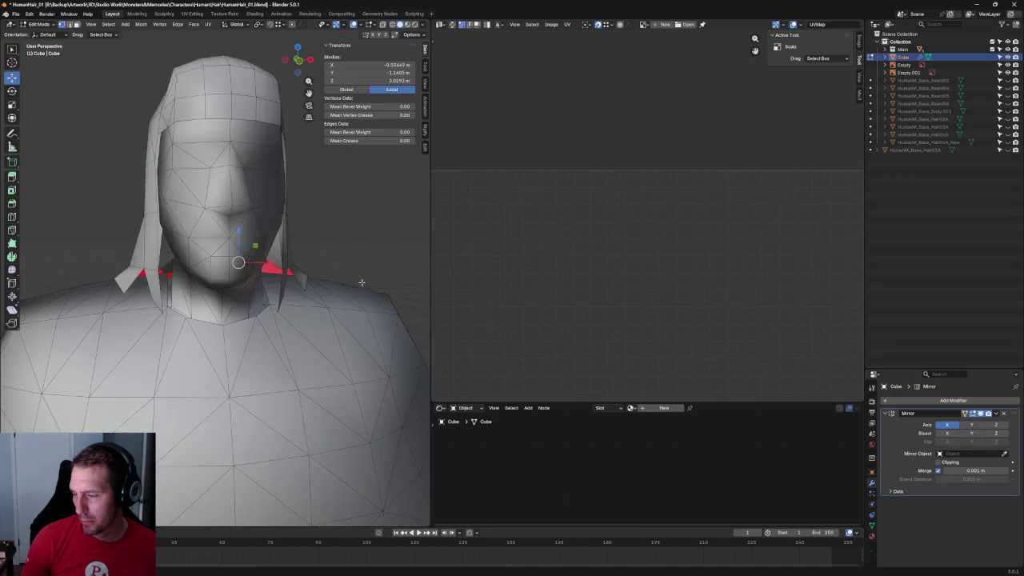
In front orthographic view, raise a hair vertex slightly along Z.
scroll(322, 253, "down", 4)
key("KP_5")
scroll(275, 280, "up", 8)
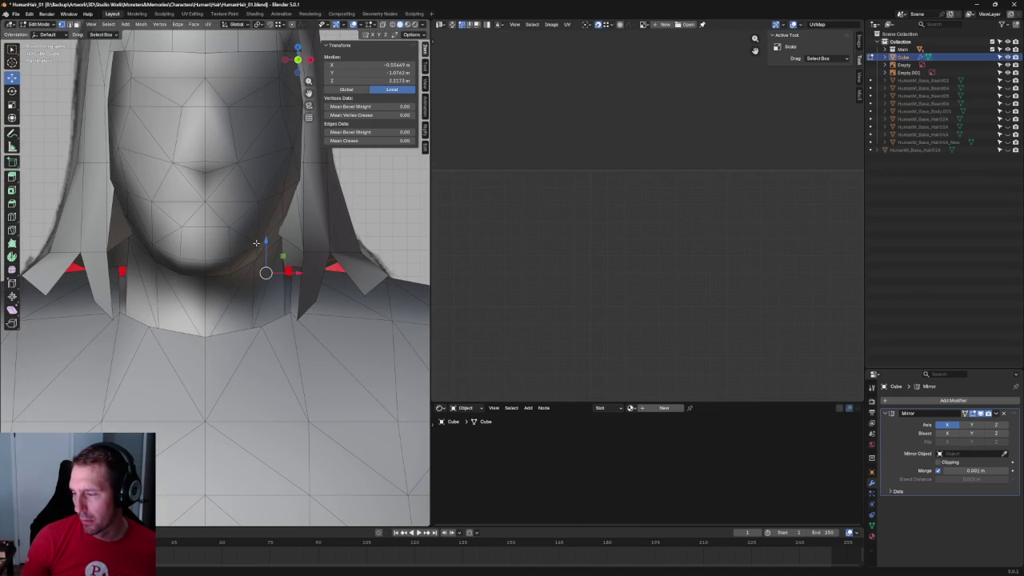
mouse_move(268, 246)
left_mouse_down()
mouse_move(275, 226)
mouse_move(239, 242)
mouse_move(249, 246)
left_mouse_up()
With X-ray on, nudge a shoulder vertex slightly up and left, off the body.
key("KP_3")
key("alt+z")
scroll(249, 246, "down", 5)
mouse_move(216, 258)
middle_mouse_down()
mouse_move(169, 279)
mouse_move(275, 240)
middle_mouse_up()
scroll(169, 279, "up", 5)
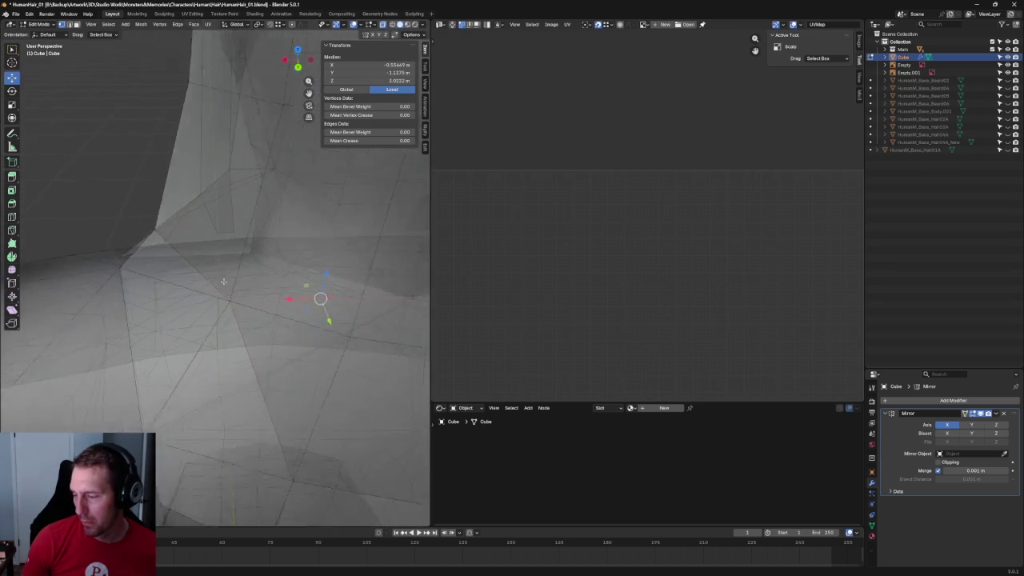
left_click(242, 323)
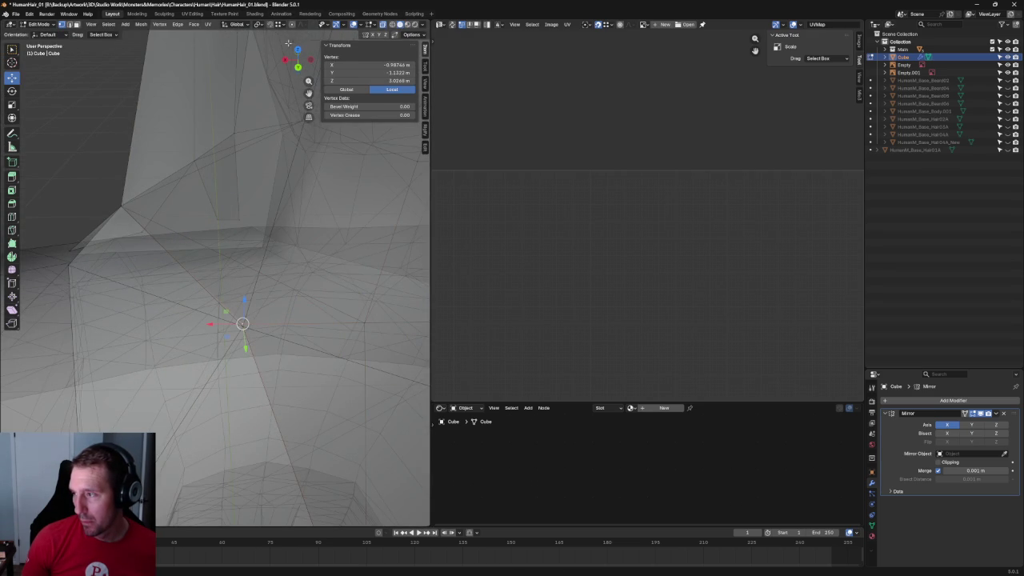
left_click_drag(242, 323, 244, 311)
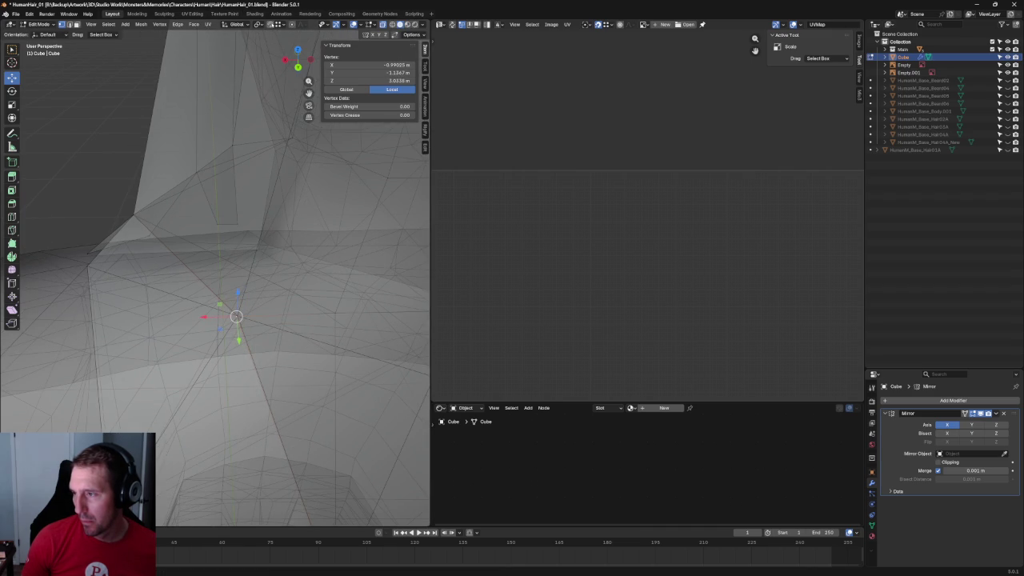
In side orthographic X-ray view, move a neck vertex up along Z.
scroll(240, 280, "down", 3)
scroll(184, 240, "down", 3)
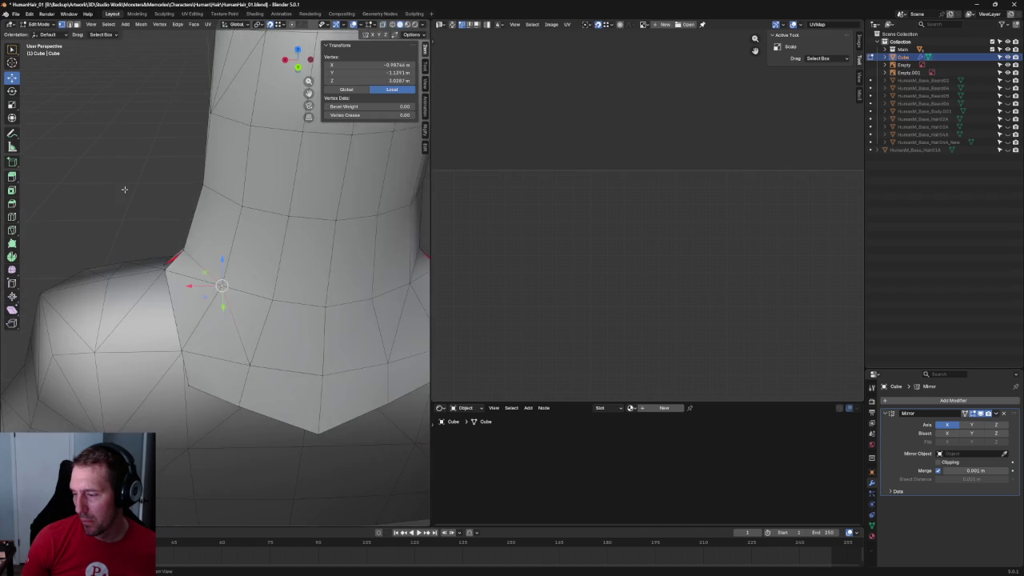
scroll(157, 207, "down", 3)
left_click(156, 207)
middle_click_drag(157, 207, 256, 224)
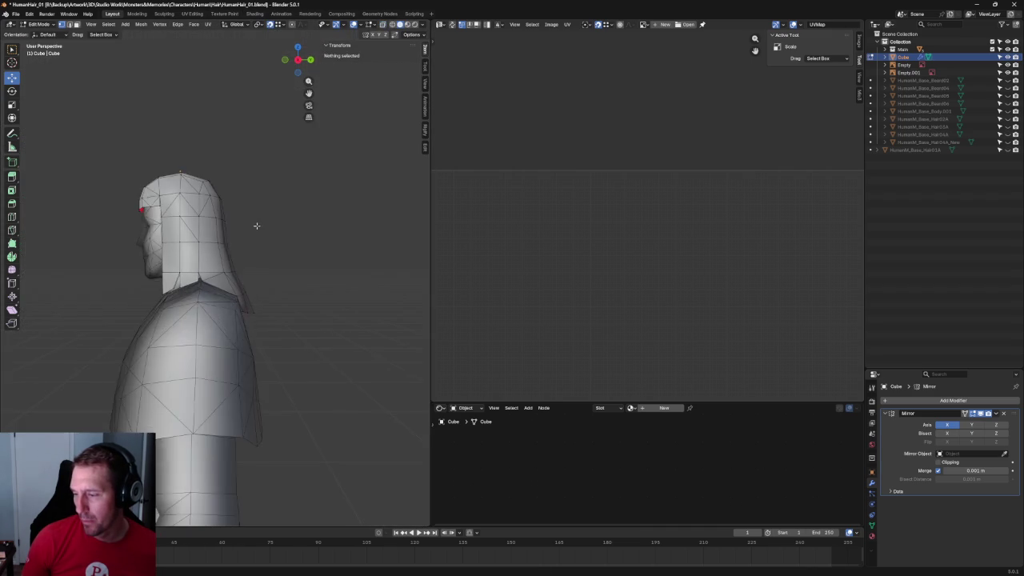
key("alt+z")
key("KP_3")
scroll(272, 241, "up", 3)
scroll(268, 262, "up", 3)
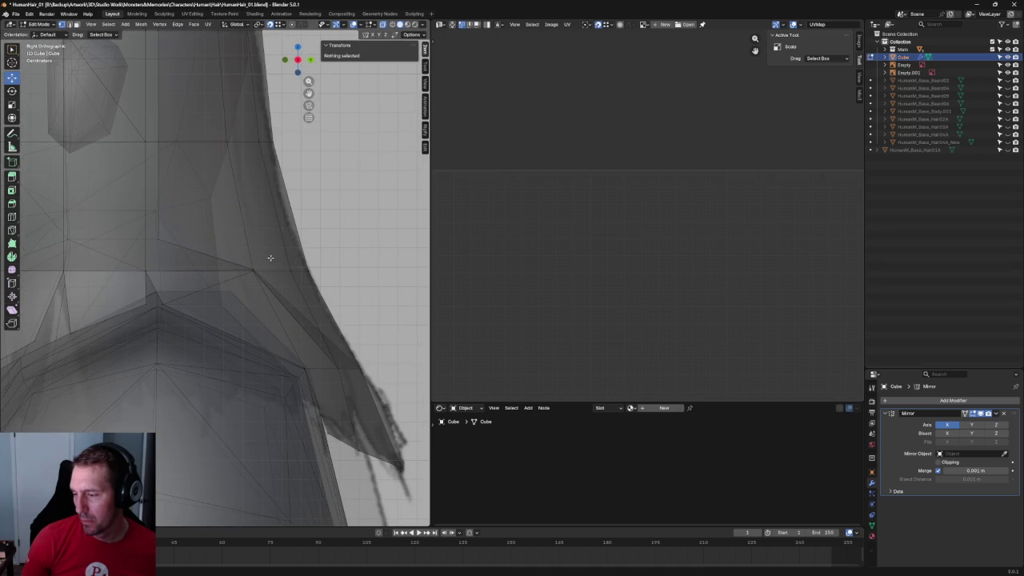
scroll(270, 255, "down", 4)
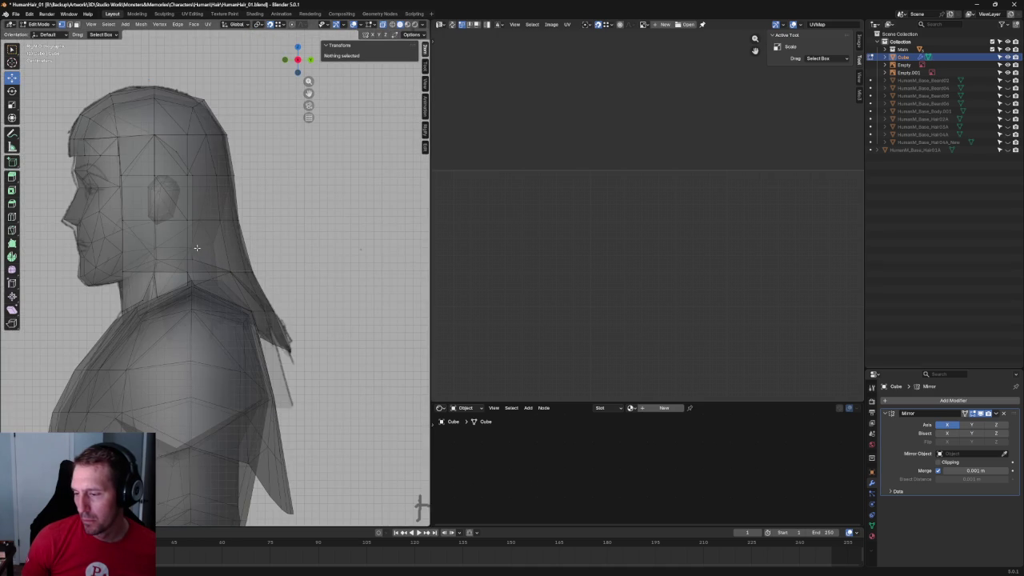
scroll(196, 248, "up", 5)
left_click(138, 245)
left_click_drag(152, 239, 151, 203)
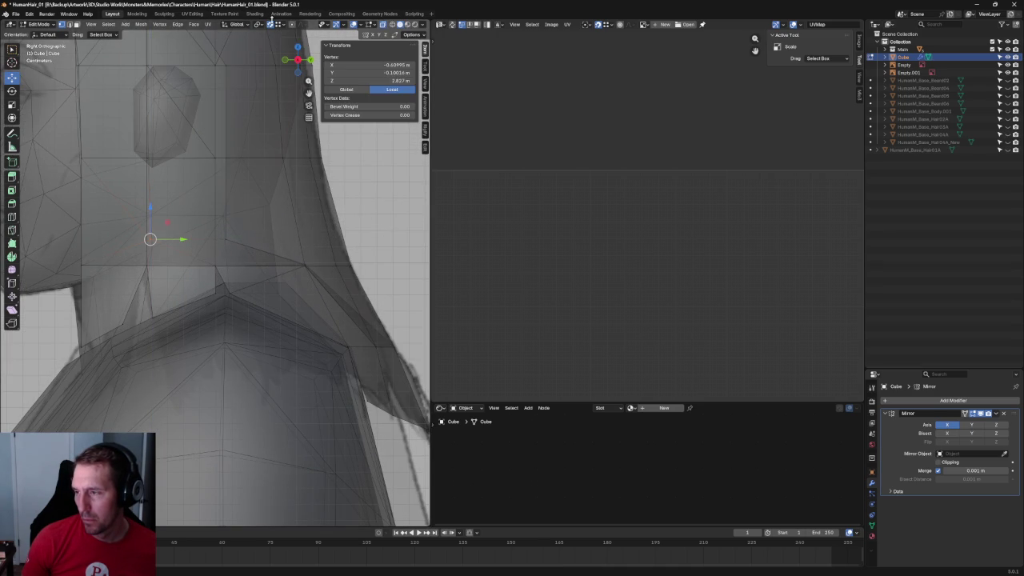
left_click_drag(149, 209, 152, 192)
middle_click_drag(153, 192, 214, 209)
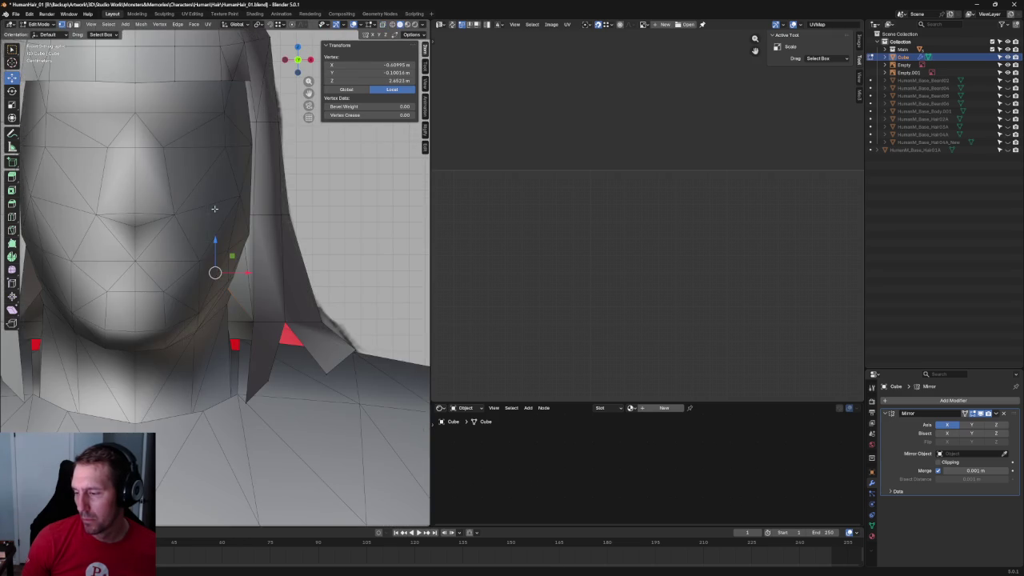
In front view, pull the side-strand vertex inward along X to about -0.55 m.
scroll(214, 208, "down", 3)
scroll(216, 240, "down", 2)
key("alt+z")
key("grave")
left_click(183, 245)
left_click_drag(243, 273, 259, 275)
key("alt+z")
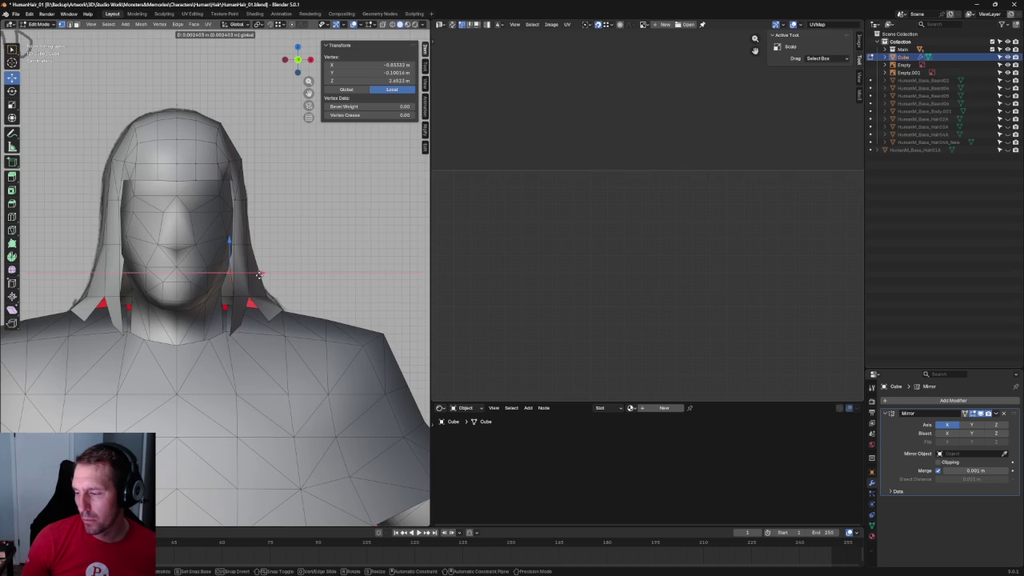
left_click(259, 273)
key("alt+a")
Try moving another neck vertex along X in front view, then cancel the move.
scroll(260, 256, "down", 2)
middle_click_drag(260, 256, 274, 213)
key("alt+z")
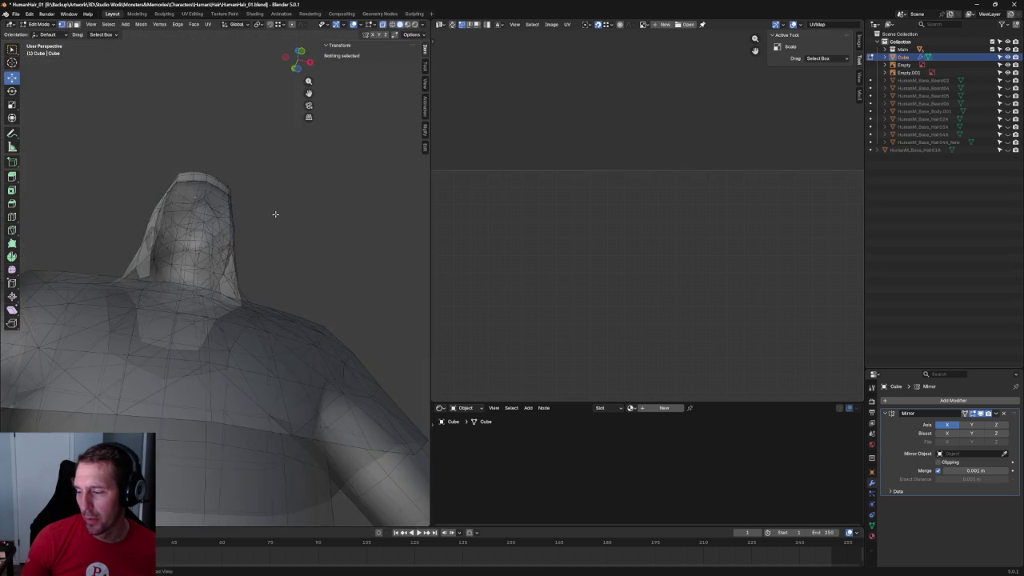
scroll(275, 212, "up", 3)
key("KP_1")
scroll(257, 290, "up", 3)
left_click(253, 273)
key("g")
key("x")
right_click(316, 272)
scroll(315, 272, "down", 3)
mouse_move(315, 272)
middle_mouse_down()
mouse_move(297, 228)
mouse_move(387, 219)
mouse_move(382, 183)
mouse_move(379, 197)
middle_mouse_up()
scroll(330, 249, "up", 2)
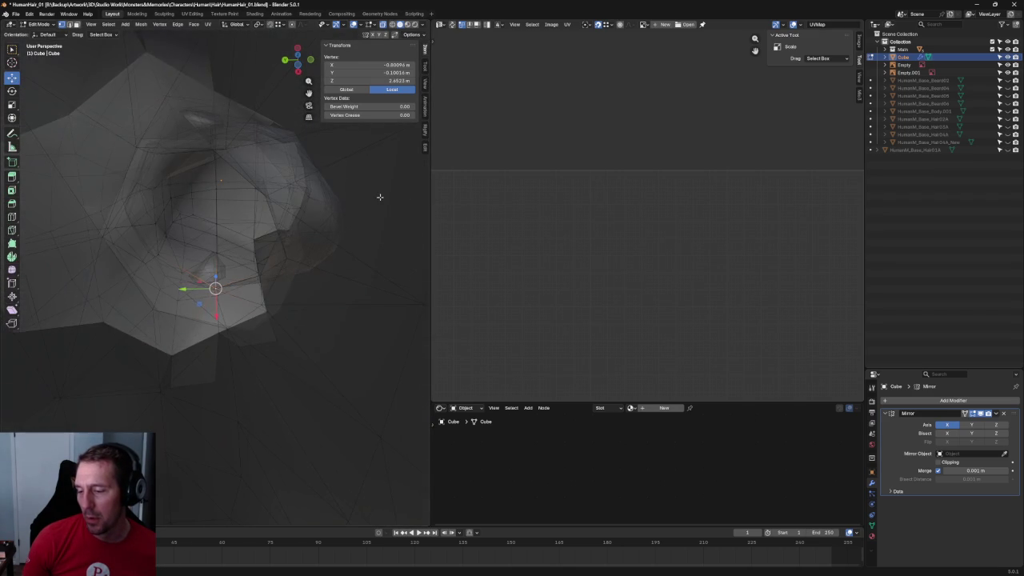
Try sliding a shoulder vertex along Y, then undo the move.
left_click(102, 329, "shift")
right_click(130, 318)
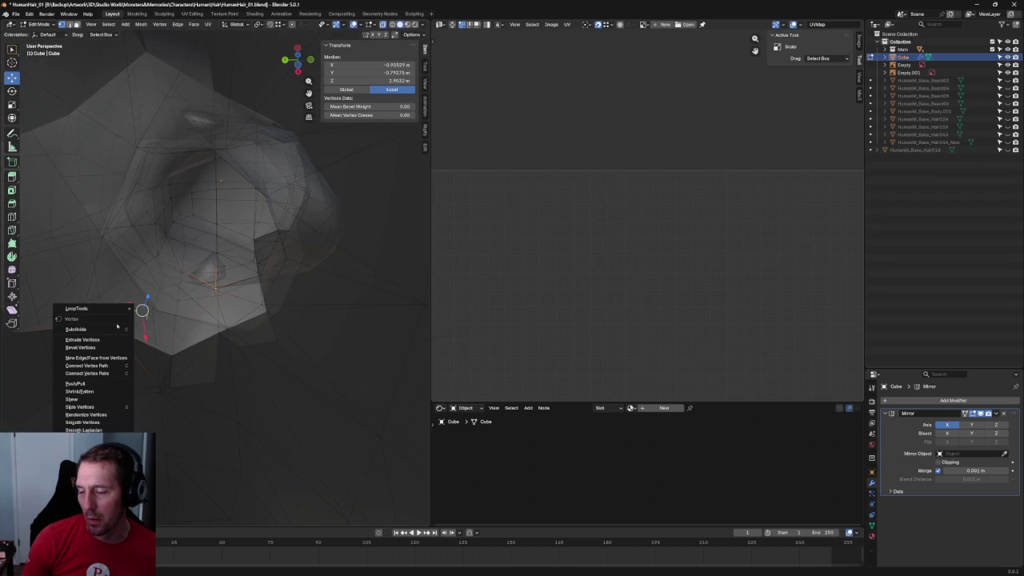
left_click(108, 372)
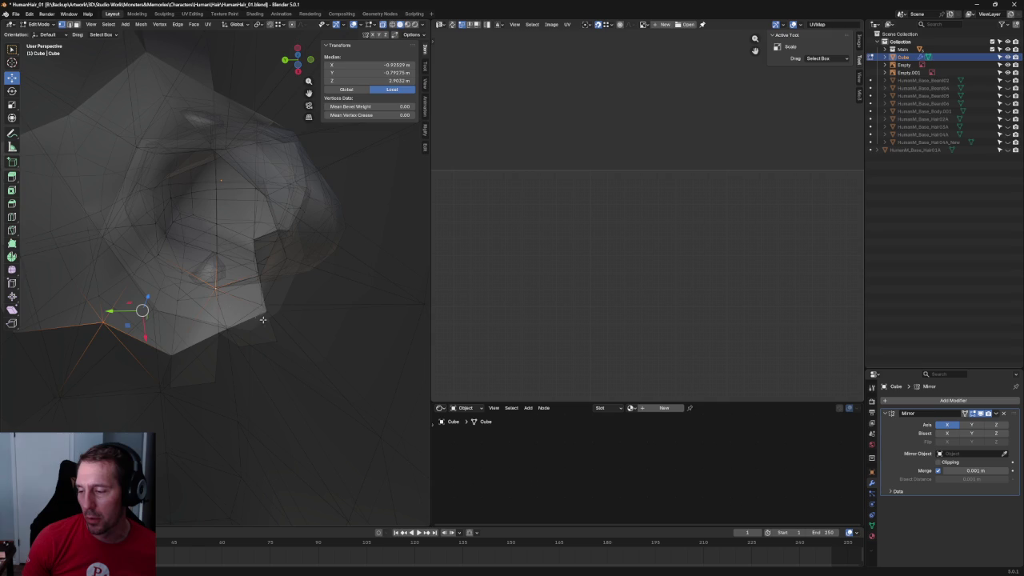
left_click(215, 294)
mouse_move(214, 294)
middle_mouse_down()
mouse_move(153, 296)
mouse_move(108, 325)
middle_mouse_up()
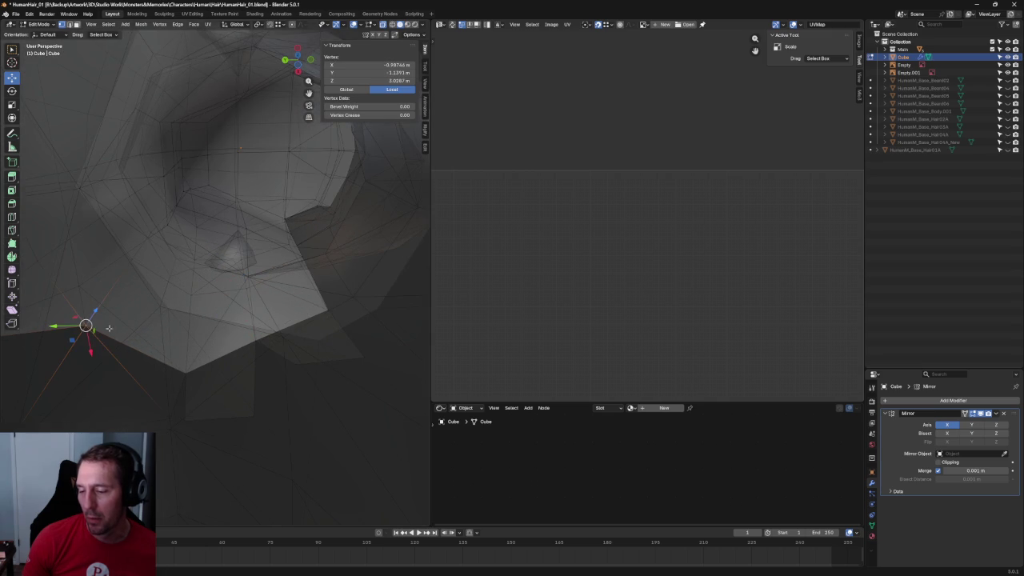
left_click_drag(61, 326, 80, 327)
mouse_move(80, 327)
middle_mouse_down()
mouse_move(98, 300)
mouse_move(373, 368)
middle_mouse_up()
key("ctrl+z")
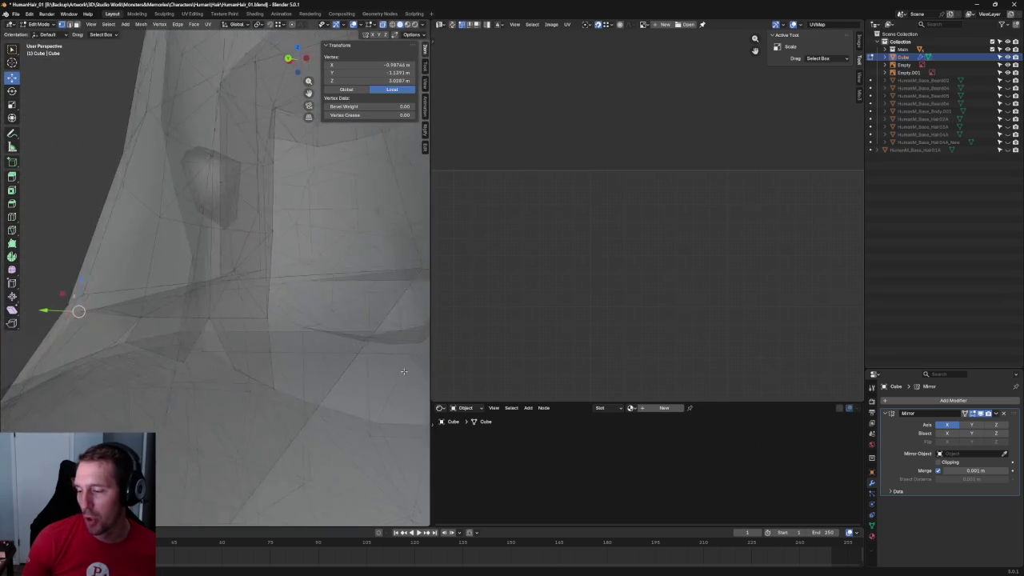
mouse_move(215, 325)
middle_mouse_down()
mouse_move(190, 297)
mouse_move(52, 319)
mouse_move(179, 292)
mouse_move(238, 297)
mouse_move(260, 271)
mouse_move(272, 287)
middle_mouse_up()
Isolate the stray flap by selecting it as a linked piece and hiding everything else.
key("alt+z")
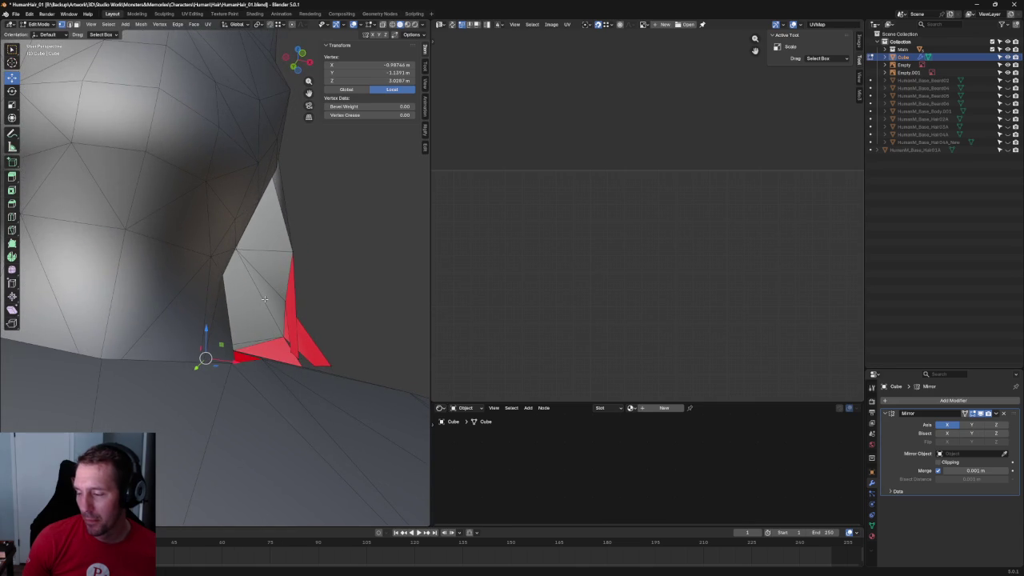
key("2")
left_click(261, 295)
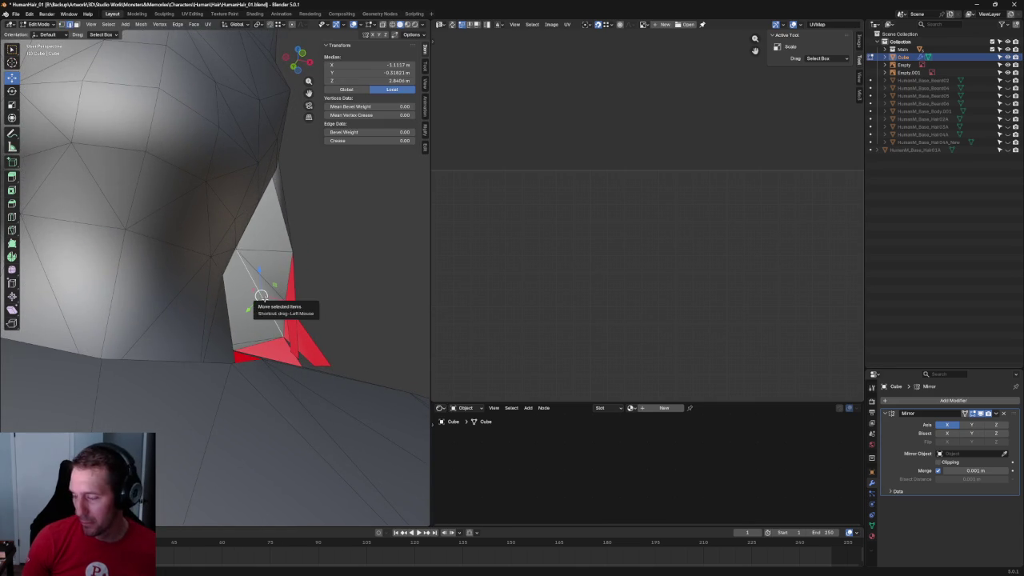
key("l")
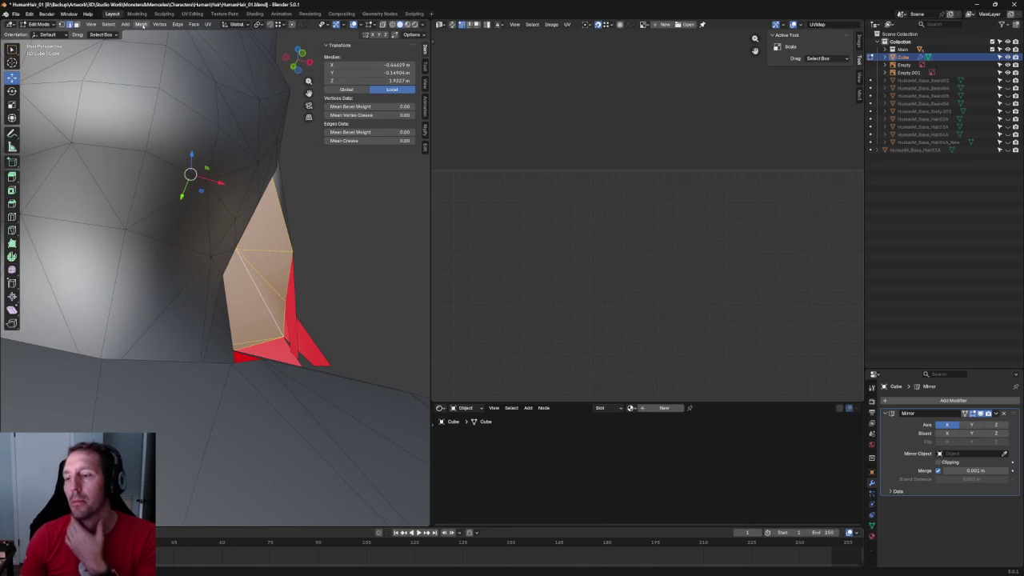
left_click(141, 24)
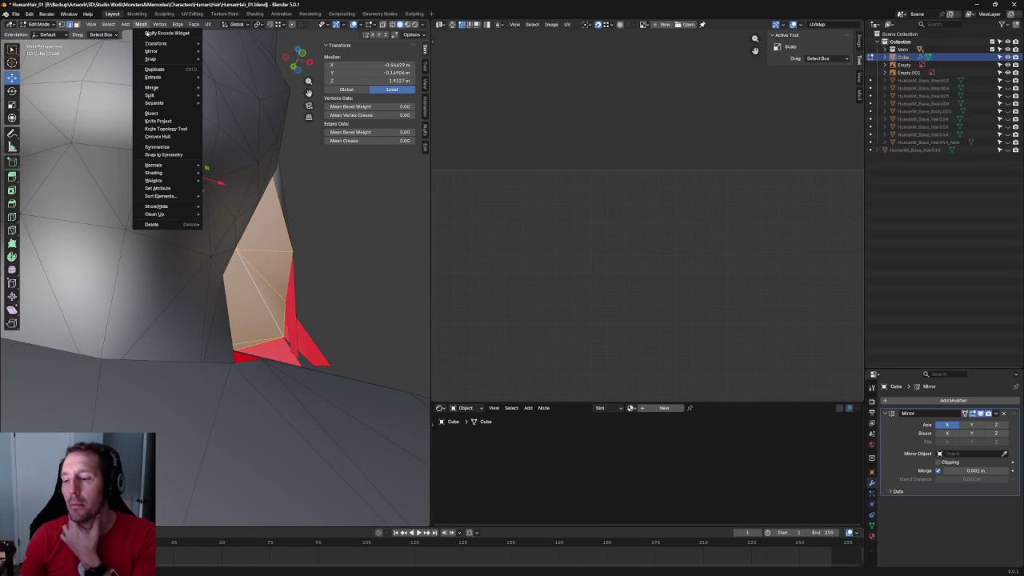
mouse_move(159, 206)
left_click(242, 222)
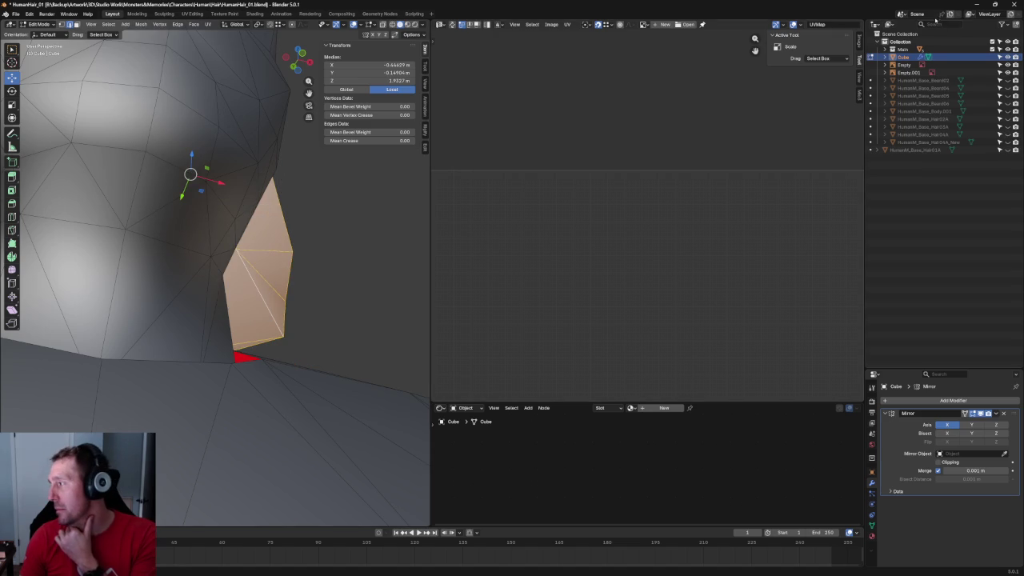
key("KP_Decimal")
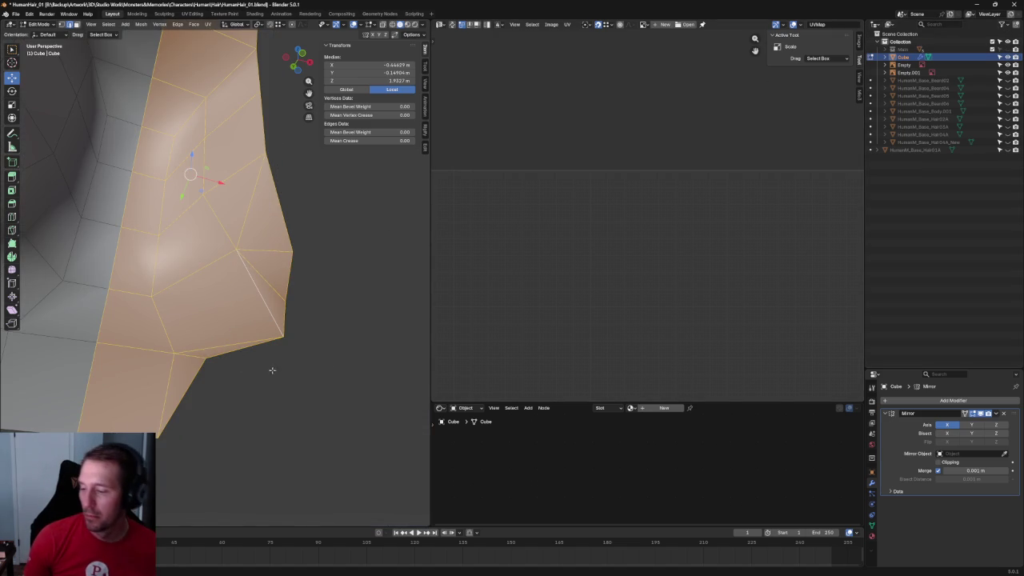
key("alt+a")
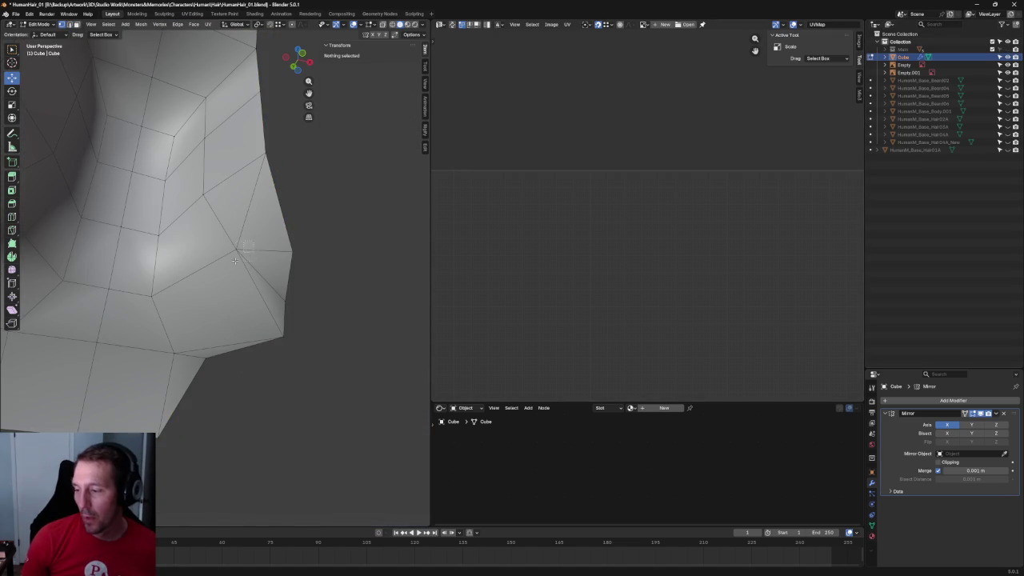
Join two vertices of the flap with a new edge using F.
left_click(235, 254)
left_click(189, 346, "shift")
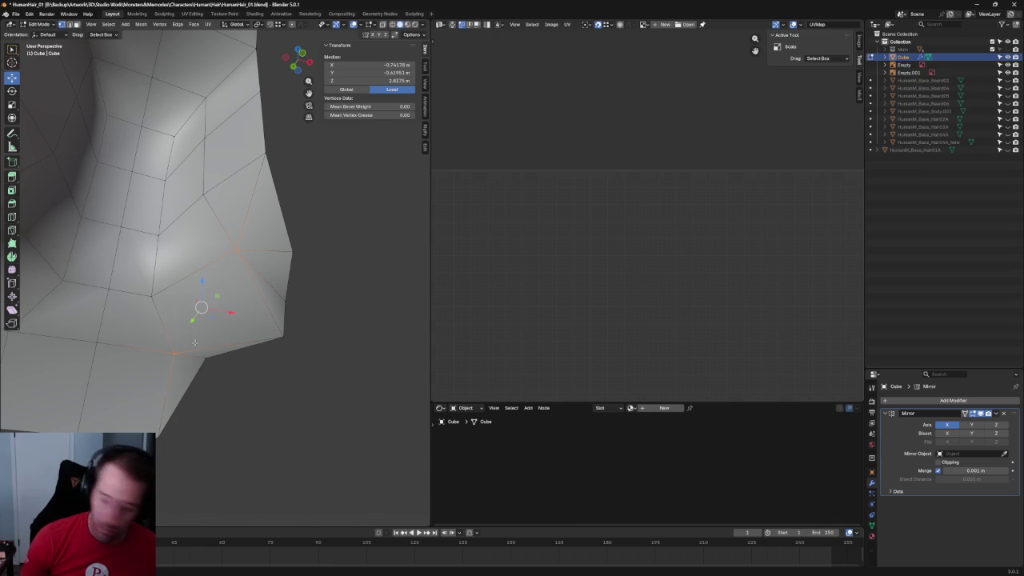
key("f")
mouse_move(194, 343)
middle_mouse_down()
mouse_move(270, 301)
mouse_move(259, 298)
middle_mouse_up()
Select the lower shoulder vertex, test a move, then deselect it.
left_click(272, 314, "shift")
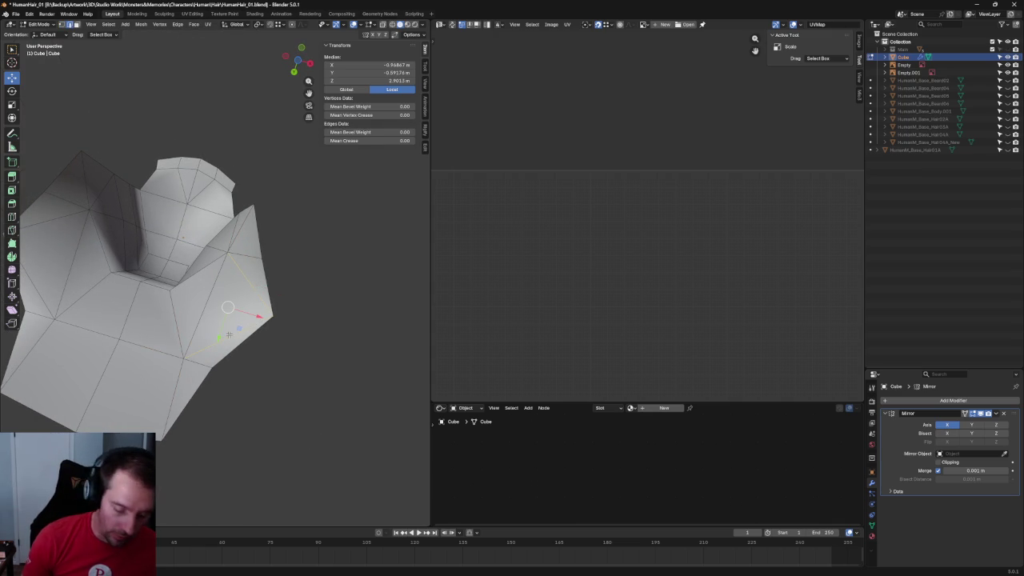
left_click(257, 297, "shift")
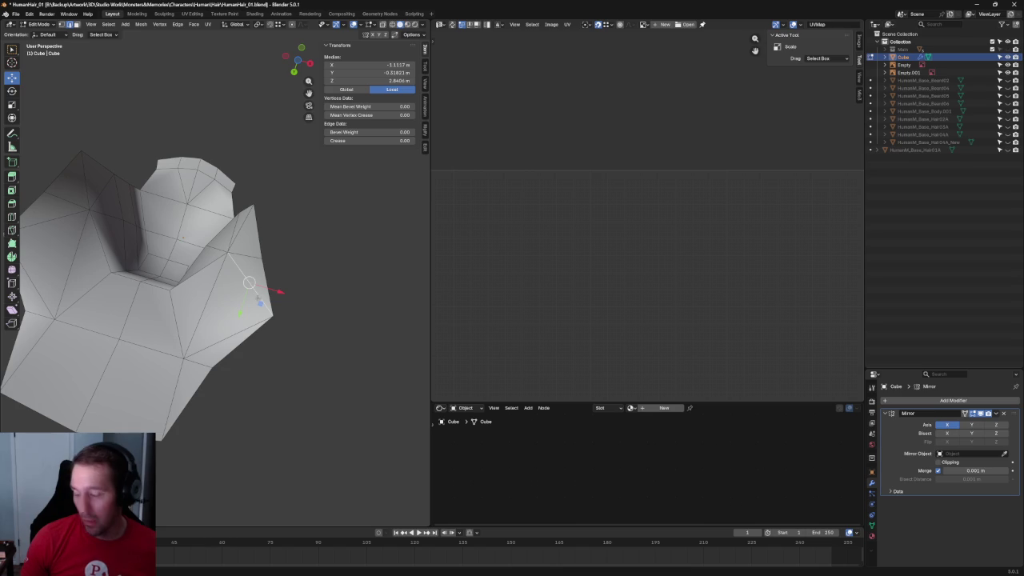
left_click(251, 304, "shift")
left_click(223, 349, "shift")
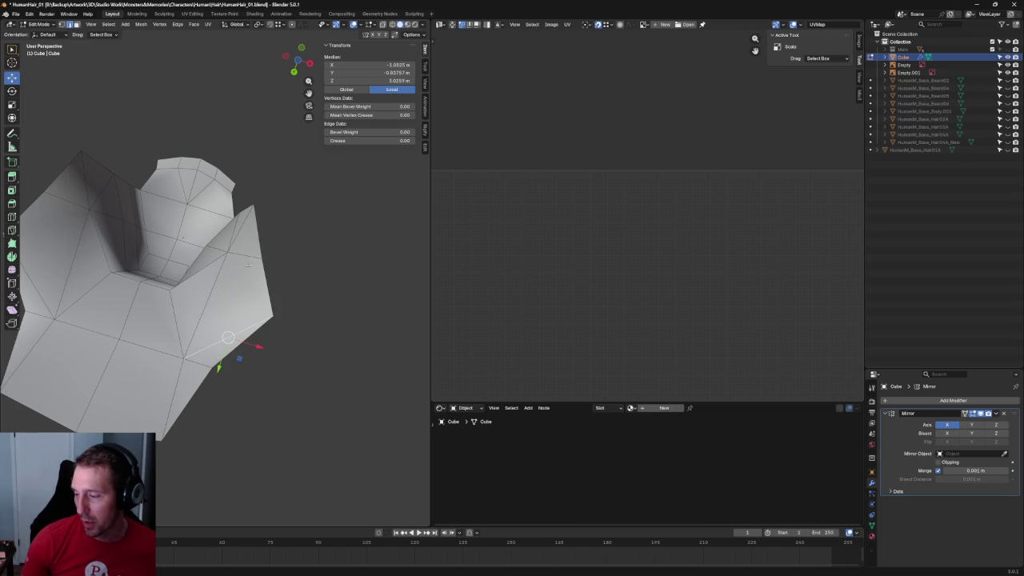
left_click(256, 255, "shift")
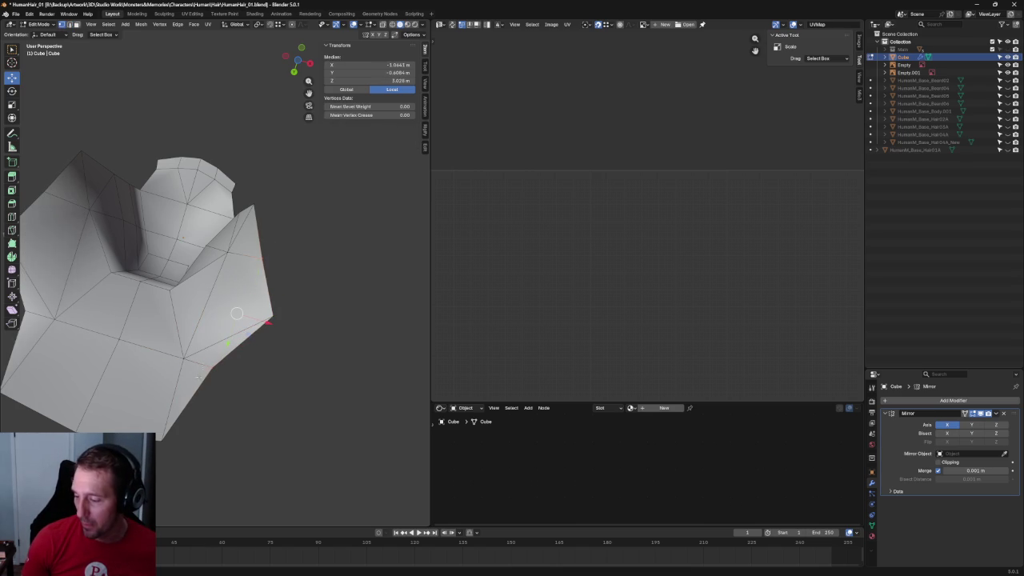
left_click(279, 389)
left_click(225, 339)
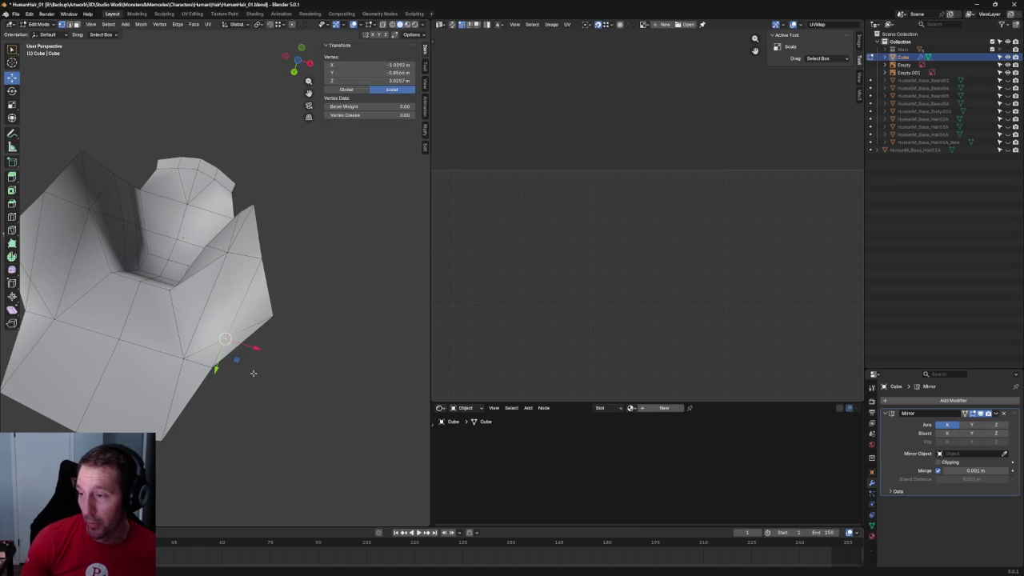
left_click_drag(231, 349, 224, 354)
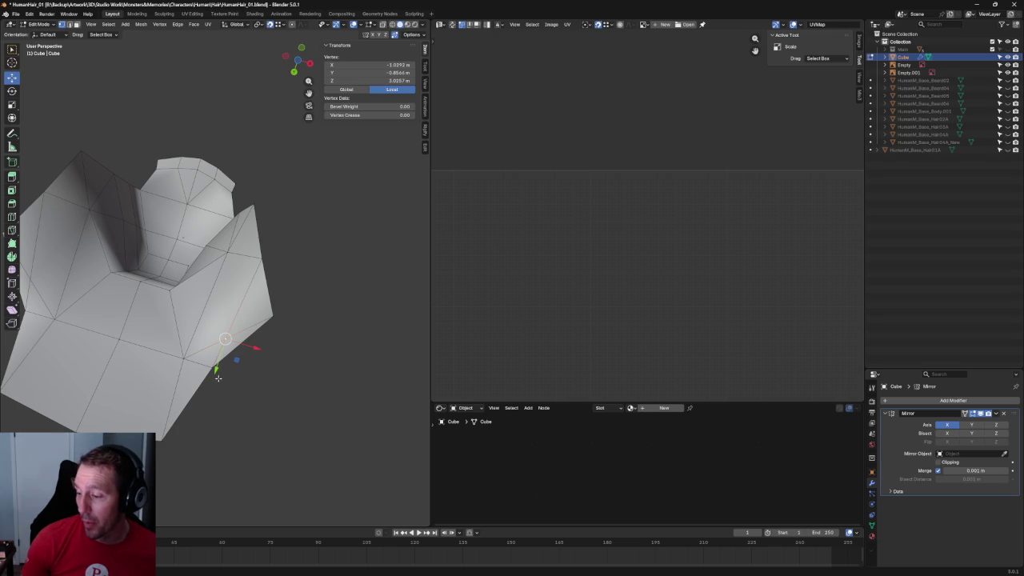
left_click(302, 381)
Reposition the shoulder corner vertex with a free G move.
scroll(272, 376, "down", 3)
mouse_move(258, 373)
middle_mouse_down()
mouse_move(244, 409)
mouse_move(271, 393)
mouse_move(272, 366)
middle_mouse_up()
scroll(275, 378, "up", 4)
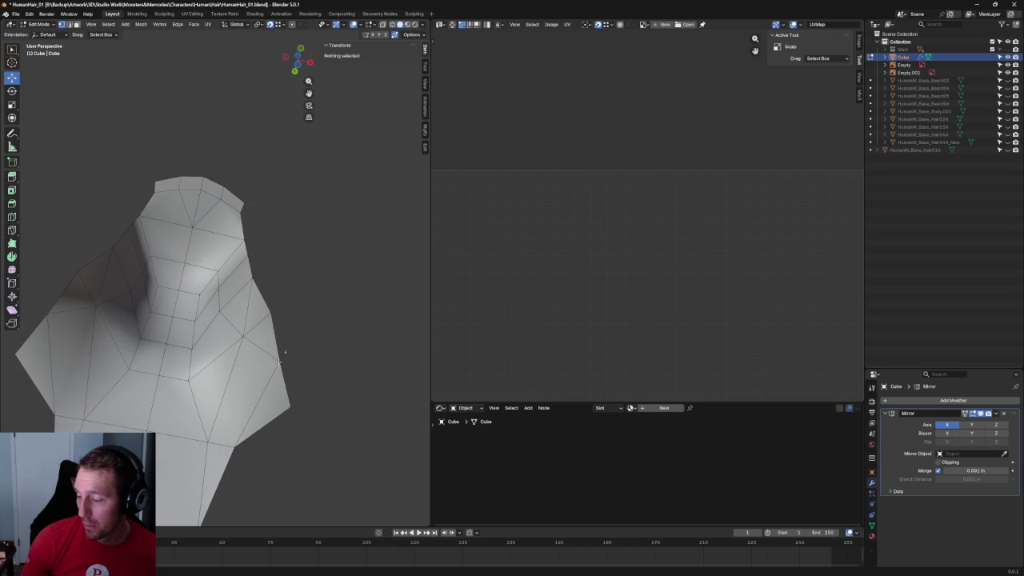
left_click(277, 362)
key("ctrl+x")
left_click(242, 357)
mouse_move(242, 358)
middle_mouse_down()
mouse_move(201, 336)
mouse_move(222, 385)
mouse_move(264, 381)
mouse_move(231, 325)
middle_mouse_up()
key("g")
left_click(230, 347)
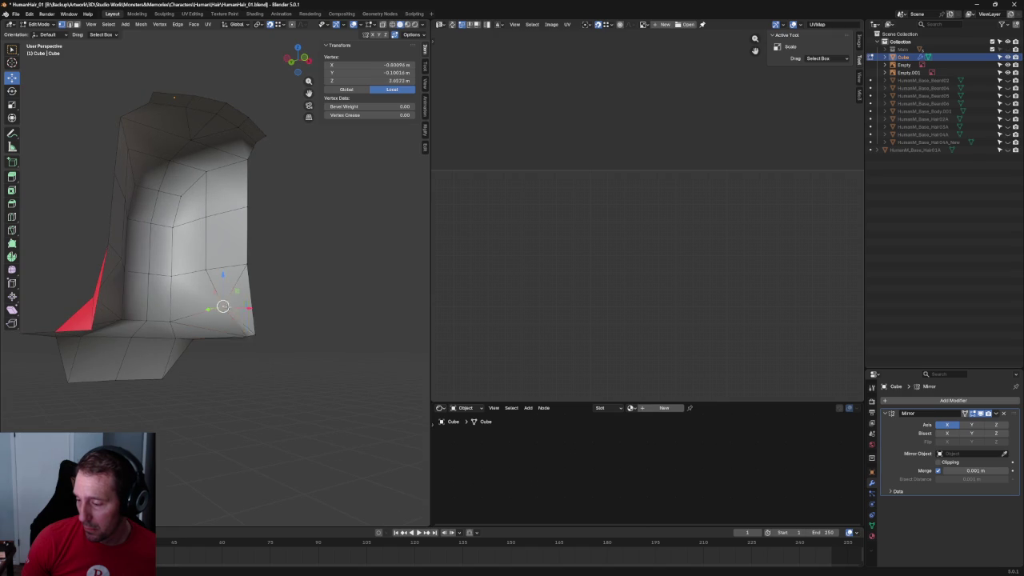
In front view, lower the shoulder vertex along Z to match the hair reference.
key("KP_1")
key("g")
key("z")
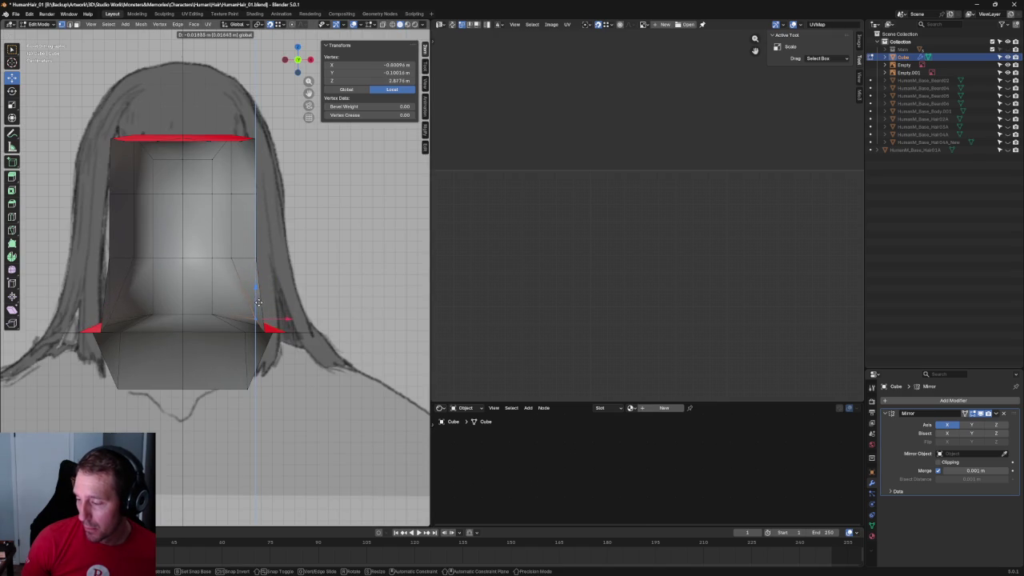
left_click(260, 297)
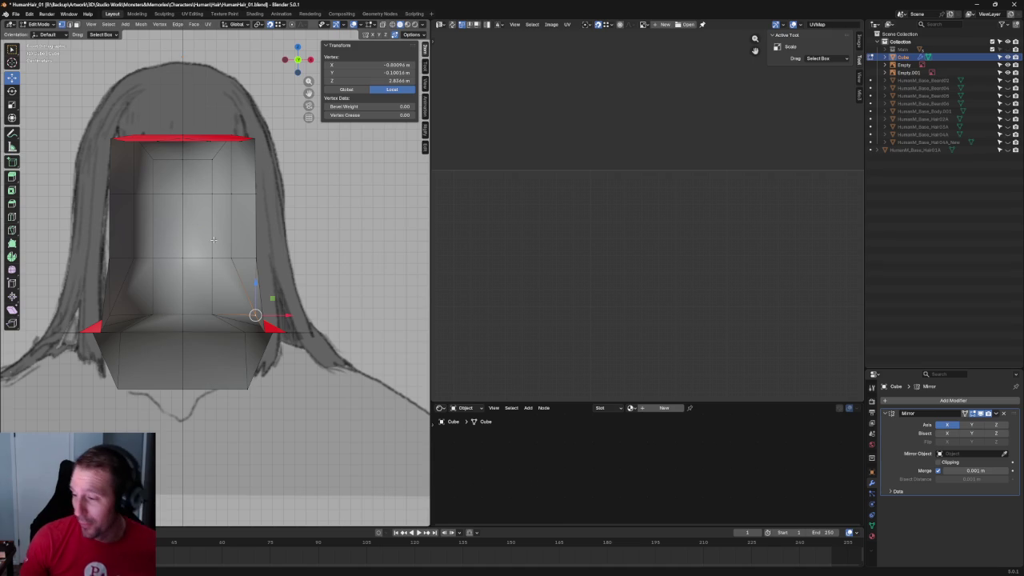
Connect two shoulder vertices with a new edge using J.
scroll(166, 316, "down", 2)
scroll(238, 273, "up", 3)
middle_click_drag(238, 273, 235, 326)
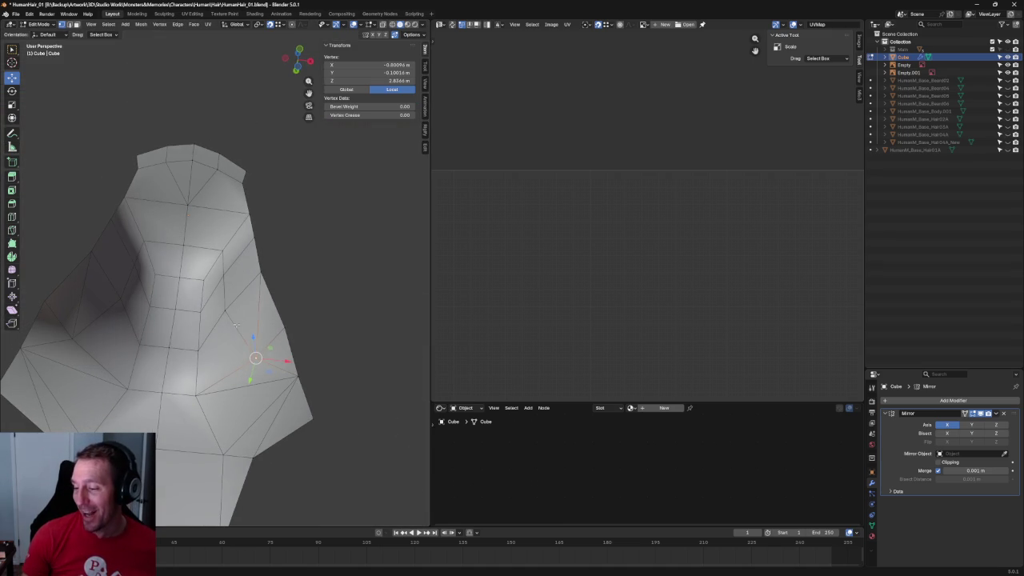
left_click(182, 404, "shift")
key("j")
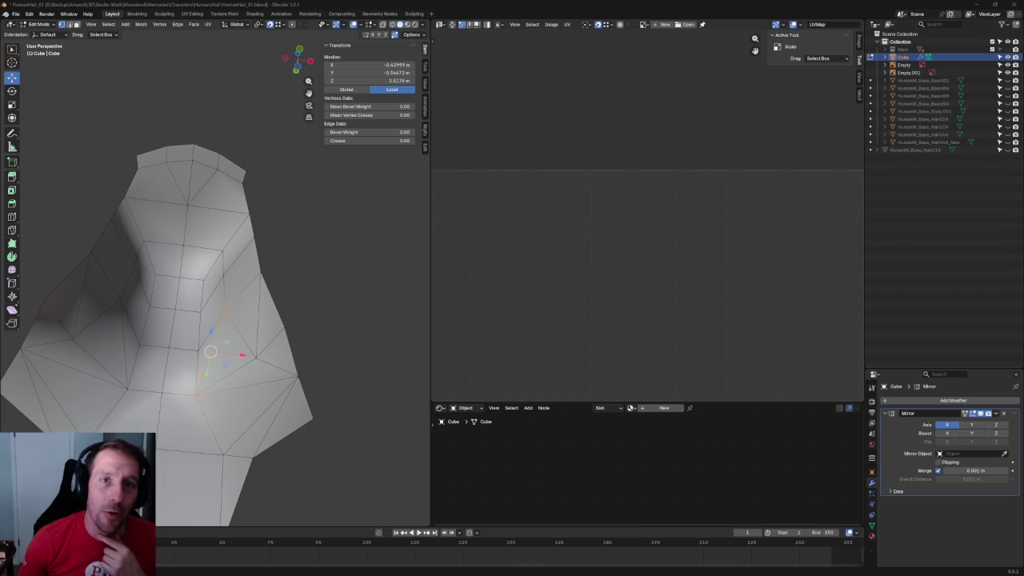
Undo the J connection between the shoulder vertices.
key("ctrl+z")
Redo the edge connection, try vertex selections around the neck and rim, then deselect all.
key("ctrl+shift+z")
left_click(212, 197)
key("ctrl+z")
left_click(251, 212)
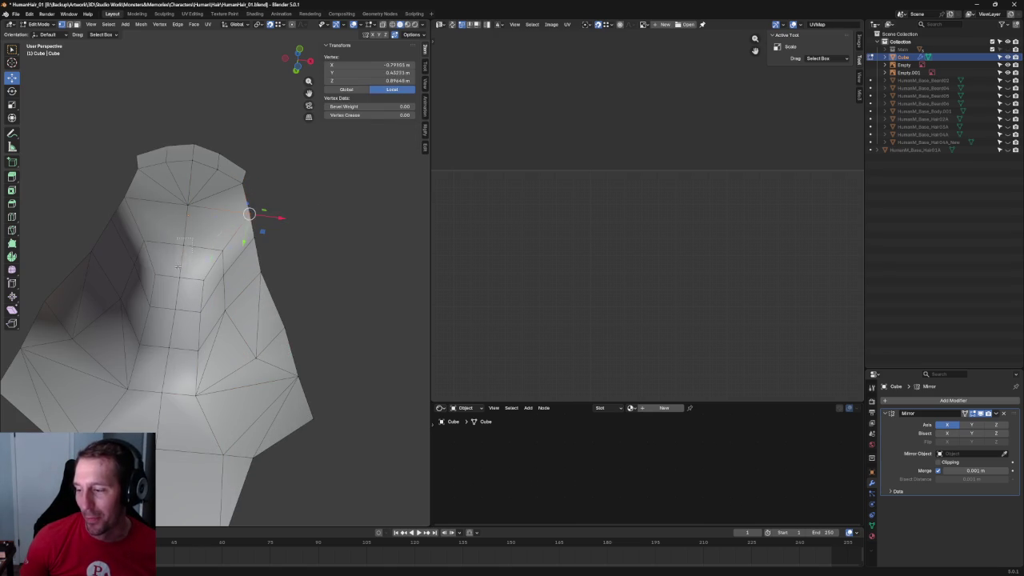
left_click(217, 232, "shift")
key("ctrl+z")
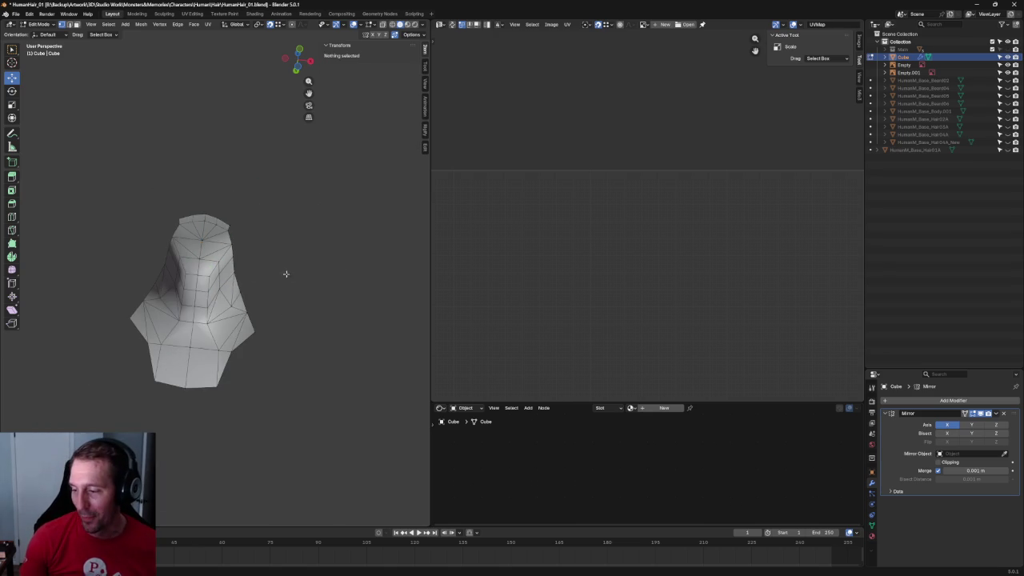
left_click(194, 264)
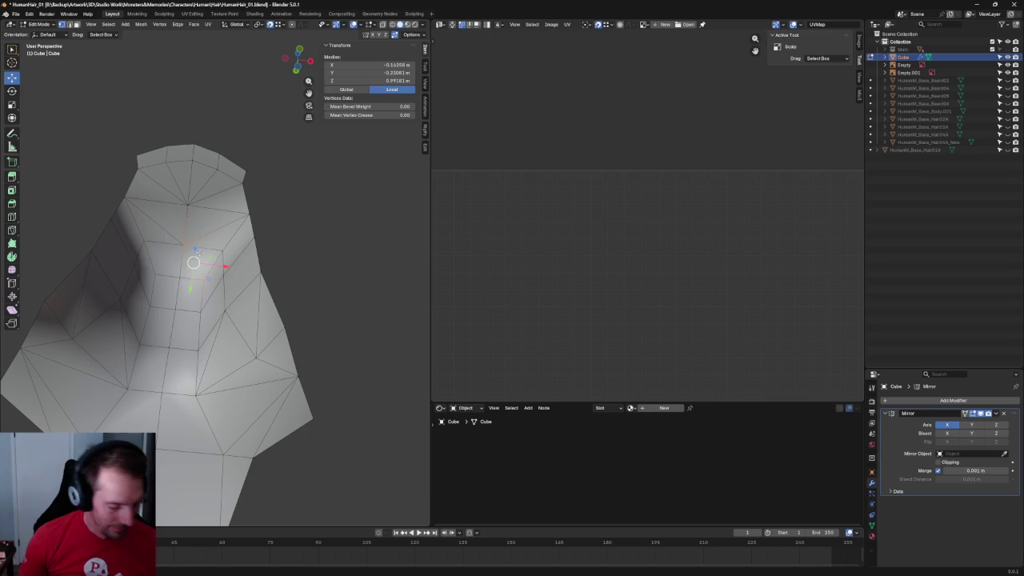
left_click(302, 264)
Orbit and snap to front orthographic view to compare the shoulder edges with the reference.
scroll(302, 264, "down", 5)
middle_click_drag(252, 296, 250, 329)
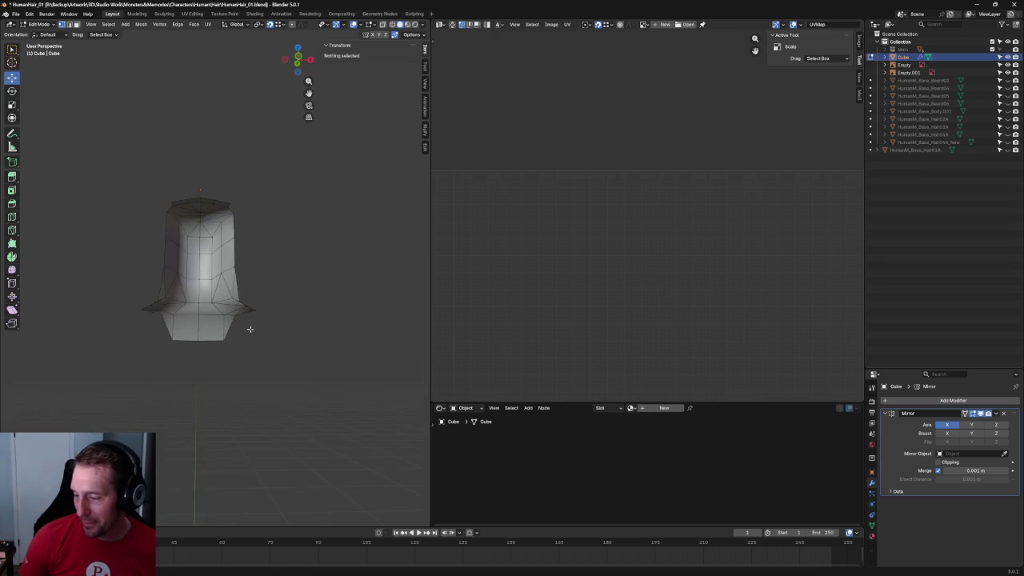
key("KP_1")
scroll(268, 290, "up", 3)
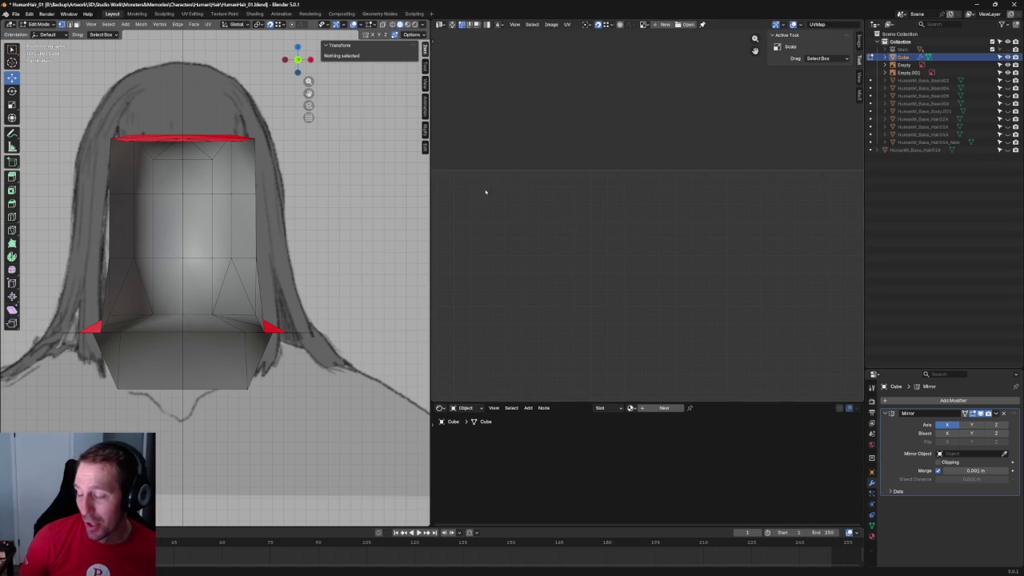
scroll(201, 187, "up", 3)
In the side view with the reference drawing, select the hair panel's top vertex and slide it down its edge.
scroll(201, 187, "down", 6)
middle_click_drag(201, 187, 269, 240)
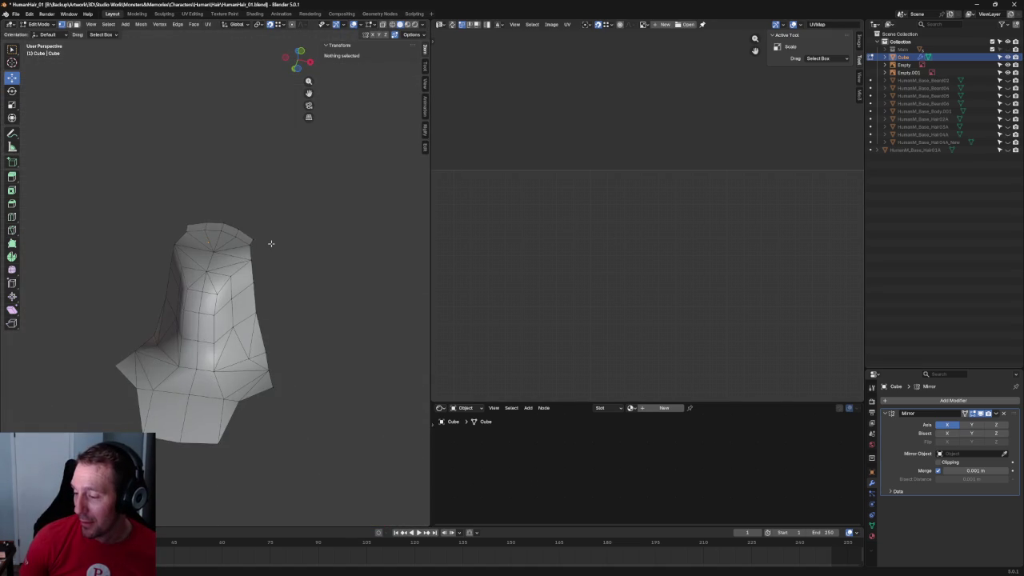
key("KP_3")
key("alt+z")
left_click(280, 246)
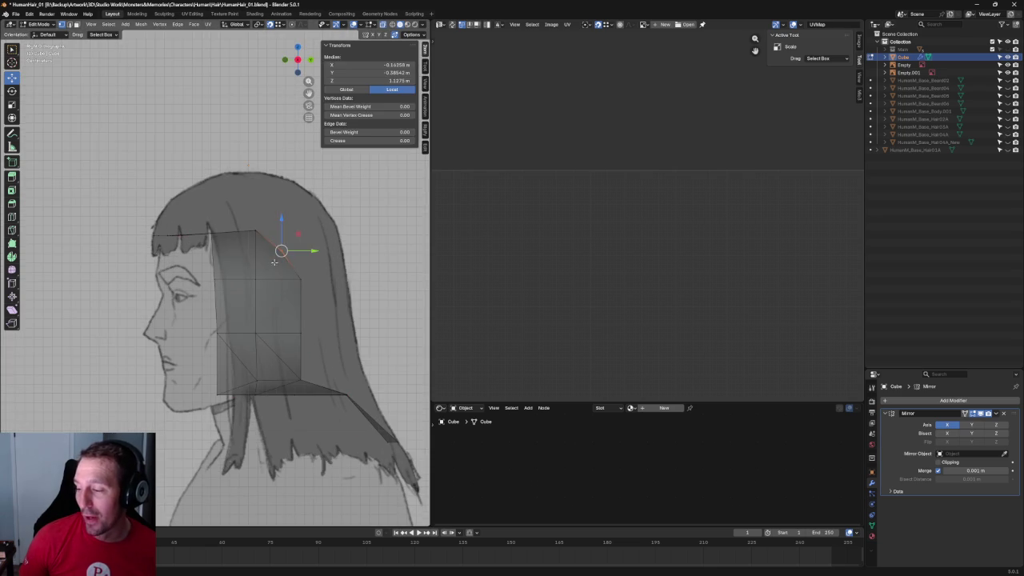
scroll(288, 232, "up", 3)
mouse_move(290, 210)
middle_mouse_down("shift")
mouse_move(222, 236)
mouse_move(234, 237)
mouse_move(208, 260)
middle_mouse_up("shift")
scroll(221, 236, "down", 3)
key("alt+z")
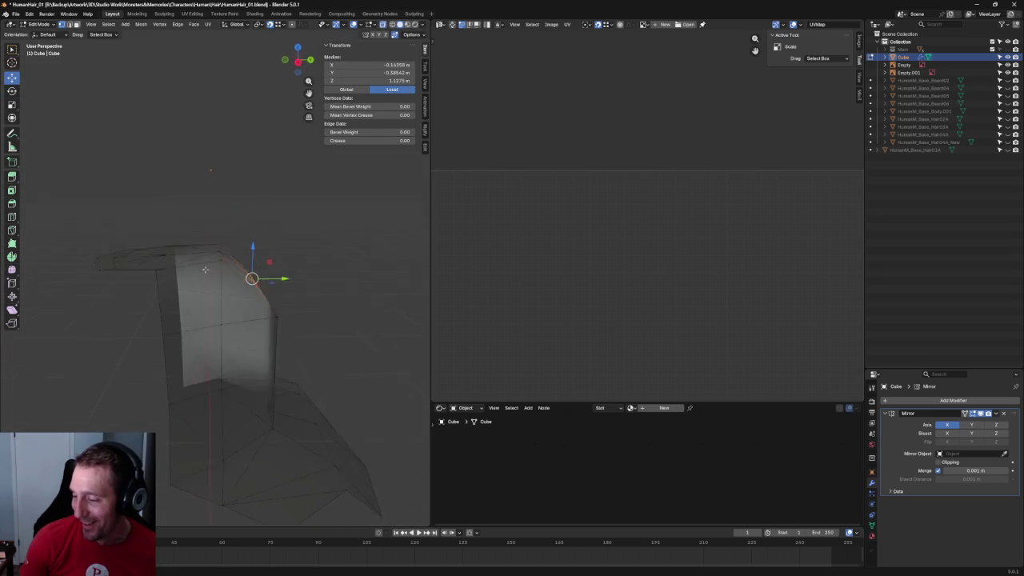
mouse_move(248, 238)
left_mouse_down()
mouse_move(248, 259)
mouse_move(223, 237)
left_mouse_up()
Try axis-limited scales (Y, then Z) on the top vertex, cancelling each one and leaving it unchanged.
key("s")
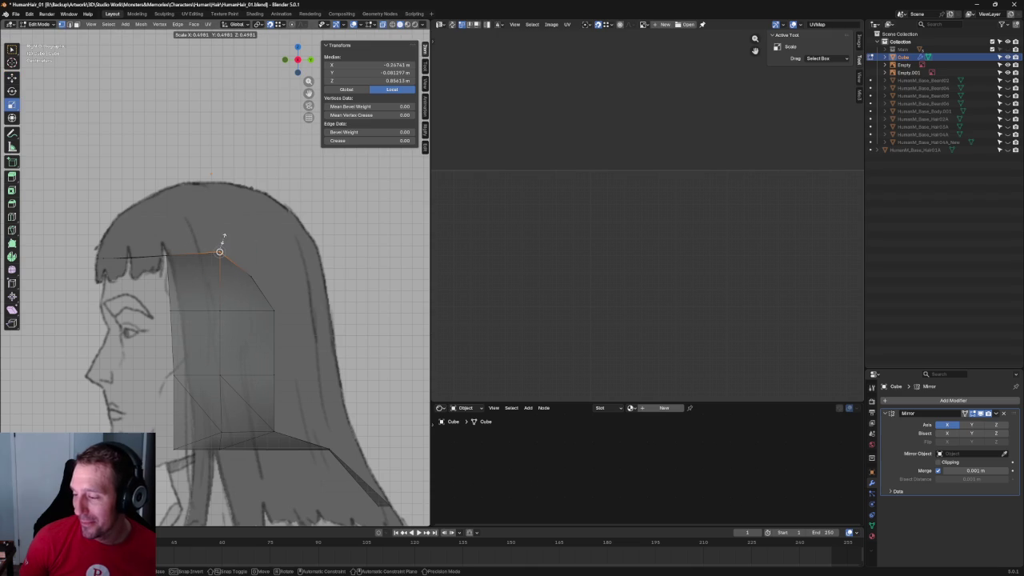
key("Escape")
key("s")
key("y")
key("Escape")
key("s")
key("y")
key("Escape")
key("s")
key("z")
key("Escape")
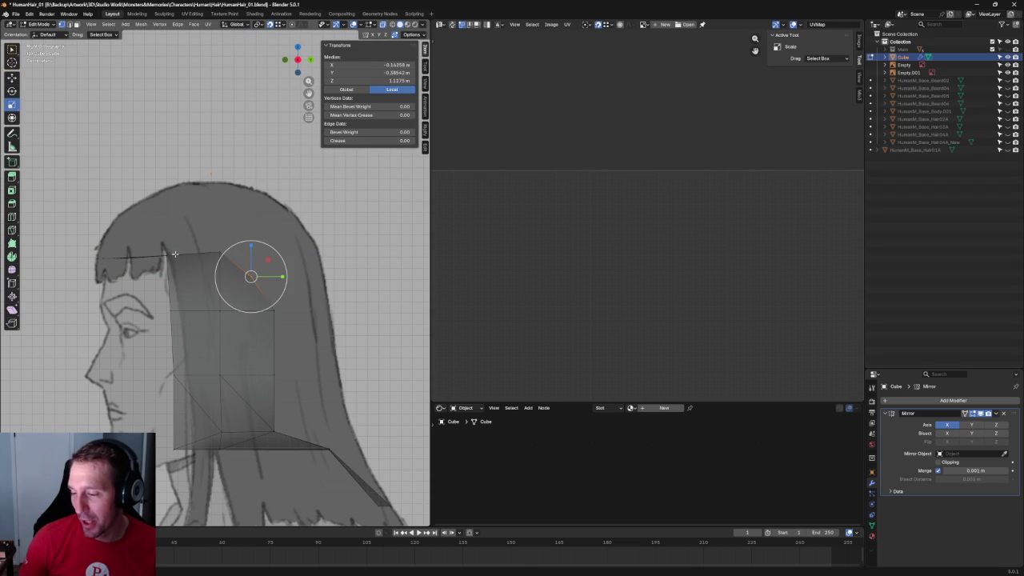
Move the panel's top edge vertically along Z to line up with the side drawing's fringe.
scroll(174, 255, "down", 2)
scroll(224, 294, "down", 1)
left_click(248, 268)
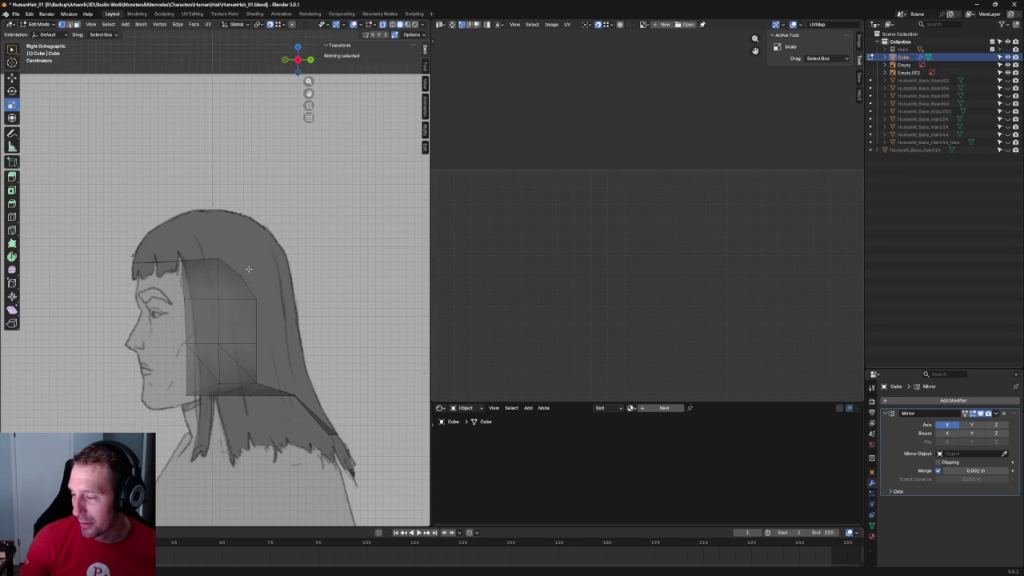
left_click(224, 264)
key("g")
key("z")
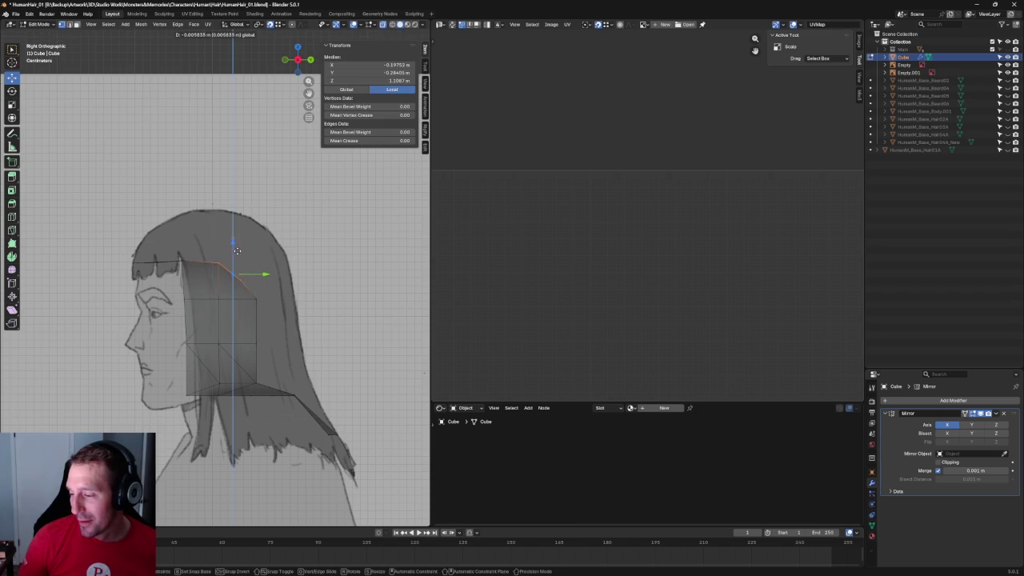
left_click(237, 250)
Switch to the front orthographic view, then bring up the Korgoth of Barbaria search in Chrome.
scroll(240, 280, "down", 3)
mouse_move(265, 323)
middle_mouse_down()
mouse_move(286, 415)
mouse_move(375, 305)
middle_mouse_up()
key("grave")
left_click(375, 266)
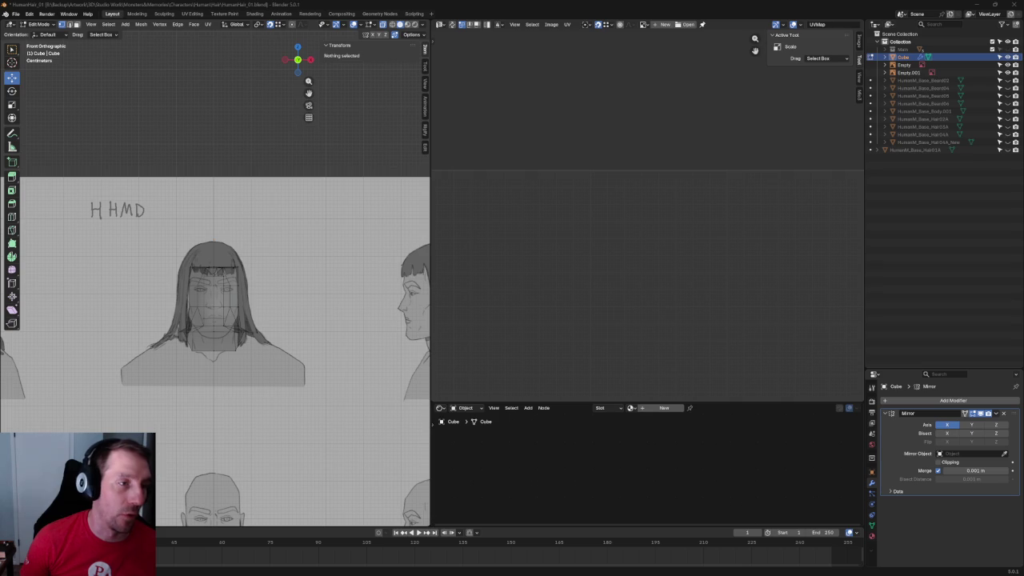
key("alt+Tab")
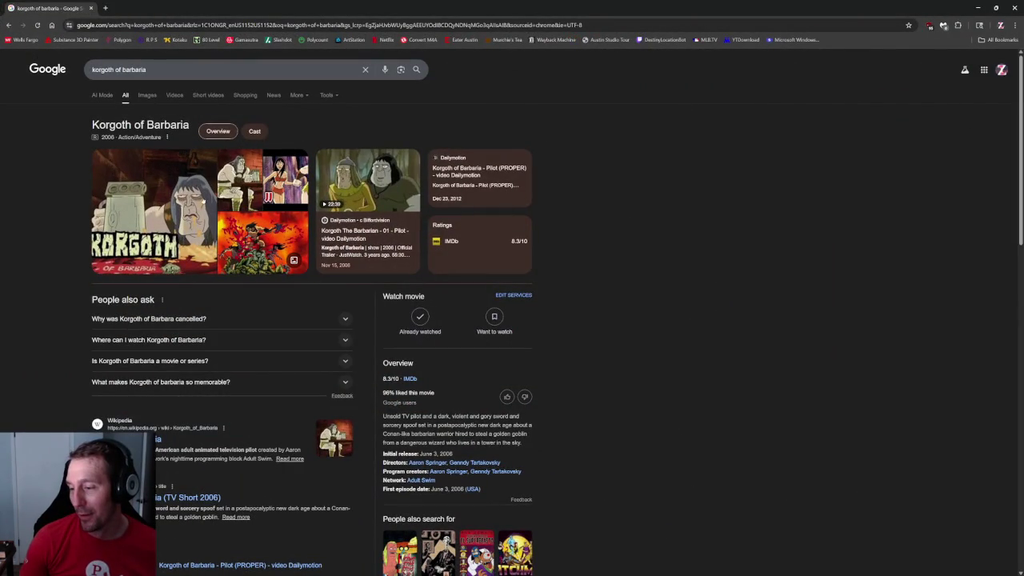
Preview the Korgoth of Barbaria Wikipedia images, then shrink, move aside and close Chrome.
left_click(202, 204)
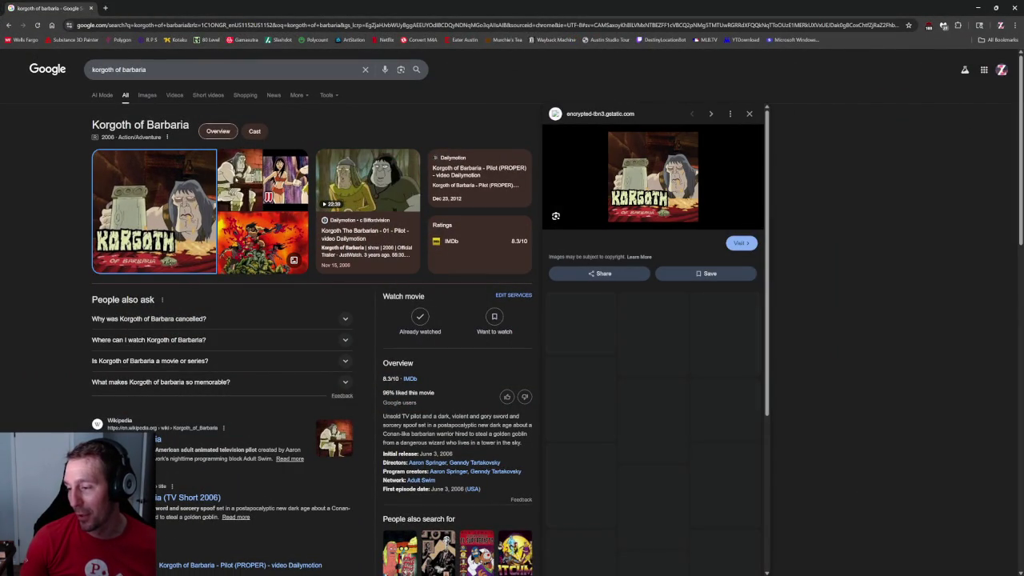
left_click(239, 180)
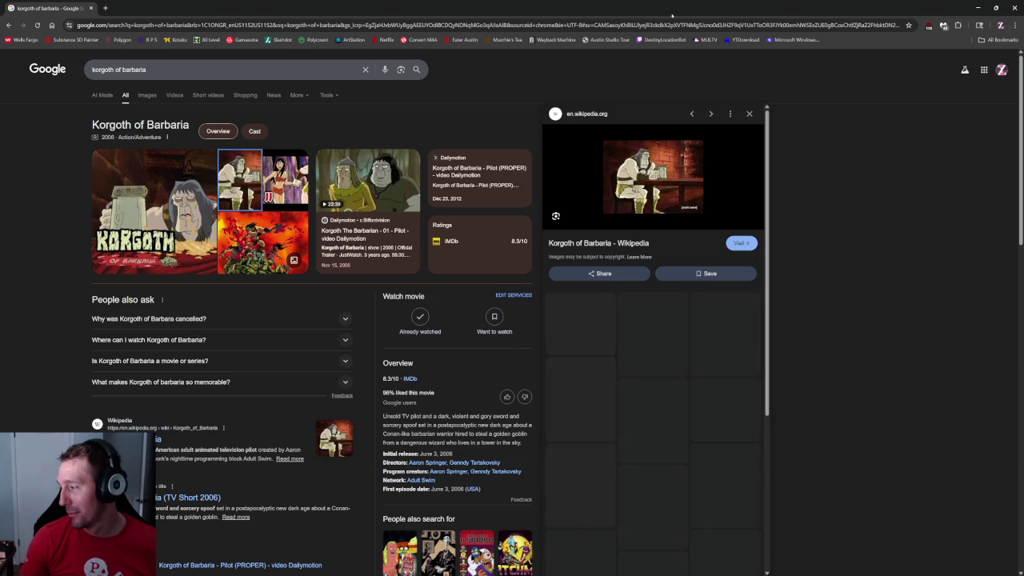
left_click(996, 7)
left_click_drag(920, 6, 430, 157)
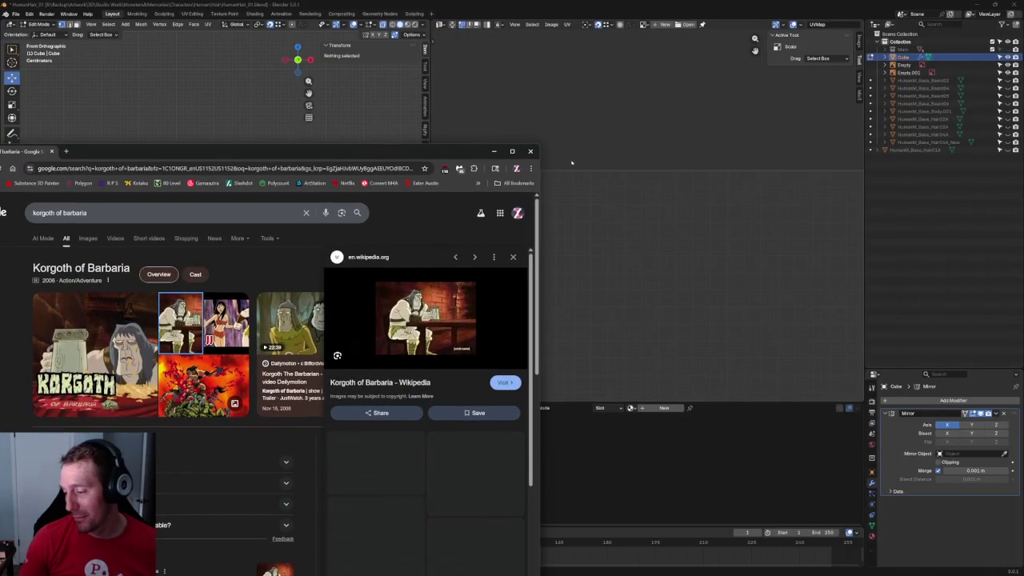
left_click(530, 151)
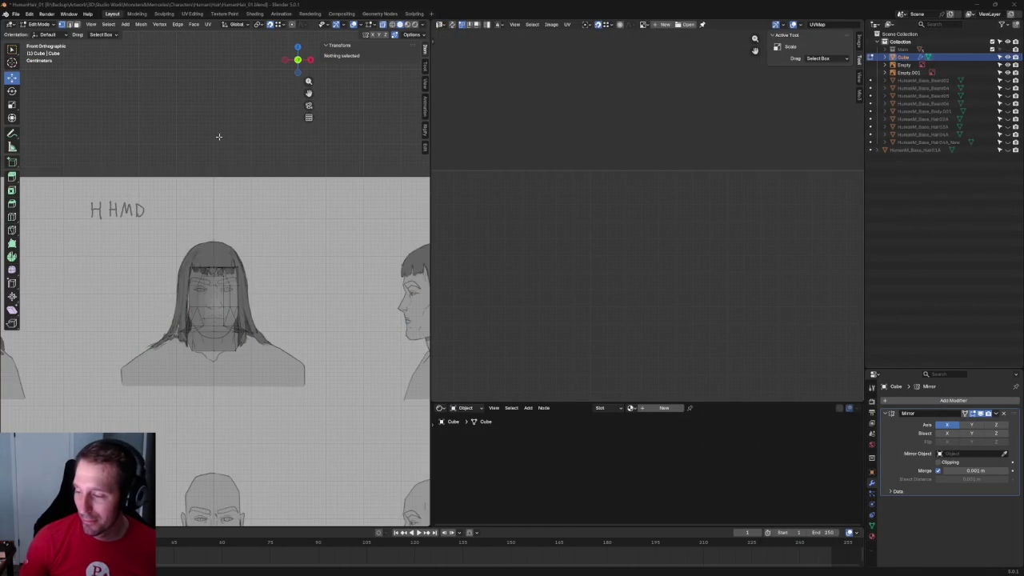
With X-ray off, merge the vertex below the hole onto the top vertex (At Last) to seal it.
scroll(228, 397, "up", 3)
key("alt+z")
middle_click_drag(218, 368, 241, 272)
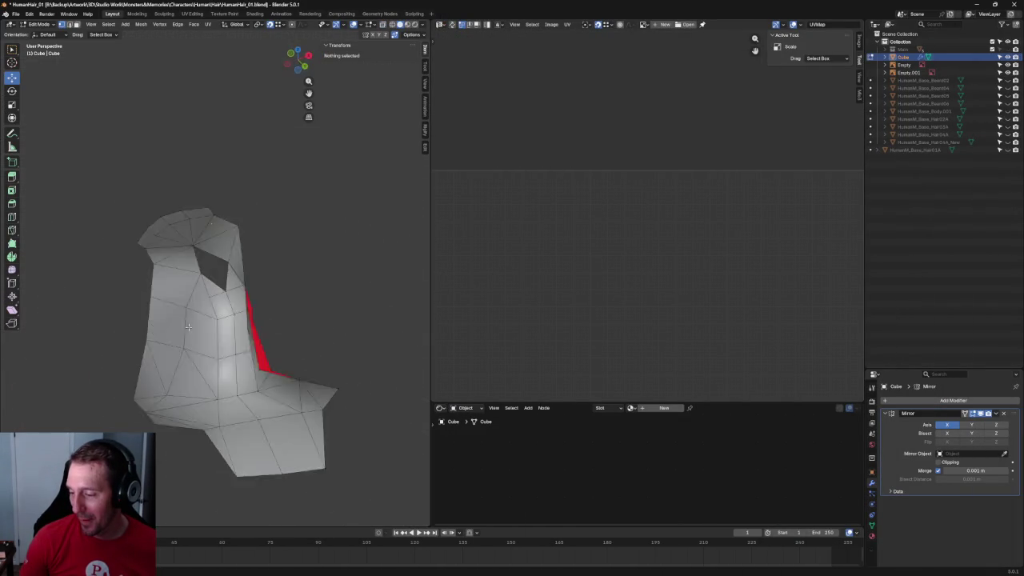
scroll(241, 272, "up", 4)
left_click(241, 272)
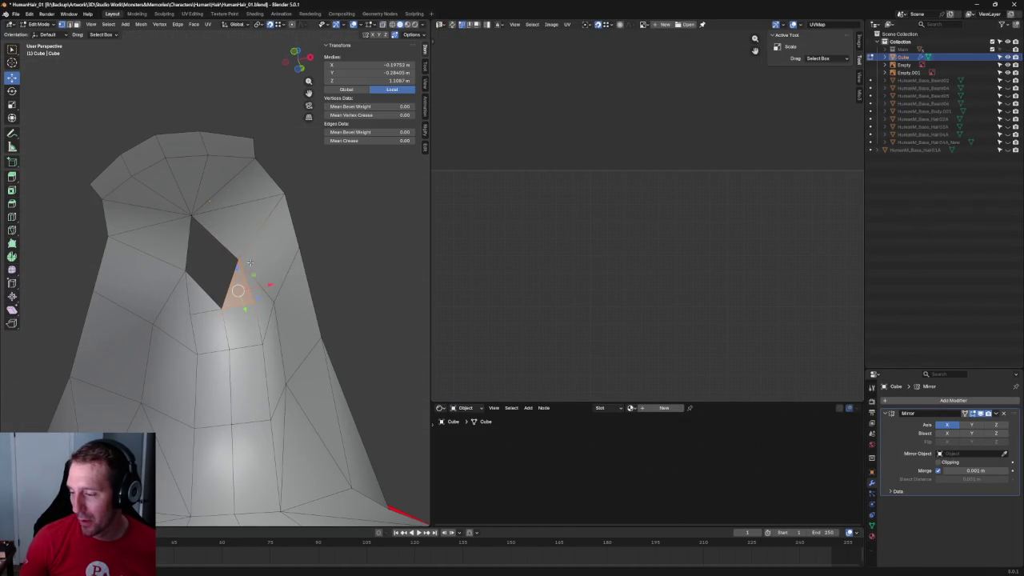
left_click(232, 268)
left_click(251, 260)
left_click(251, 260, "shift")
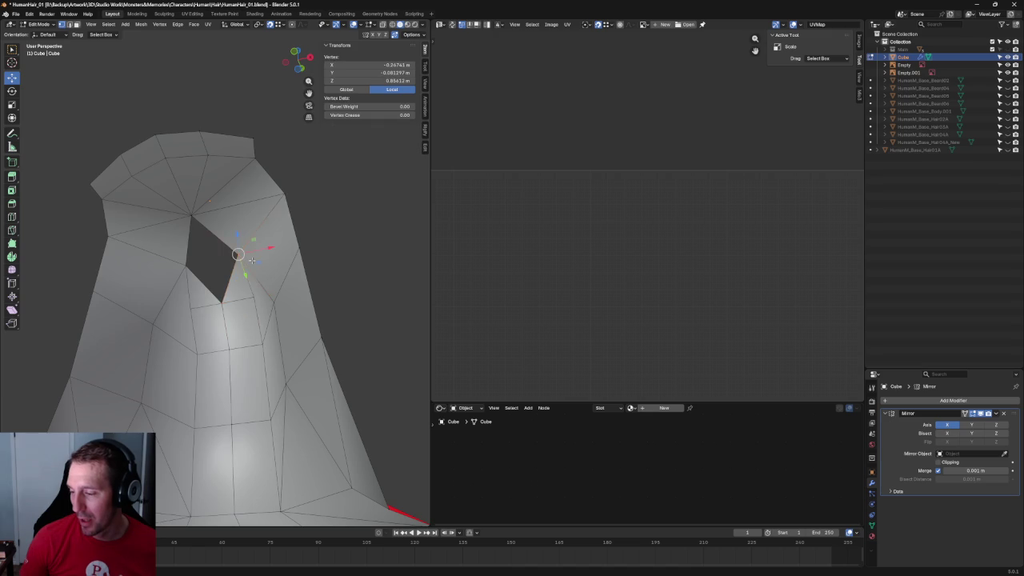
key("m")
left_click(251, 260)
key("alt+a")
In side view, try nudging the top corner and the lower vertex, cancelling those moves.
scroll(231, 293, "down", 5)
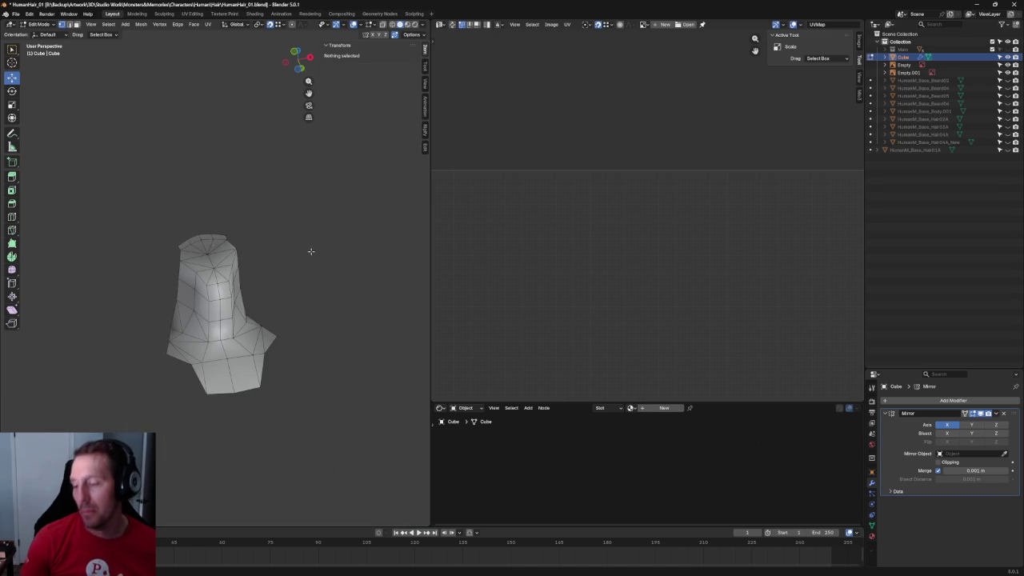
scroll(311, 251, "up", 2)
key("KP_3")
scroll(243, 204, "up", 4)
scroll(244, 203, "up", 2)
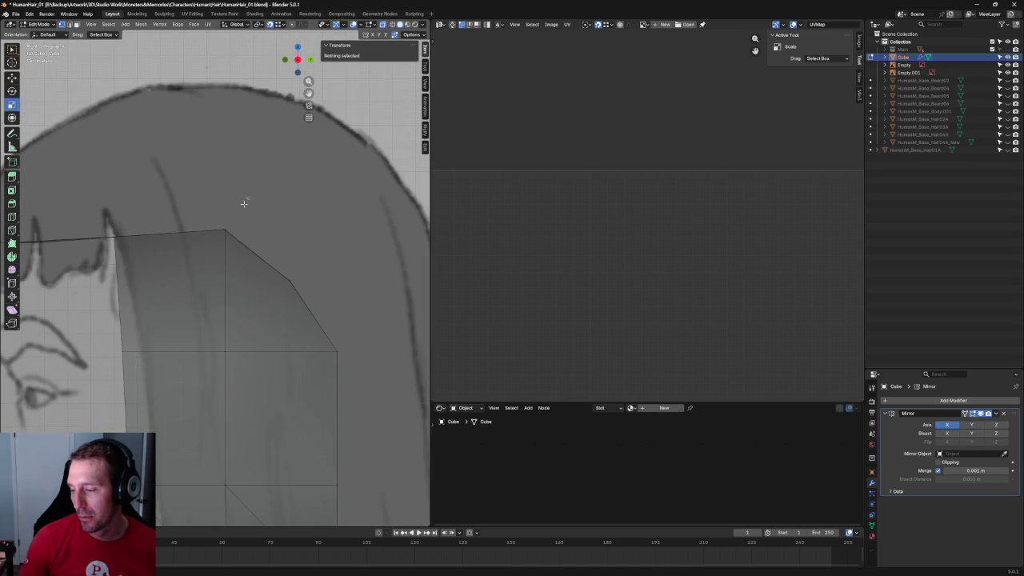
left_click(225, 231)
mouse_move(224, 231)
left_mouse_down()
mouse_move(258, 238)
mouse_move(229, 238)
left_mouse_up()
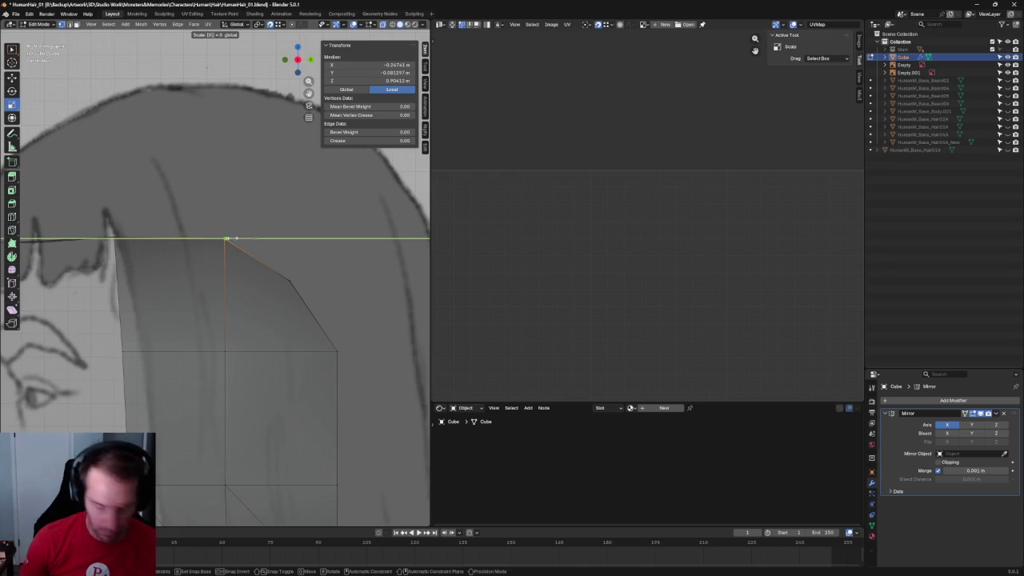
right_click(228, 239)
mouse_move(338, 259)
left_mouse_down()
mouse_move(279, 286)
mouse_move(304, 280)
mouse_move(293, 270)
left_mouse_up()
right_click(305, 262)
right_click(288, 264)
Scale the top corner vertex along one axis to fit the side drawing, then return to front view.
left_click_drag(258, 205, 154, 272)
left_click_drag(248, 234, 236, 229)
left_click(236, 229)
middle_click_drag(217, 233, 243, 360)
scroll(217, 240, "down", 2)
scroll(208, 248, "down", 4)
key("alt+a")
key("KP_1")
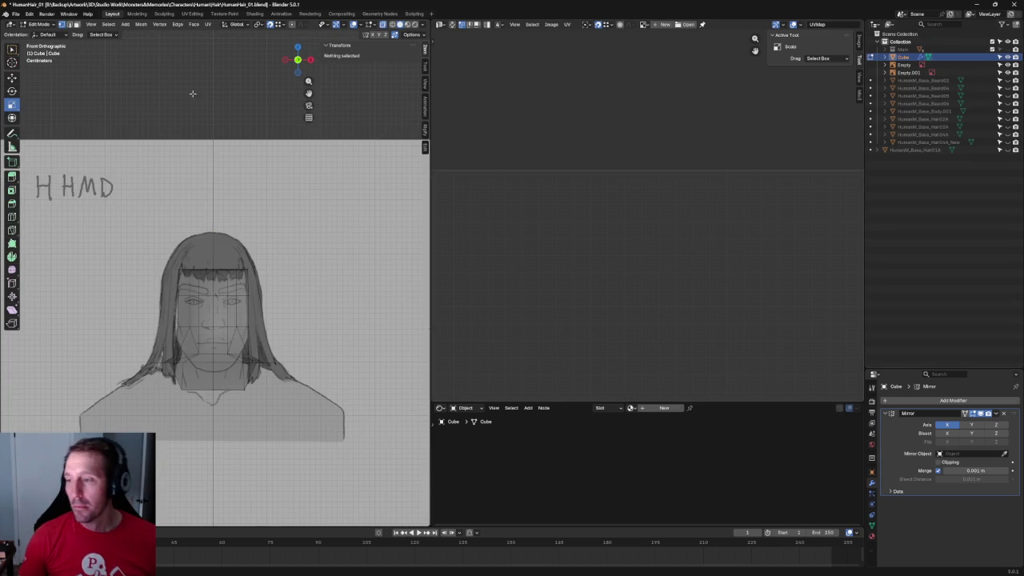
Use Mesh > Show/Hide > Reveal Hidden to bring back the hidden hair geometry, then clear the selection.
left_click(1001, 50)
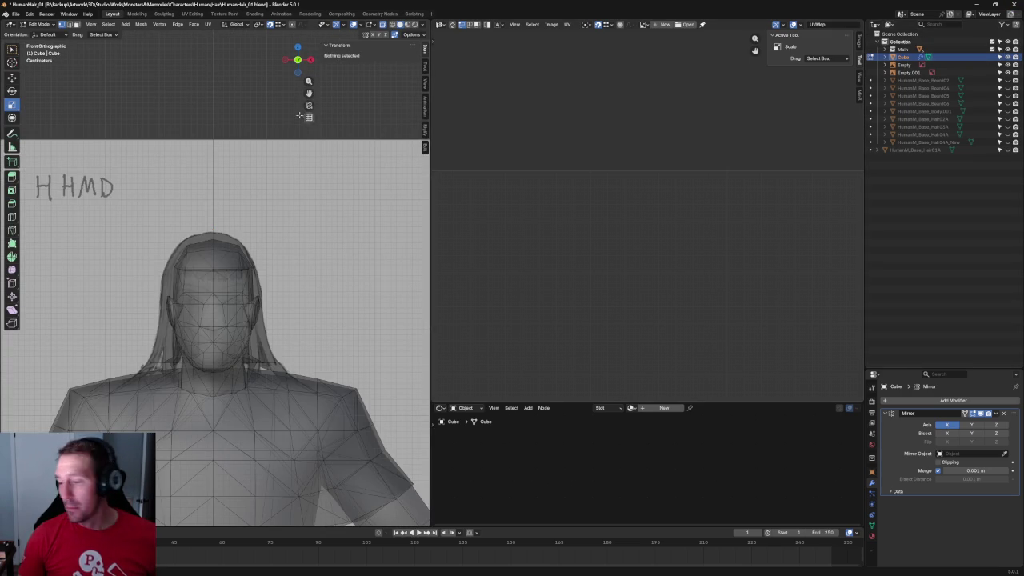
left_click(141, 24)
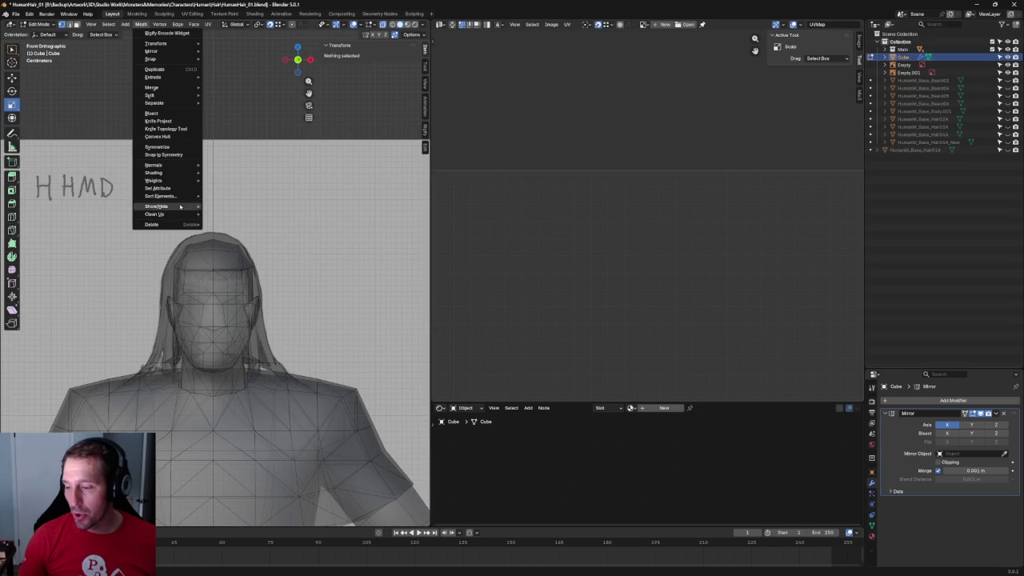
mouse_move(156, 206)
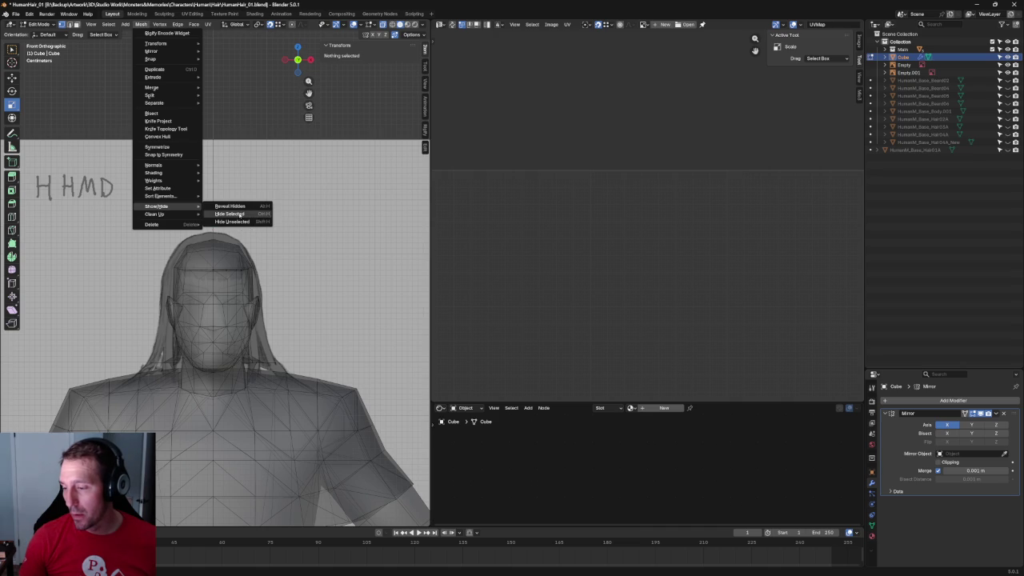
left_click(234, 207)
left_click(263, 224)
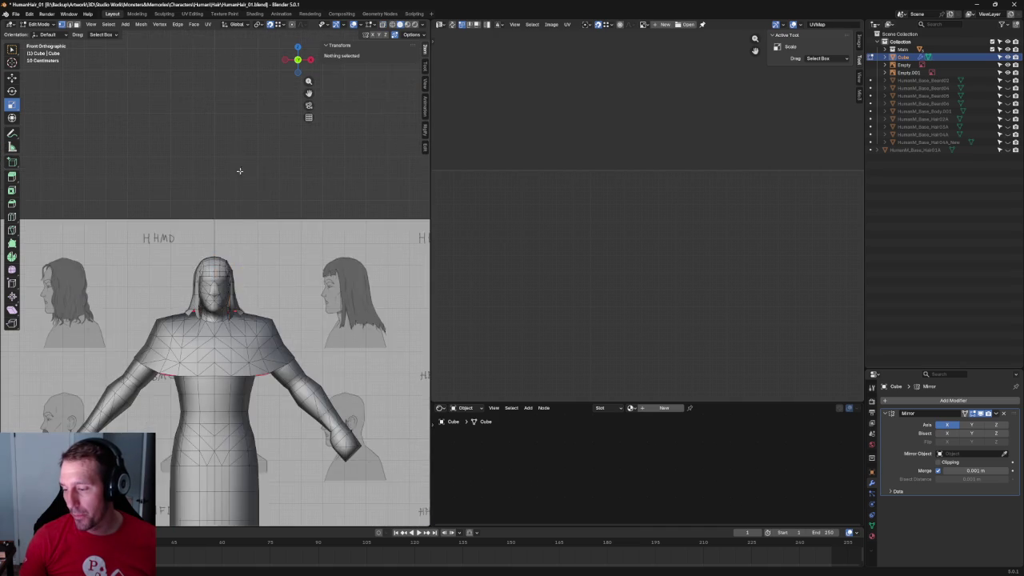
Orbit with X-ray toggled on and off to inspect the red faces around the neck.
mouse_move(240, 176)
middle_mouse_down()
mouse_move(220, 256)
mouse_move(256, 283)
mouse_move(269, 238)
mouse_move(264, 264)
mouse_move(251, 248)
mouse_move(239, 277)
mouse_move(361, 376)
mouse_move(290, 329)
mouse_move(230, 358)
mouse_move(201, 359)
mouse_move(309, 359)
mouse_move(340, 332)
mouse_move(306, 315)
mouse_move(299, 347)
mouse_move(272, 309)
mouse_move(209, 358)
mouse_move(228, 348)
middle_mouse_up()
key("alt+z")
scroll(320, 355, "up", 4)
key("alt+z")
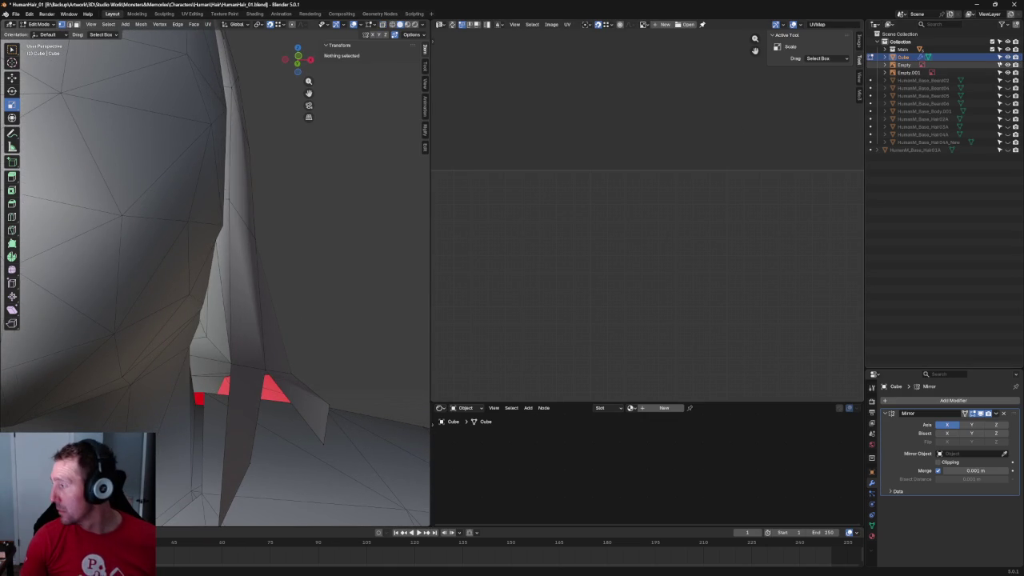
mouse_move(320, 304)
middle_mouse_down()
mouse_move(349, 295)
mouse_move(164, 348)
middle_mouse_up()
left_click(206, 320)
key("g")
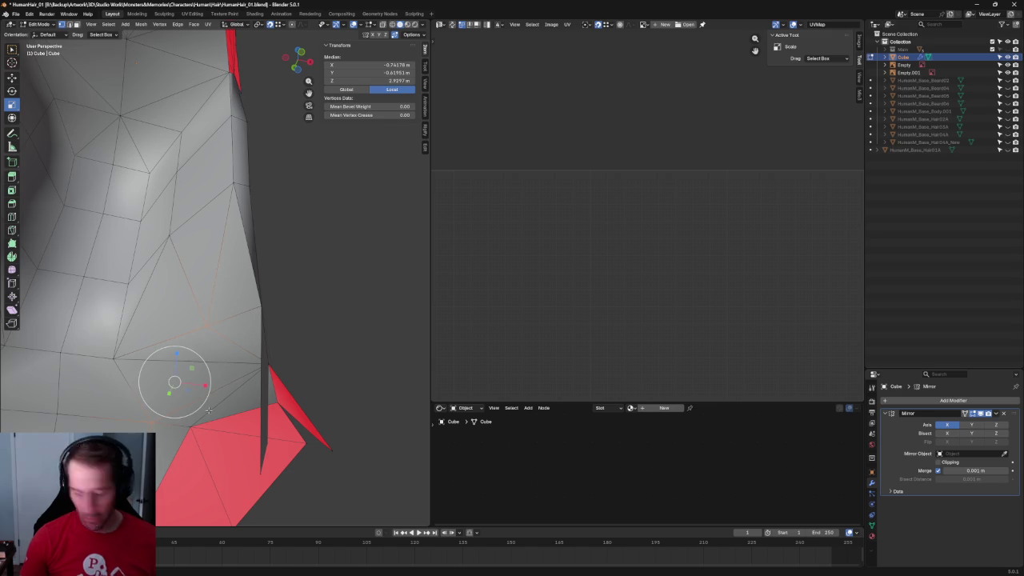
key("Escape")
left_click(373, 319)
mouse_move(374, 319)
middle_mouse_down()
mouse_move(285, 336)
mouse_move(309, 324)
mouse_move(240, 327)
middle_mouse_up()
Move a lower strand vertex beside the neck to about X -0.91 m, Y -0.61 m, Z 2.03 m.
left_click(183, 325)
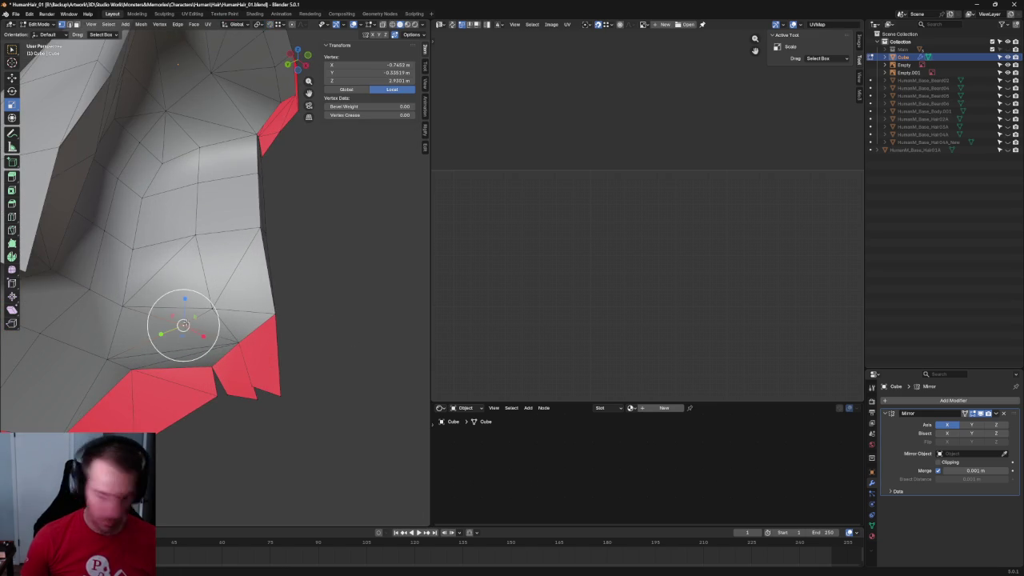
key("s")
scroll(205, 312, "down", 4)
key("Escape")
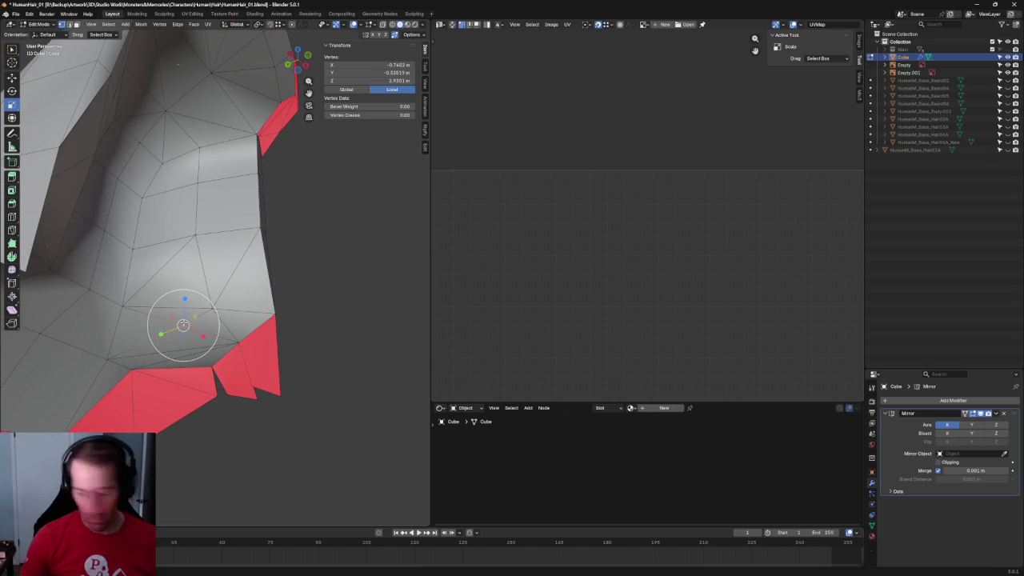
key("shift+space")
key("g")
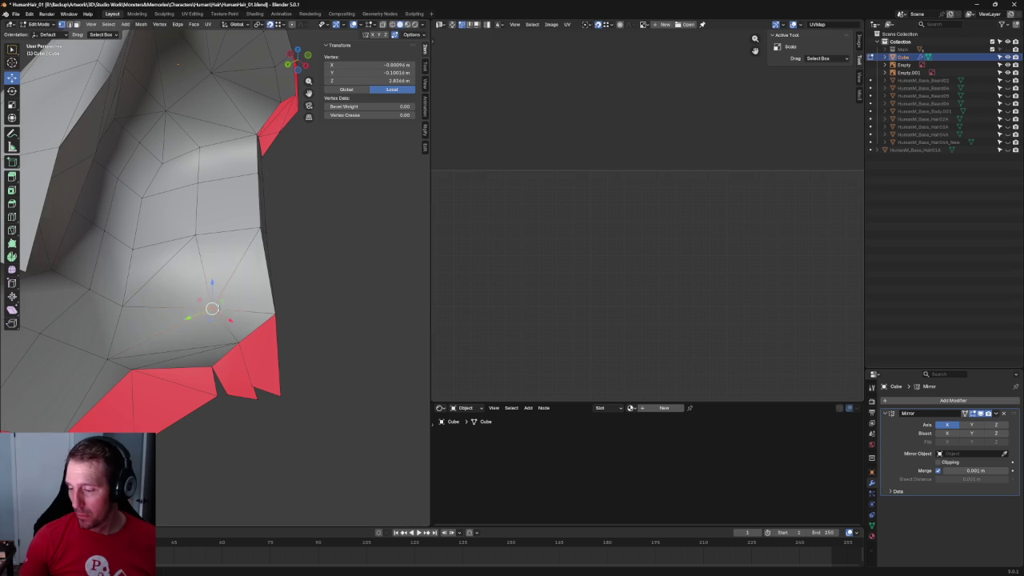
left_click(384, 294)
scroll(303, 296, "down", 3)
mouse_move(304, 297)
middle_mouse_down()
mouse_move(248, 297)
mouse_move(254, 256)
mouse_move(285, 296)
mouse_move(193, 316)
middle_mouse_up()
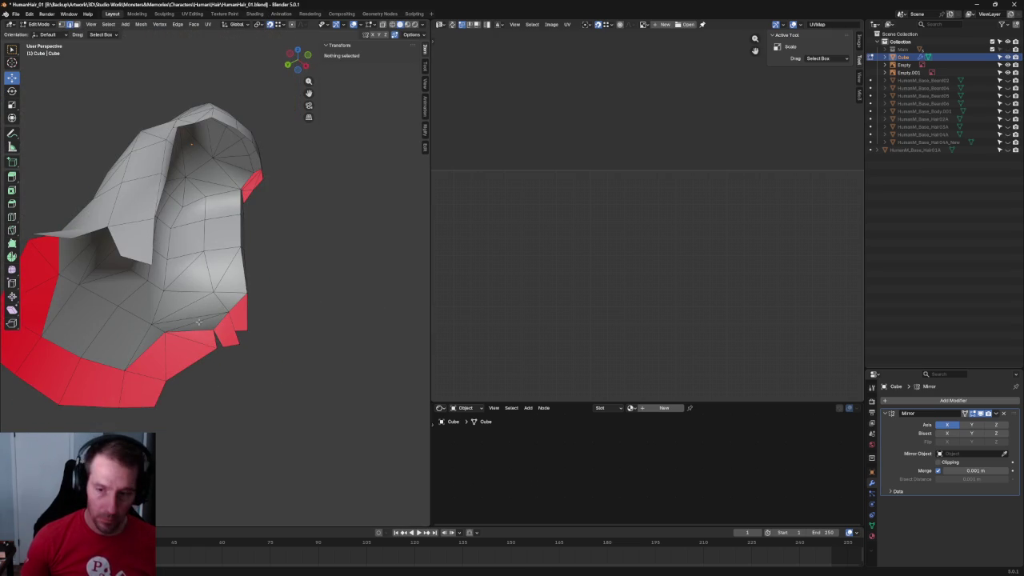
Select vertices at the inner lower back and snap to the front orthographic view.
left_click(201, 316)
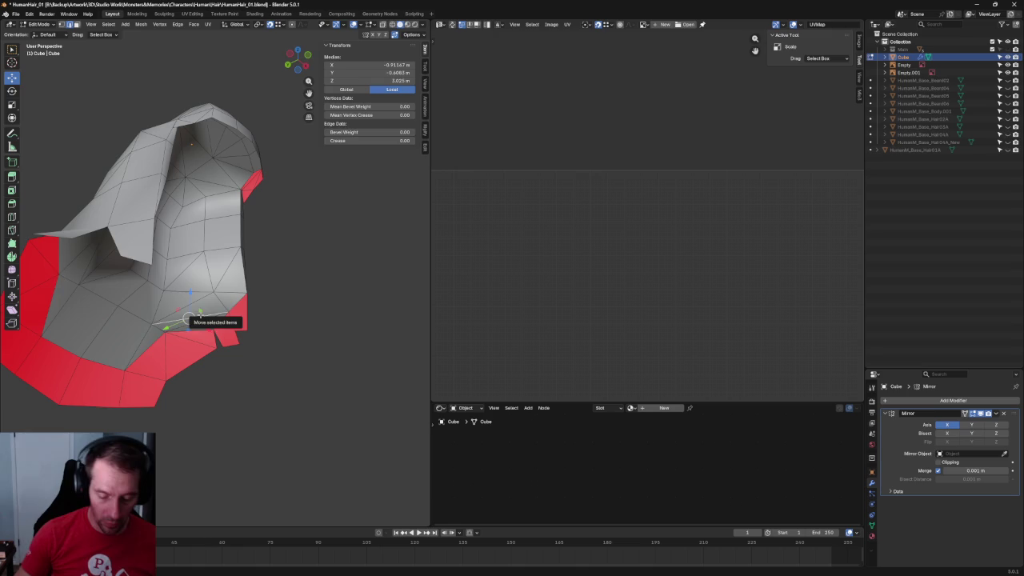
mouse_move(341, 320)
middle_mouse_down()
mouse_move(322, 277)
mouse_move(300, 375)
mouse_move(295, 347)
middle_mouse_up()
key("KP_1")
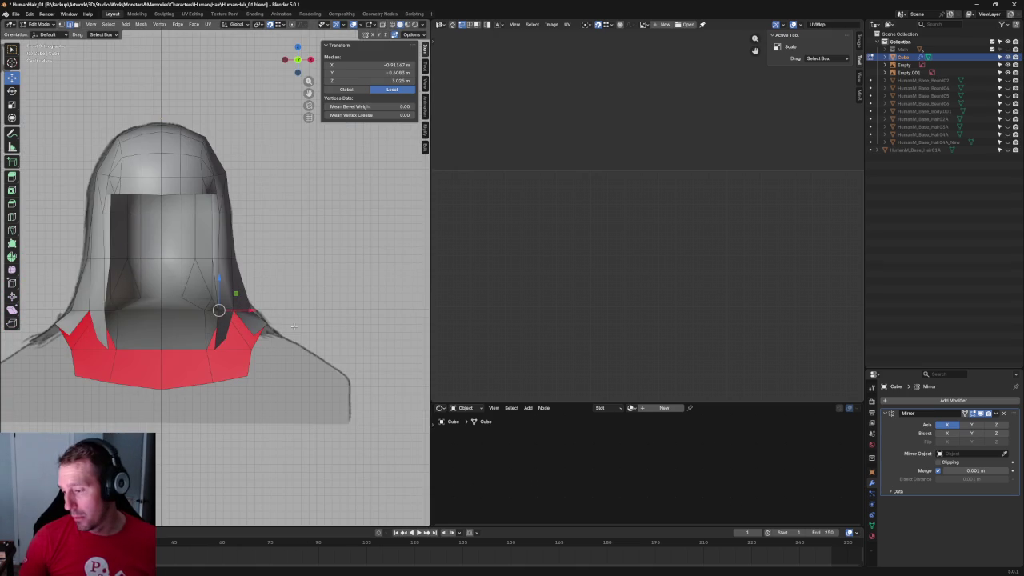
scroll(251, 325, "up", 2)
scroll(239, 328, "up", 4)
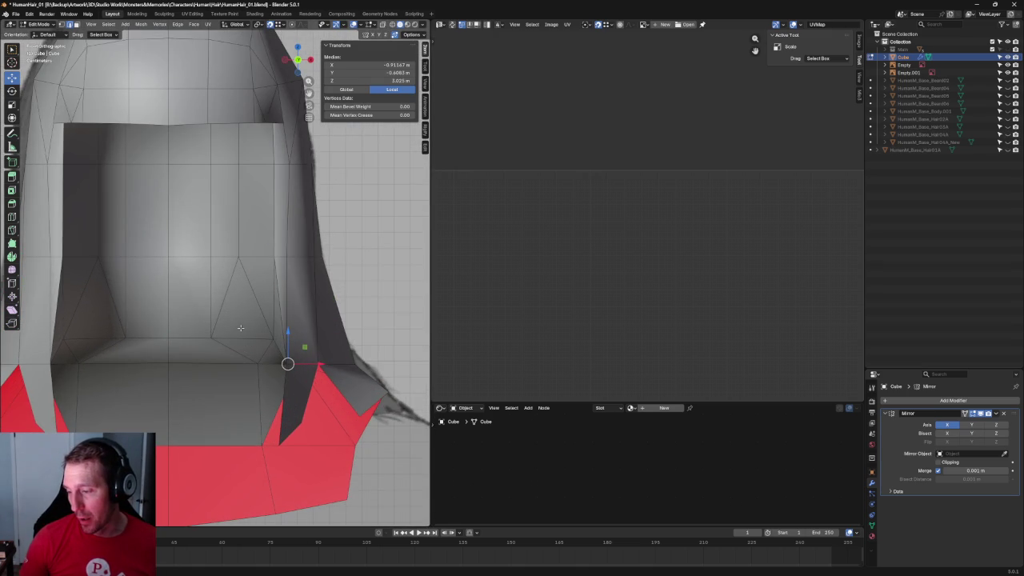